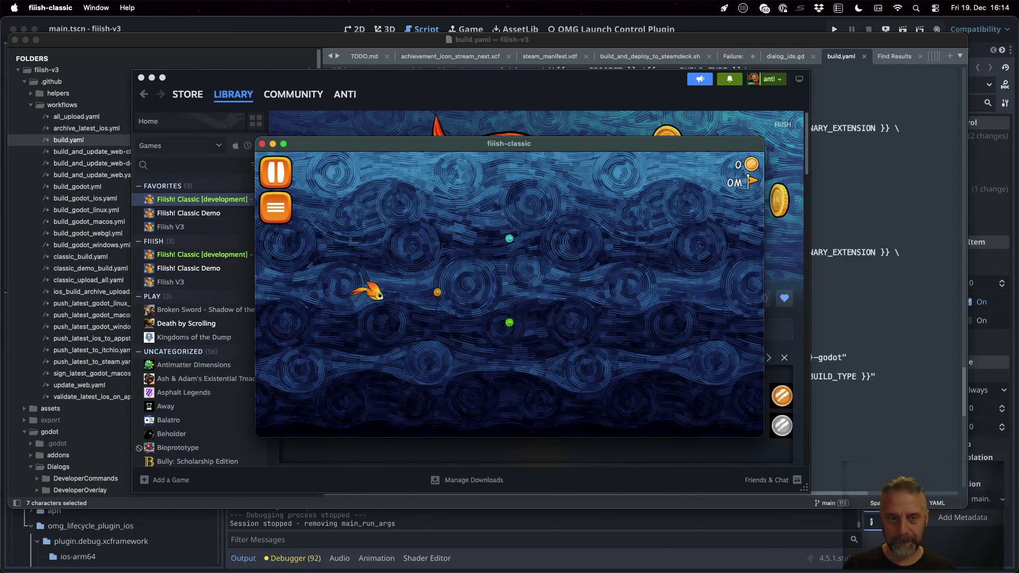
# Step: Close the running Fiiish! Classic game window and bring the Godot editor forward
pyautogui.press('Escape')
pyautogui.click(510, 366)
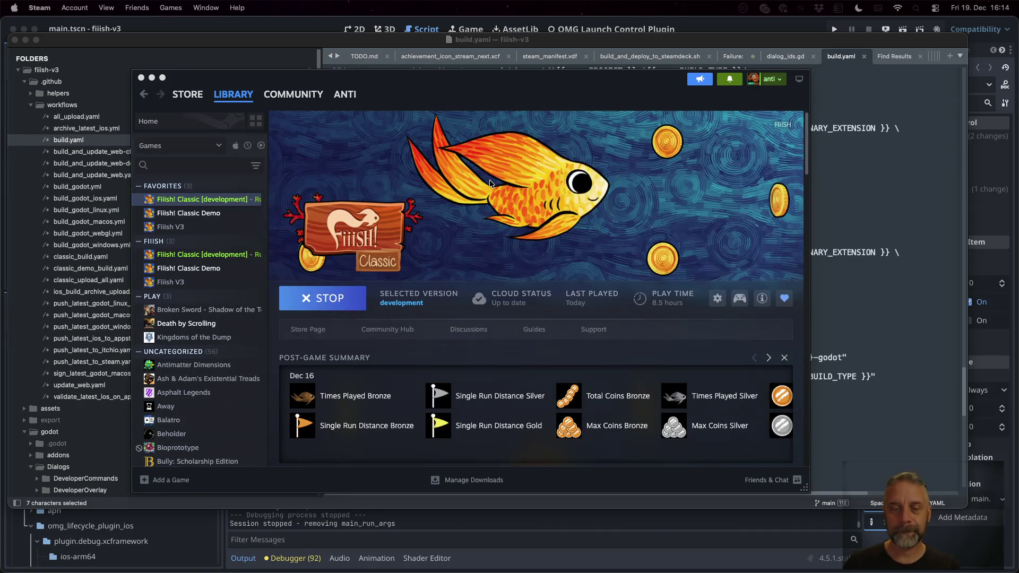
pyautogui.click(714, 31)
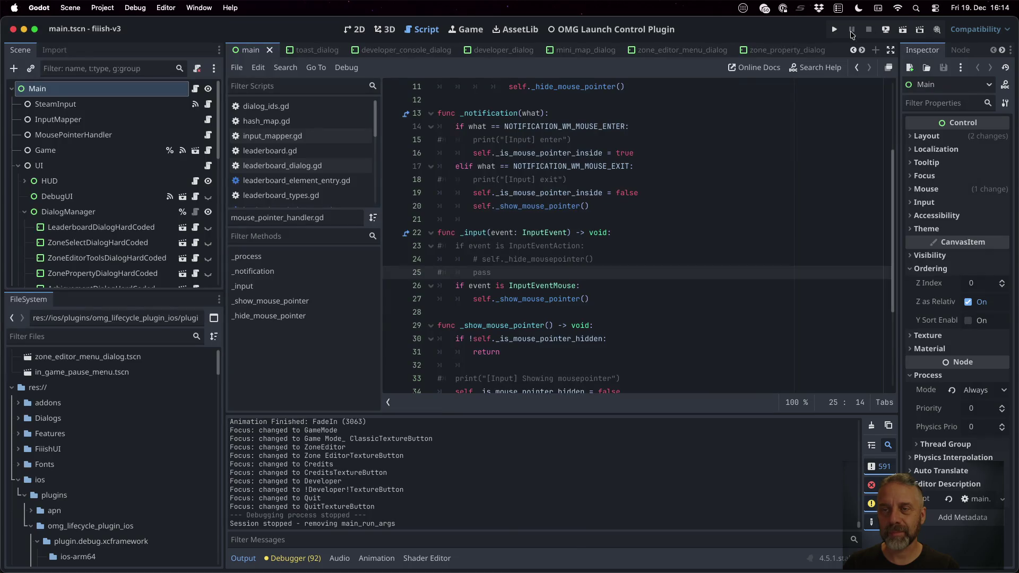
# Step: Run the project from Godot, unpause and play to game over, then stop the run
pyautogui.click(834, 30)
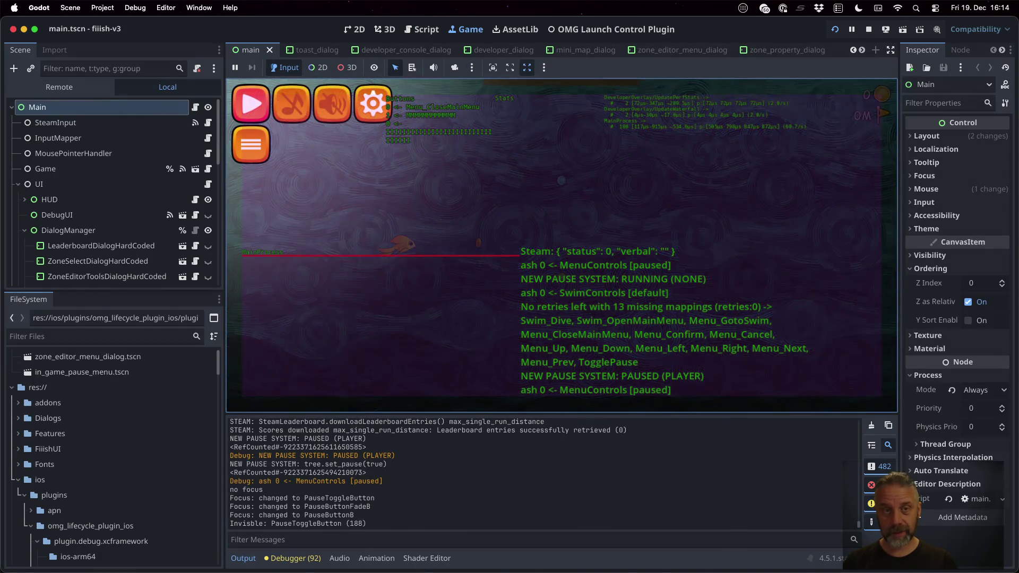
pyautogui.press('Escape')
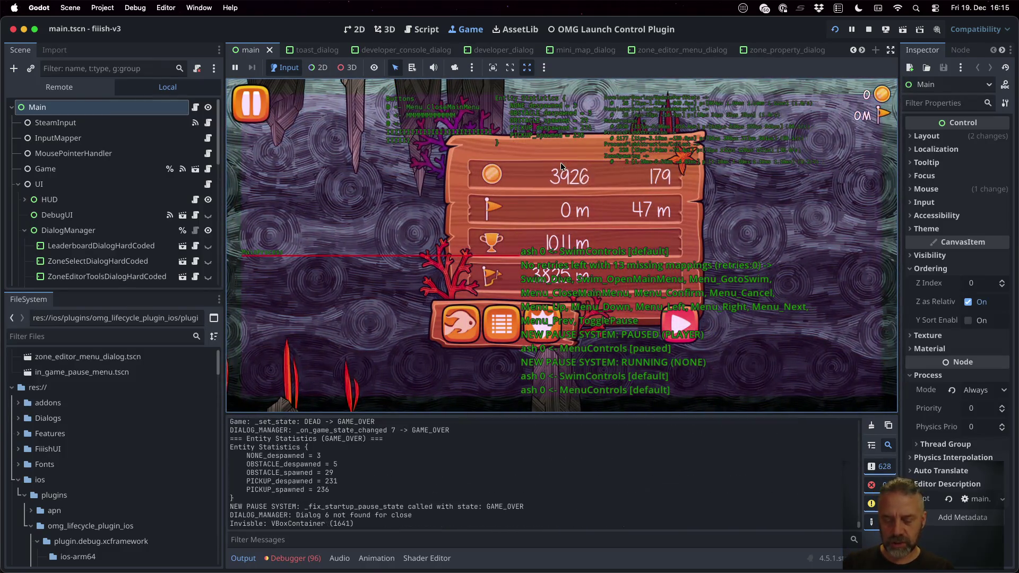
pyautogui.click(869, 30)
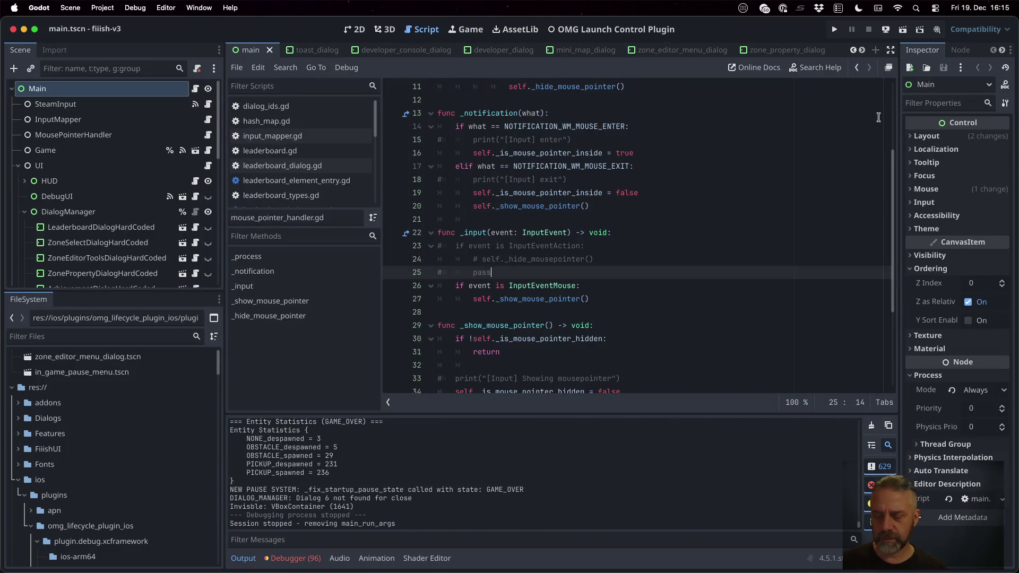
pyautogui.hotkey('ctrl', 'Up')
# Step: In a fresh terminal tab, change into data/work/anti666tv/fiiish-v3
pyautogui.click(369, 403)
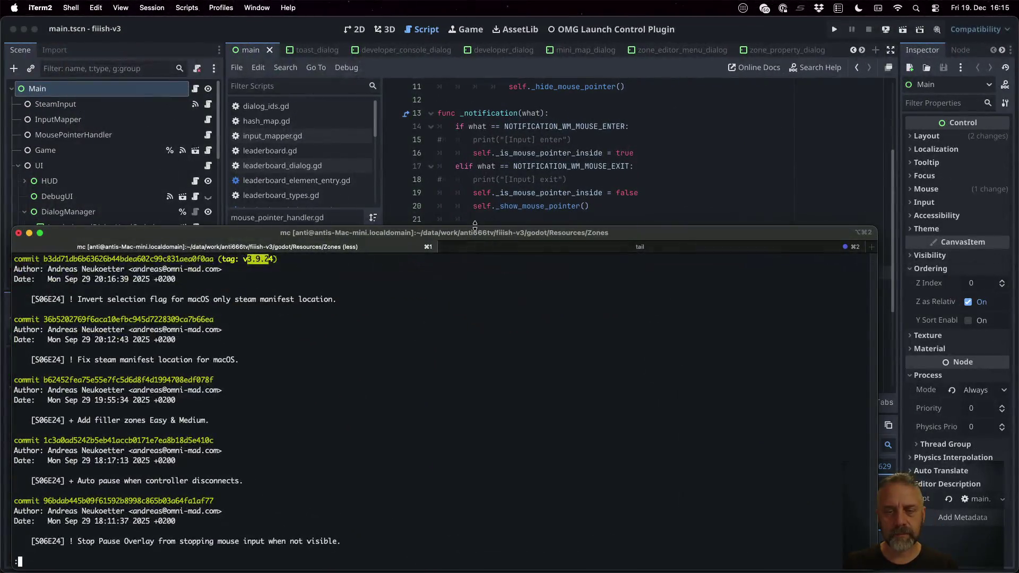
pyautogui.press('super+2')
pyautogui.press('super+3')
pyautogui.write('c')
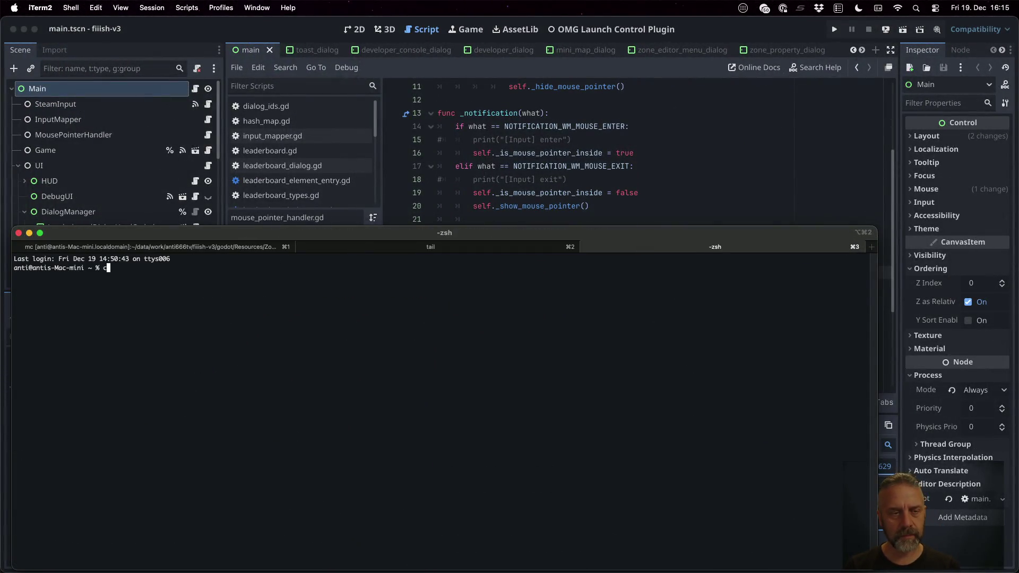
pyautogui.write('d data/work/ant')
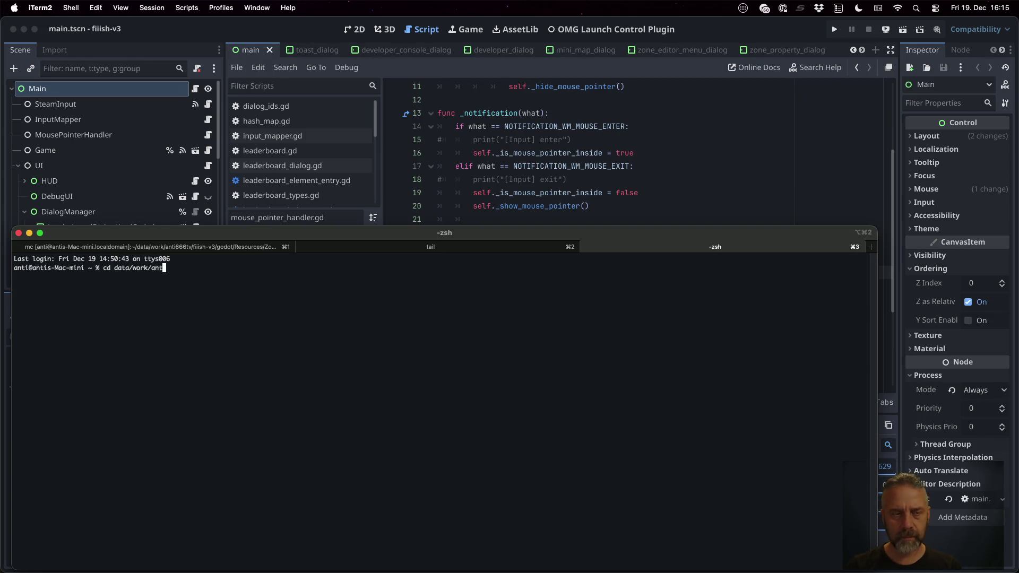
pyautogui.write('i666tv/fiiish-')
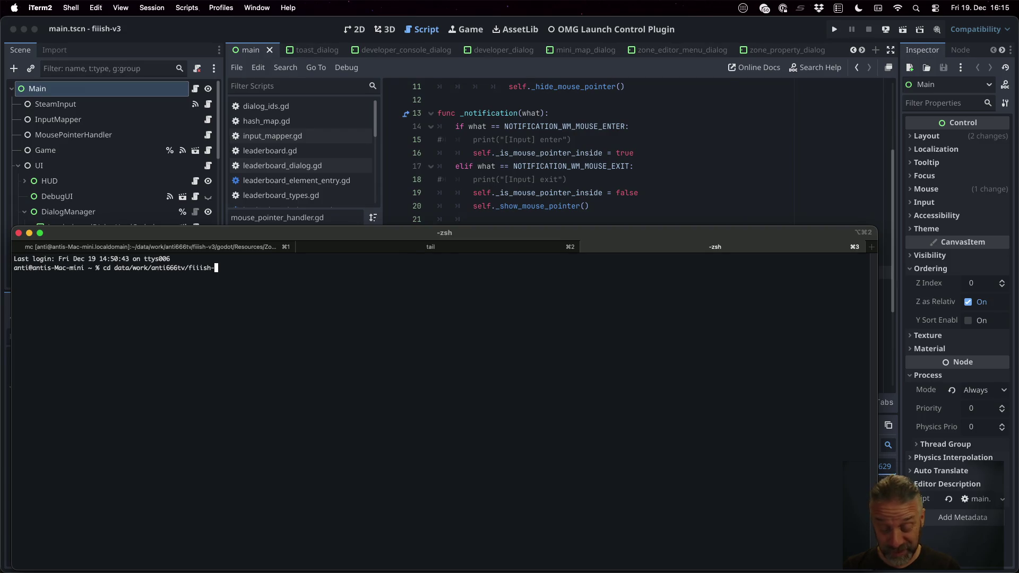
pyautogui.write('v3')
pyautogui.press('Return')
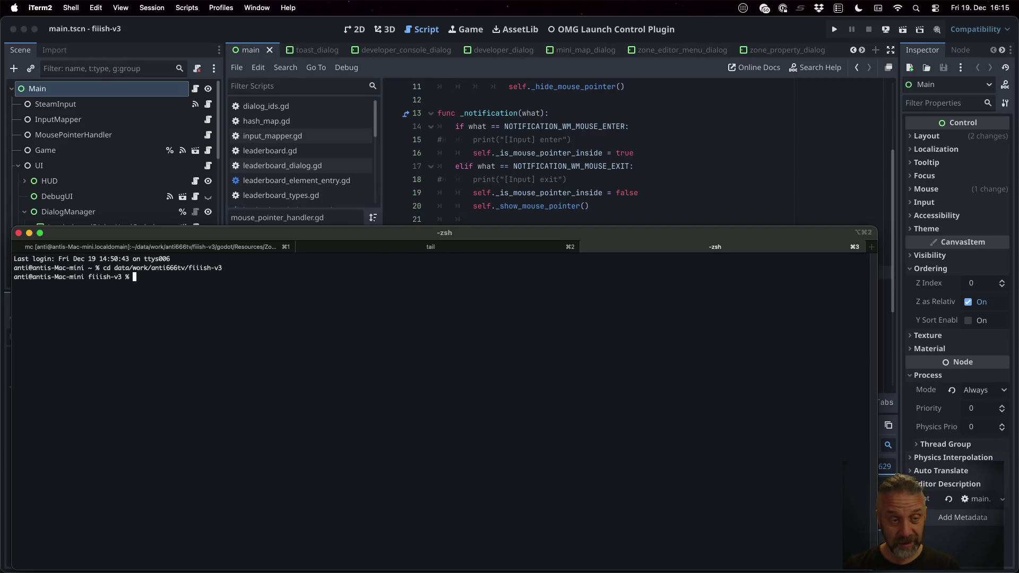
# Step: Enlarge the terminal font and print deploy_steam_manifest_to_steamdeck.sh with cat
pyautogui.press('super+equal')
pyautogui.press('super+equal')
pyautogui.press('super+equal')
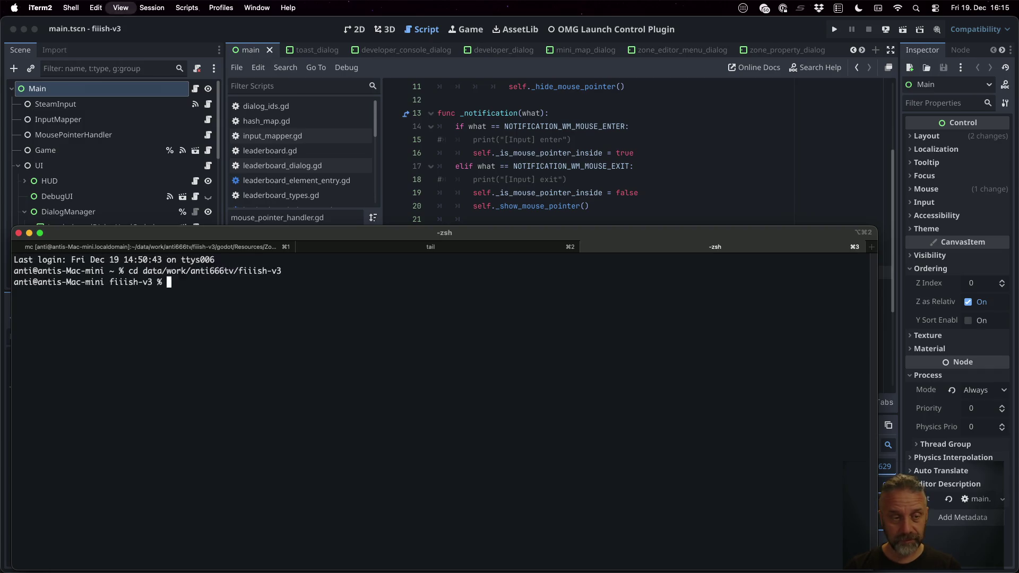
pyautogui.write('cat de')
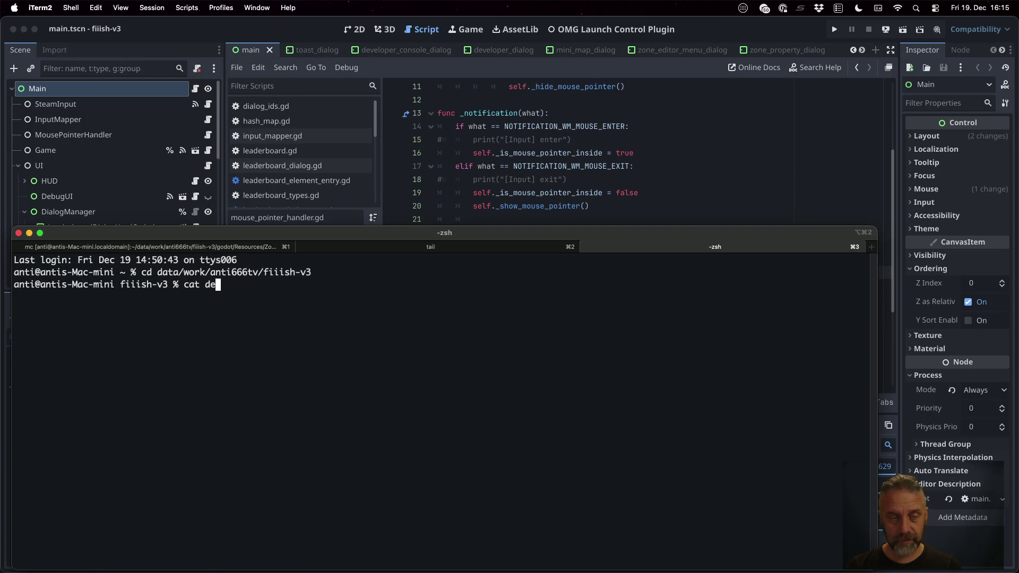
pyautogui.press('Tab')
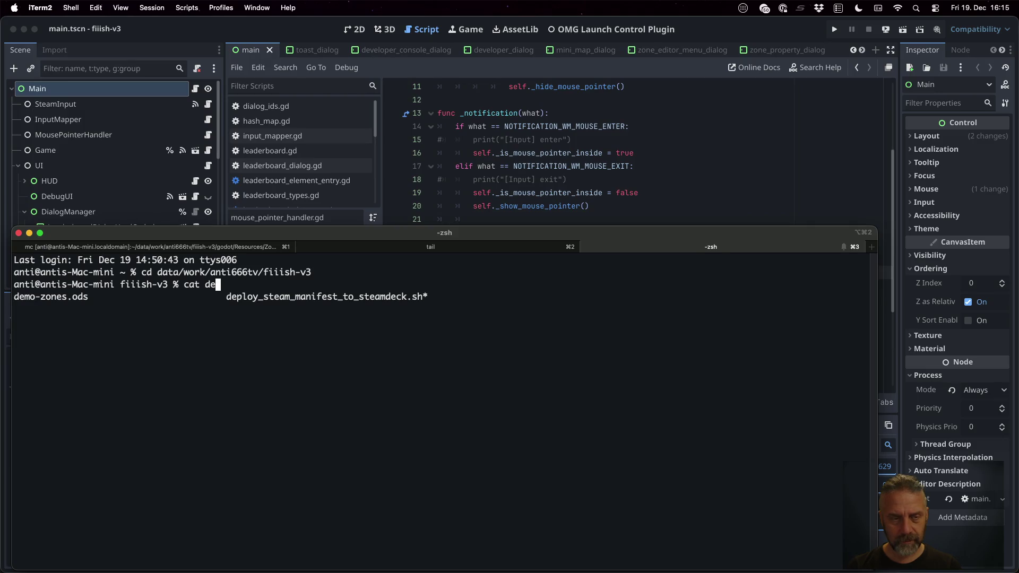
pyautogui.write('p')
pyautogui.press('Tab')
pyautogui.press('Return')
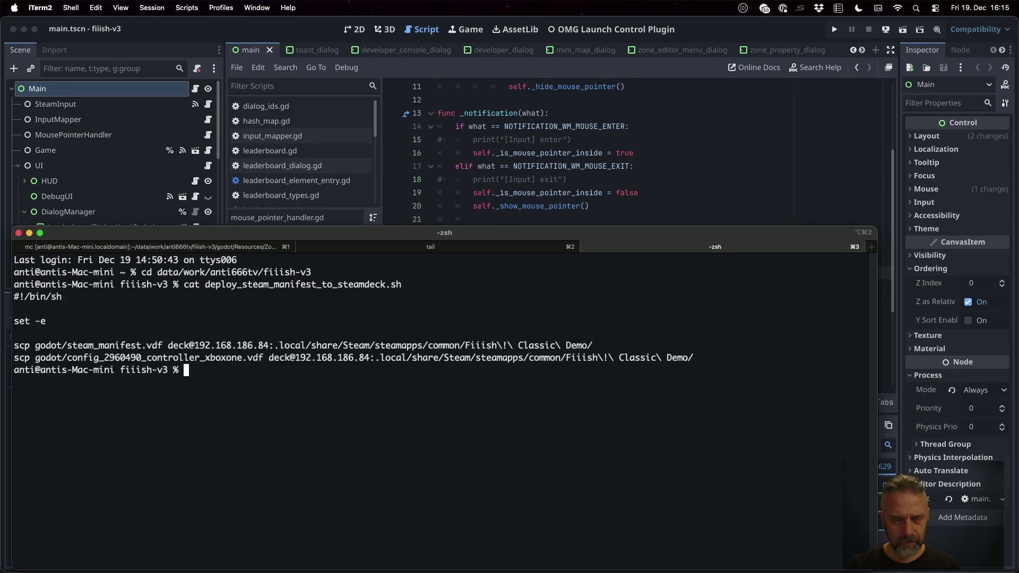
pyautogui.write('ssh')
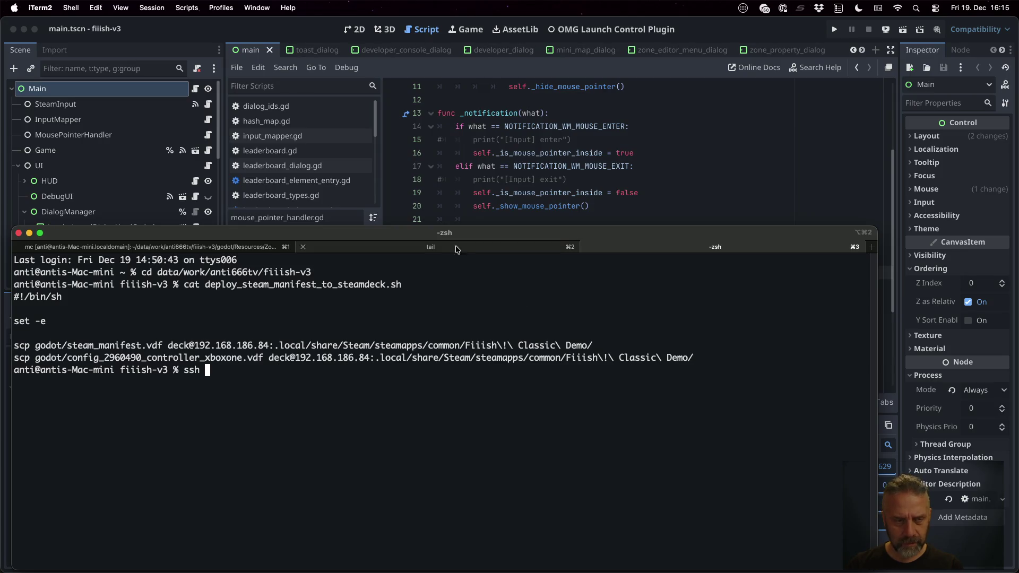
# Step: SSH into the Steam Deck using the address copied from the deploy script
pyautogui.moveTo(167, 345); pyautogui.dragTo(269, 345)
pyautogui.press('super+v')
pyautogui.press('Return')
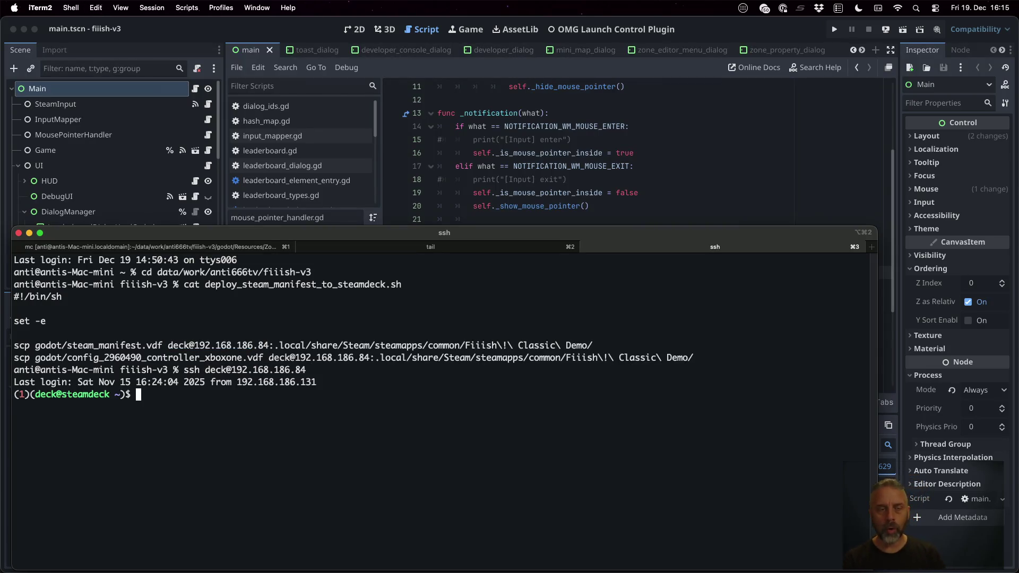
pyautogui.moveTo(104, 357); pyautogui.dragTo(144, 356)
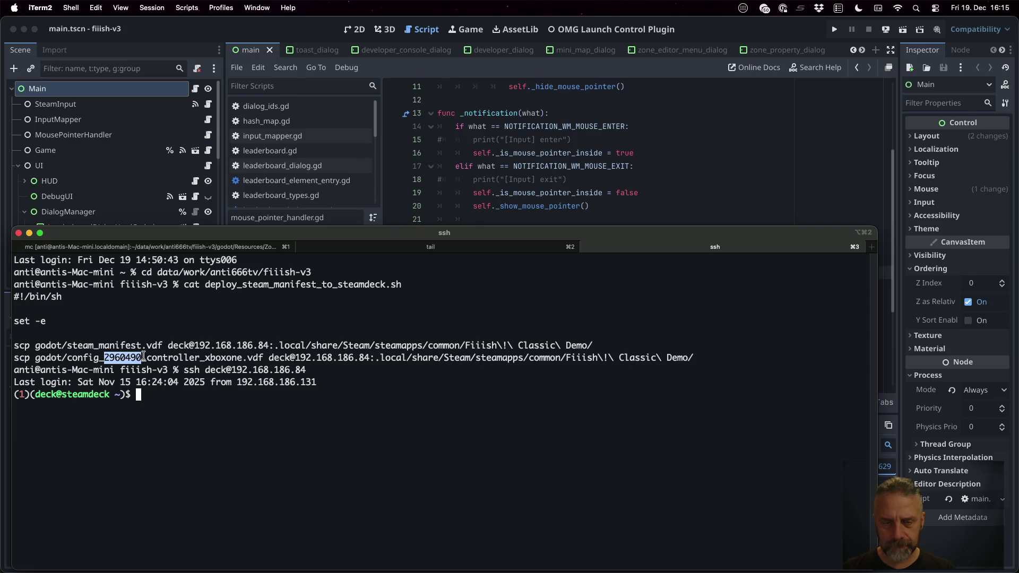
# Step: Go to .local/share/Steam/steamapps/common and list the Fiiish! Classic Demo folder
pyautogui.write('cd .local/')
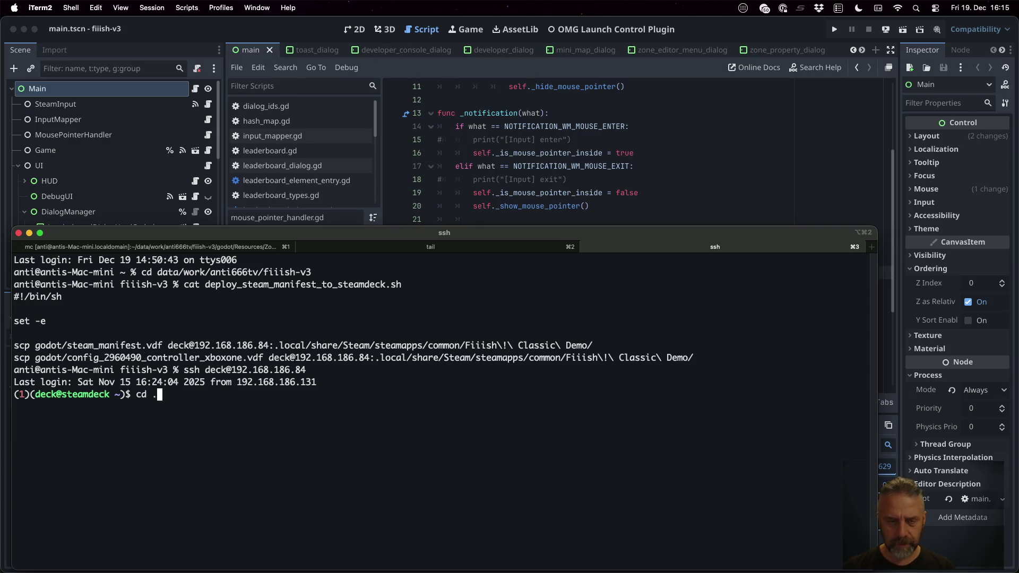
pyautogui.write('share/')
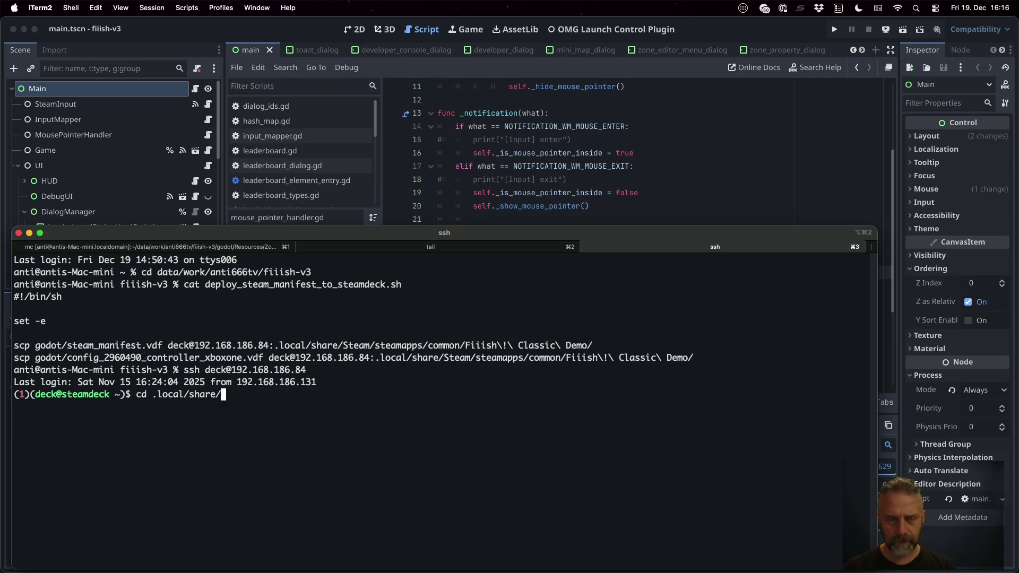
pyautogui.write('Steam/steamapps/coo')
pyautogui.press('BackSpace')
pyautogui.write('m')
pyautogui.press('Tab')
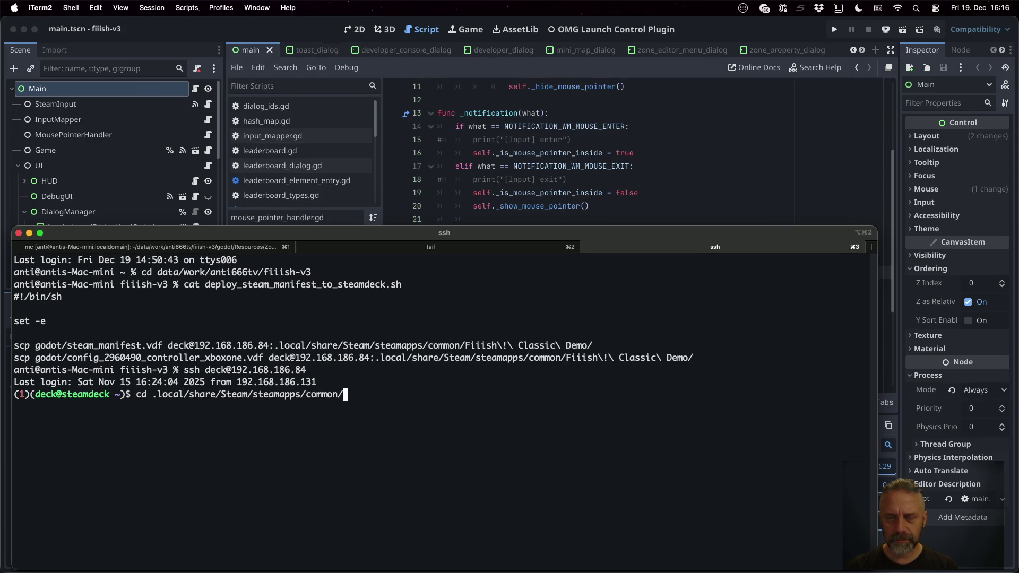
pyautogui.press('Return')
pyautogui.write('ls Fi')
pyautogui.press('Tab')
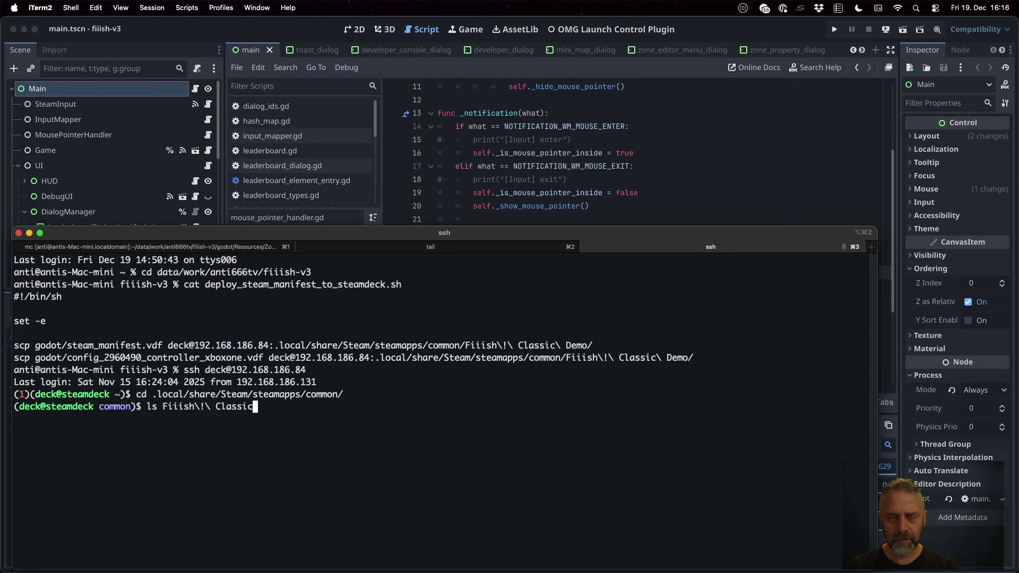
pyautogui.write('\\ D')
pyautogui.press('Tab')
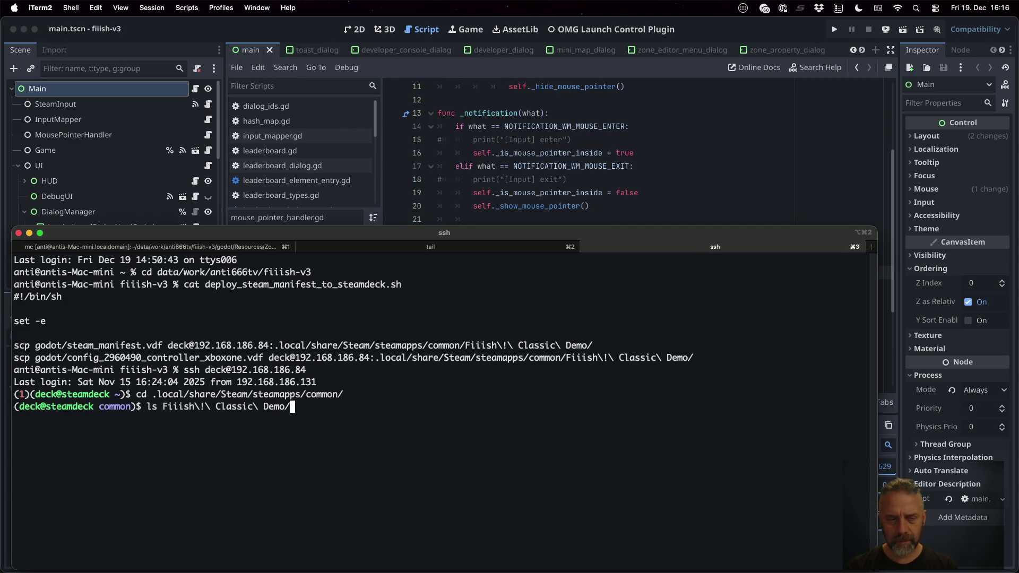
pyautogui.press('Return')
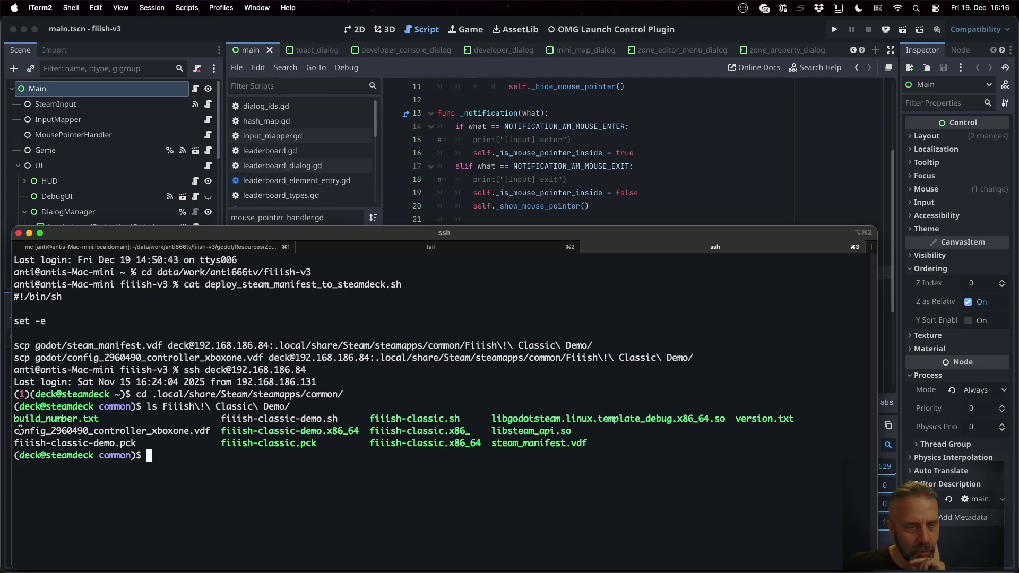
# Step: Print the Demo folder's config_2960490_controller_xboxone.vdf with cat
pyautogui.moveTo(18, 431); pyautogui.dragTo(169, 428)
pyautogui.doubleClick(168, 429)
pyautogui.write('cat Fi')
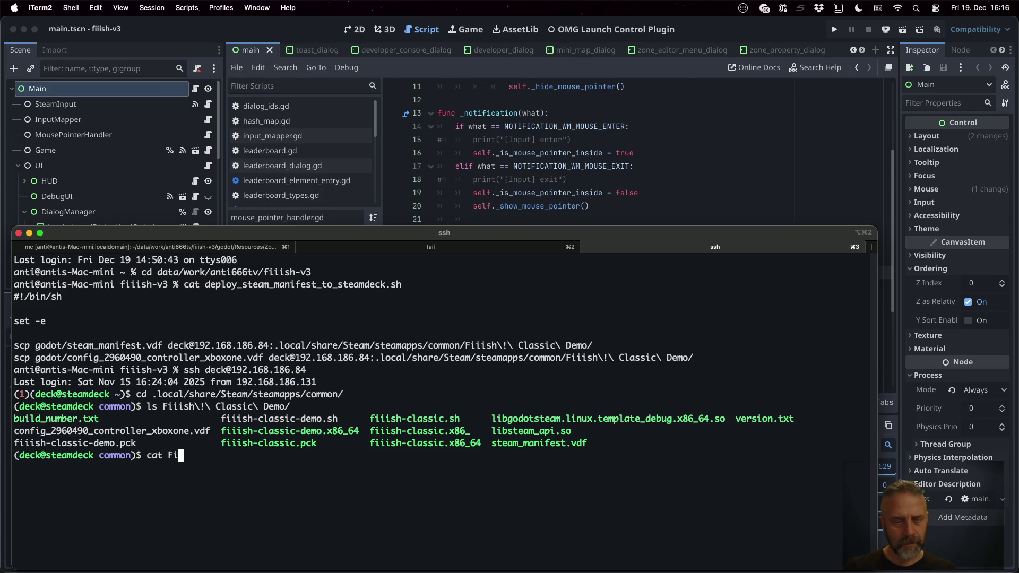
pyautogui.press('Tab')
pyautogui.write('\\ D')
pyautogui.press('Tab')
pyautogui.write('co')
pyautogui.press('Tab')
pyautogui.press('Return')
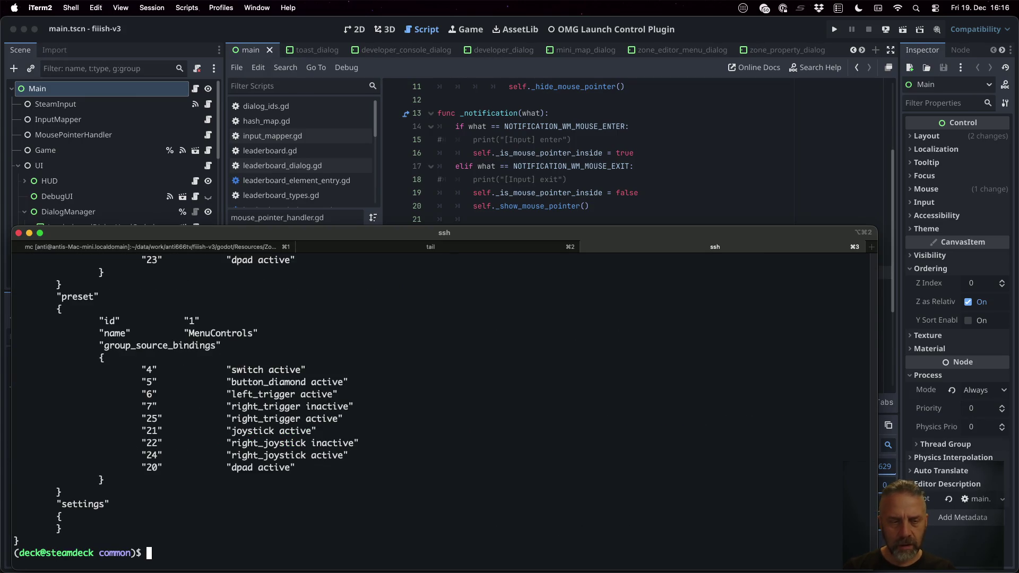
# Step: Scroll through the BattleControls and MenuControls bindings, then clear the terminal with Ctrl+L
pyautogui.scroll(20, 315, 445)
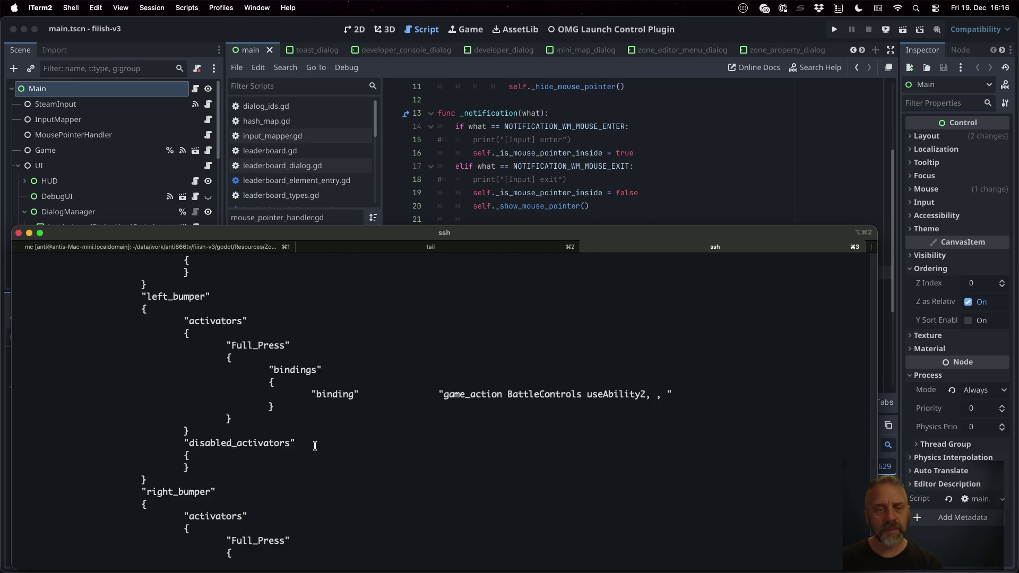
pyautogui.scroll(20, 315, 445)
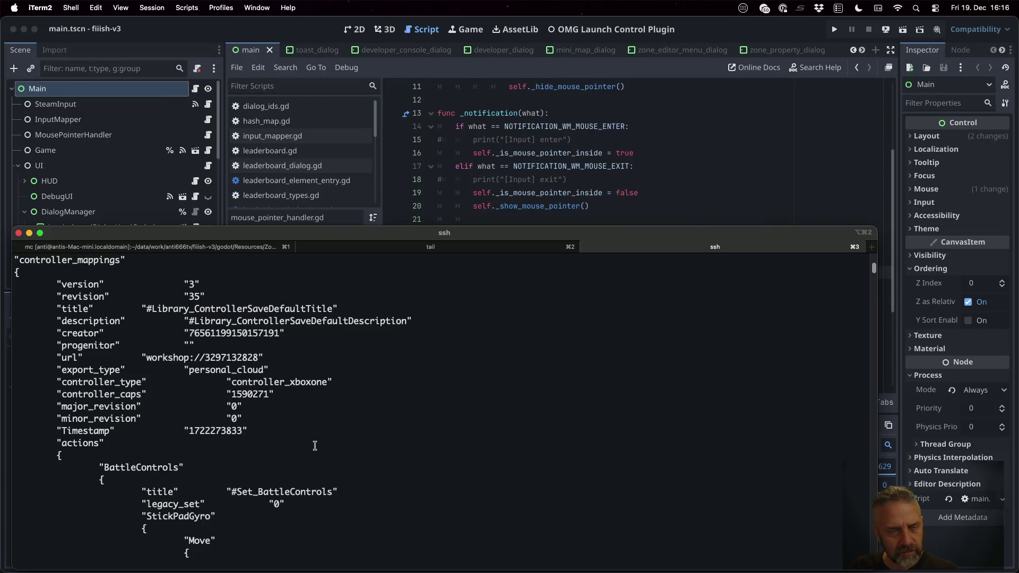
pyautogui.scroll(-5, 314, 446)
pyautogui.scroll(-4, 315, 445)
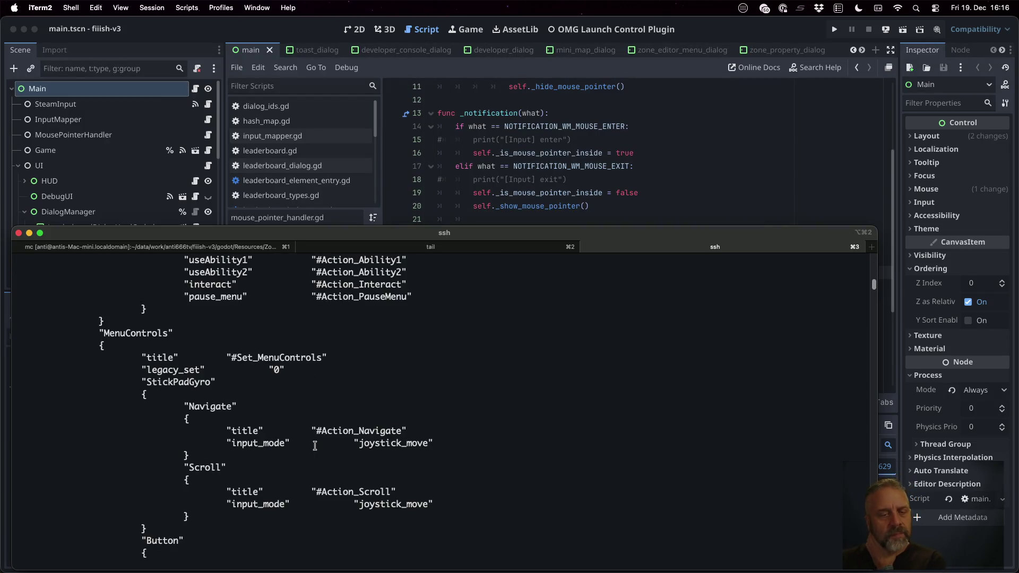
pyautogui.scroll(-15, 314, 445)
pyautogui.scroll(-10, 315, 445)
pyautogui.scroll(-15, 315, 445)
pyautogui.scroll(-15, 315, 446)
pyautogui.scroll(-15, 315, 445)
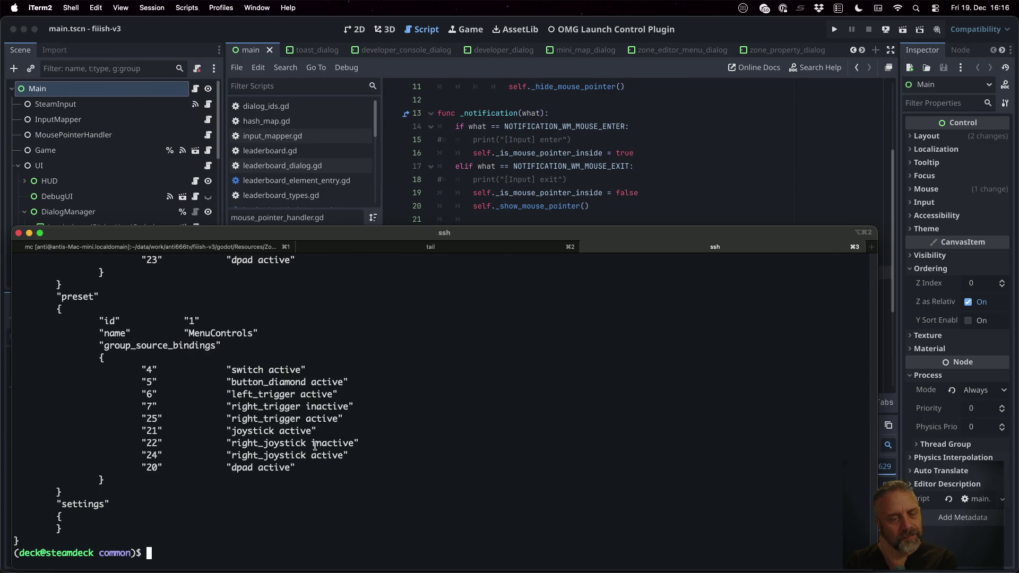
pyautogui.scroll(5, 350, 470)
pyautogui.scroll(10, 350, 469)
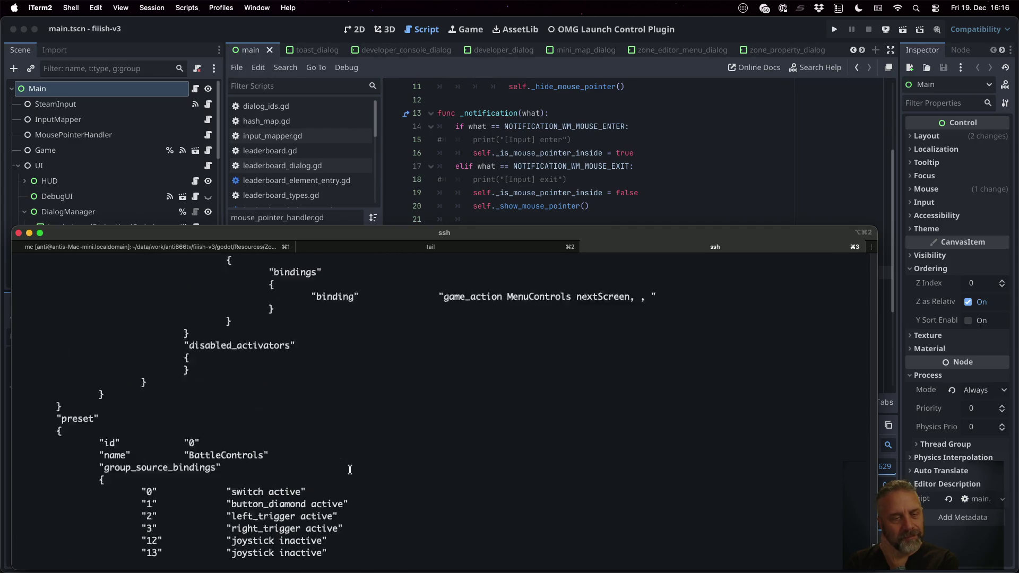
pyautogui.scroll(5, 349, 469)
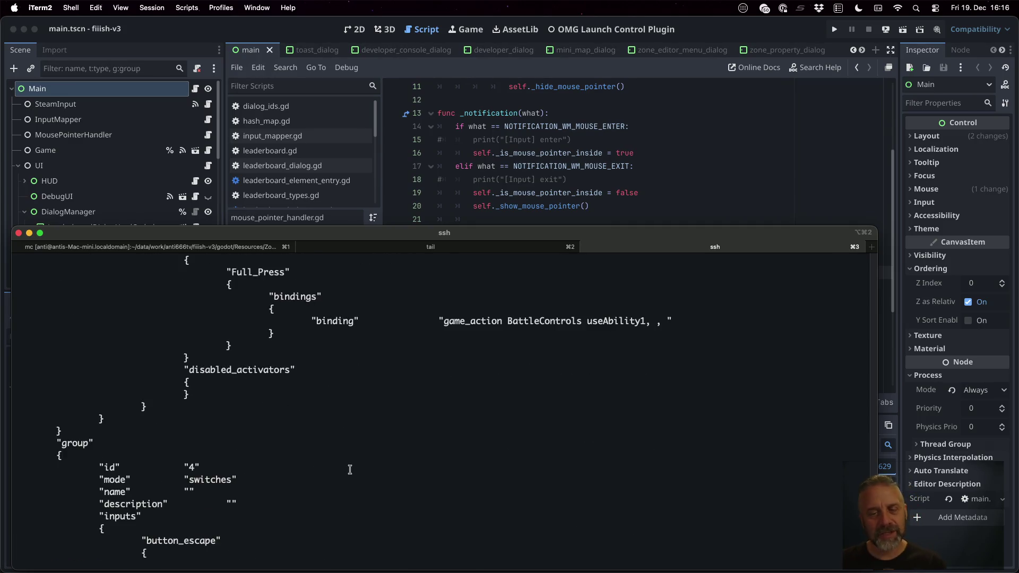
pyautogui.scroll(5, 349, 469)
pyautogui.hotkey('ctrl', 'l')
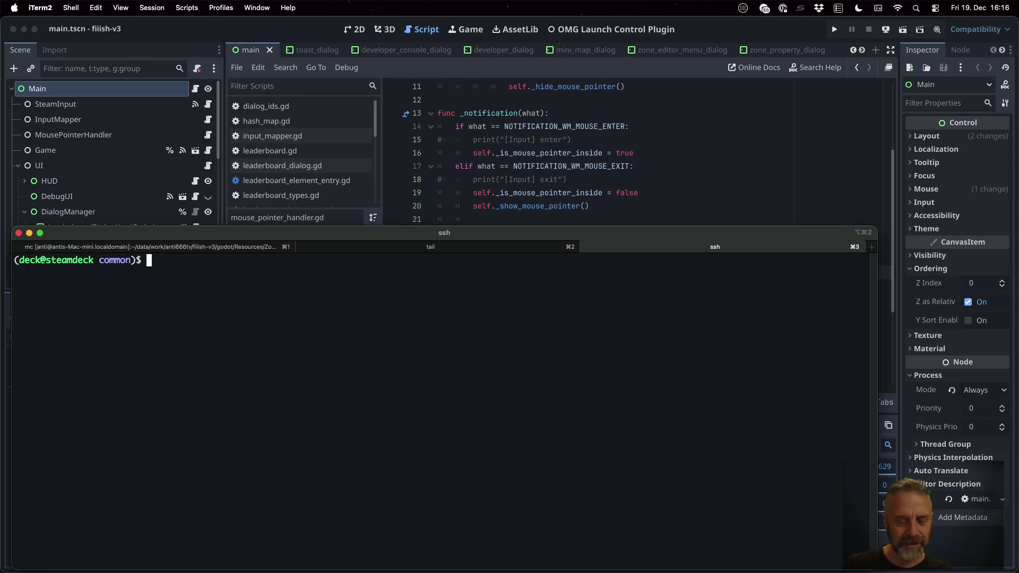
# Step: List the Fiiish! Classic Demo folder and read its steam_manifest.vdf in less
pyautogui.write('ls Fiiish\\!\\ Classic\\ Demo/')
pyautogui.press('Return')
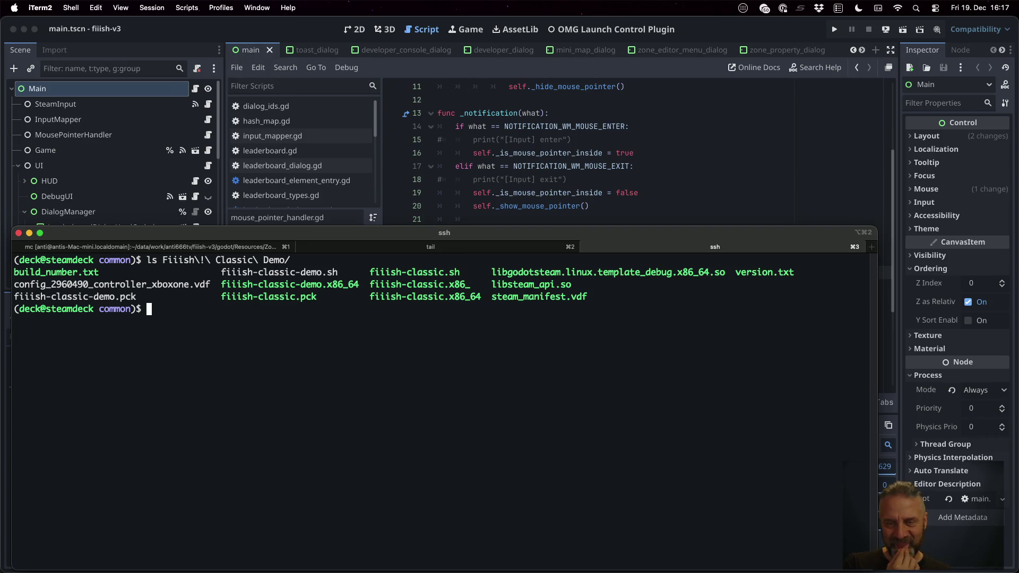
pyautogui.write('less F')
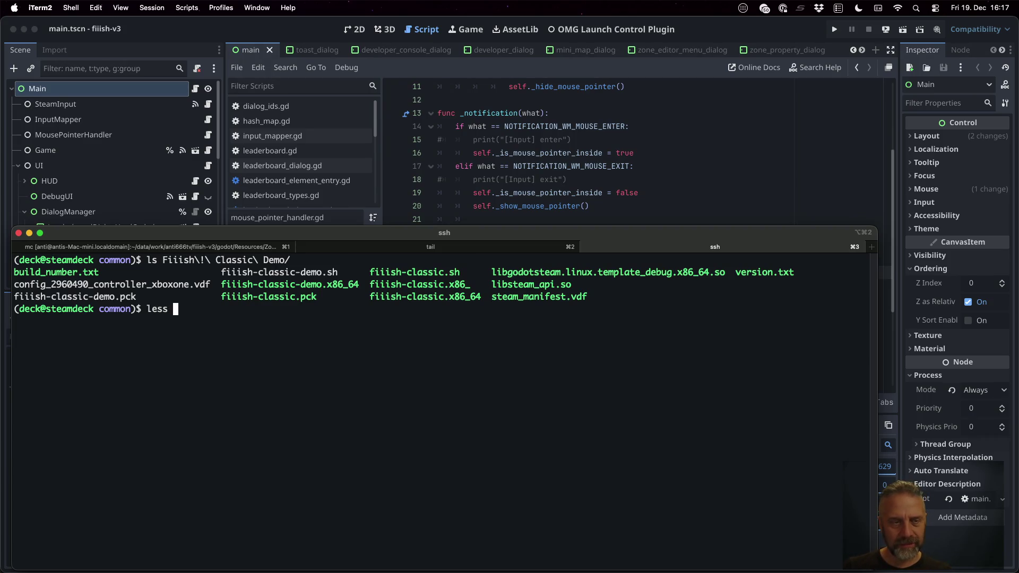
pyautogui.press('Tab')
pyautogui.write('\\')
pyautogui.press('Tab')
pyautogui.write('ste')
pyautogui.press('Tab')
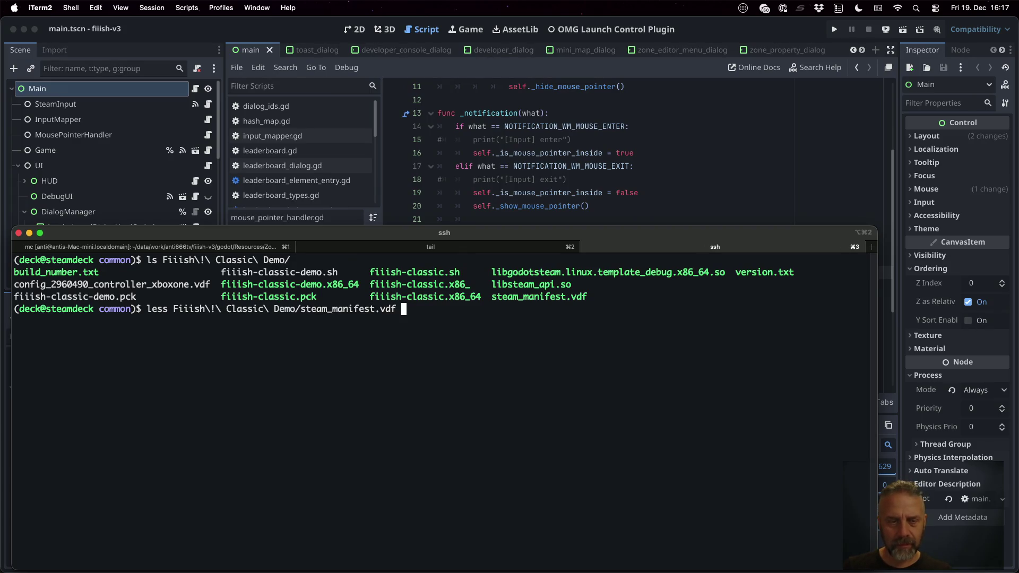
pyautogui.press('Return')
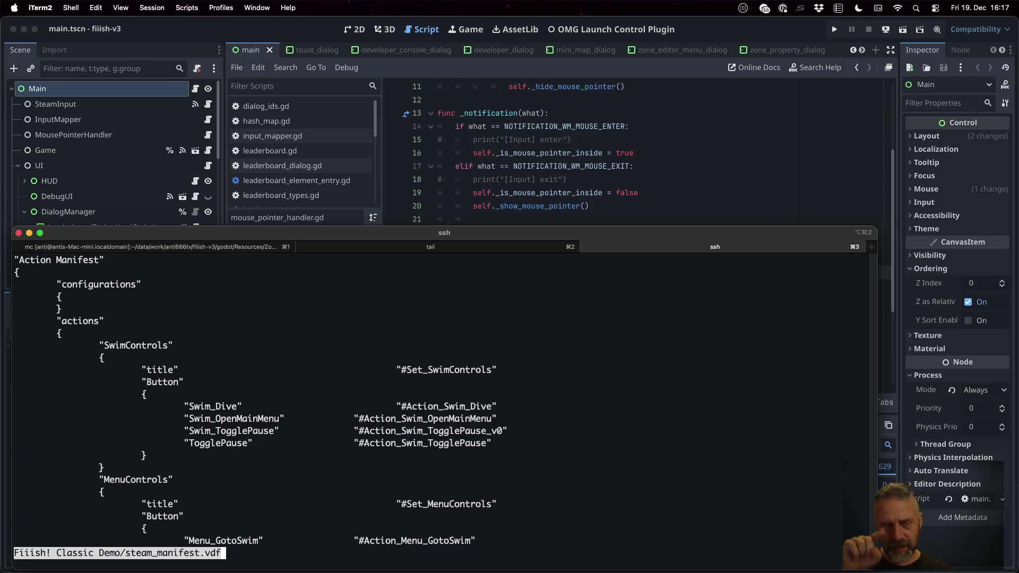
pyautogui.press('space')
pyautogui.press('space')
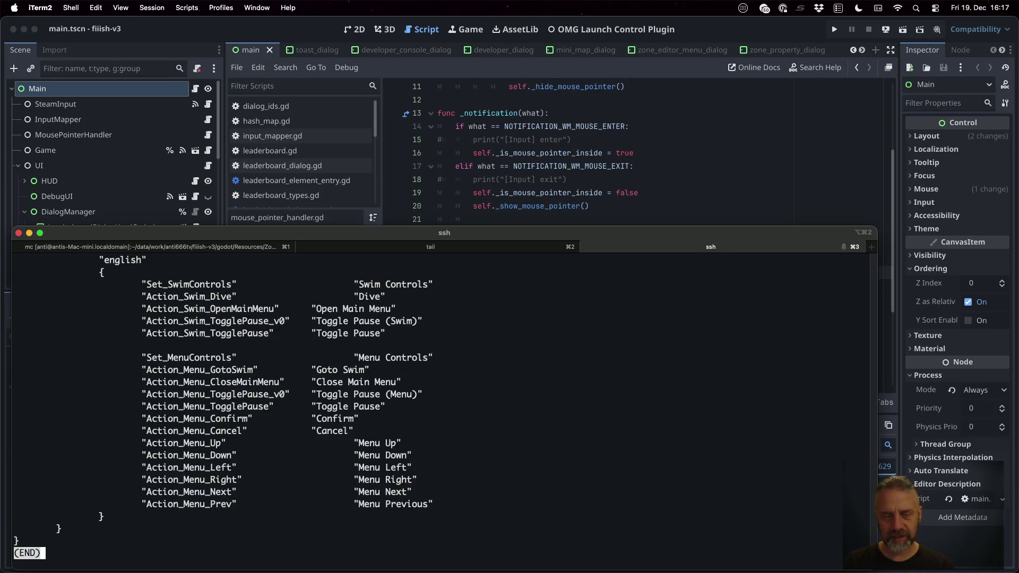
pyautogui.press('q')
# Step: Read the Fiiish! Classic steam_manifest.vdf in less, then open a new local shell tab
pyautogui.write('less Fi')
pyautogui.press('Tab')
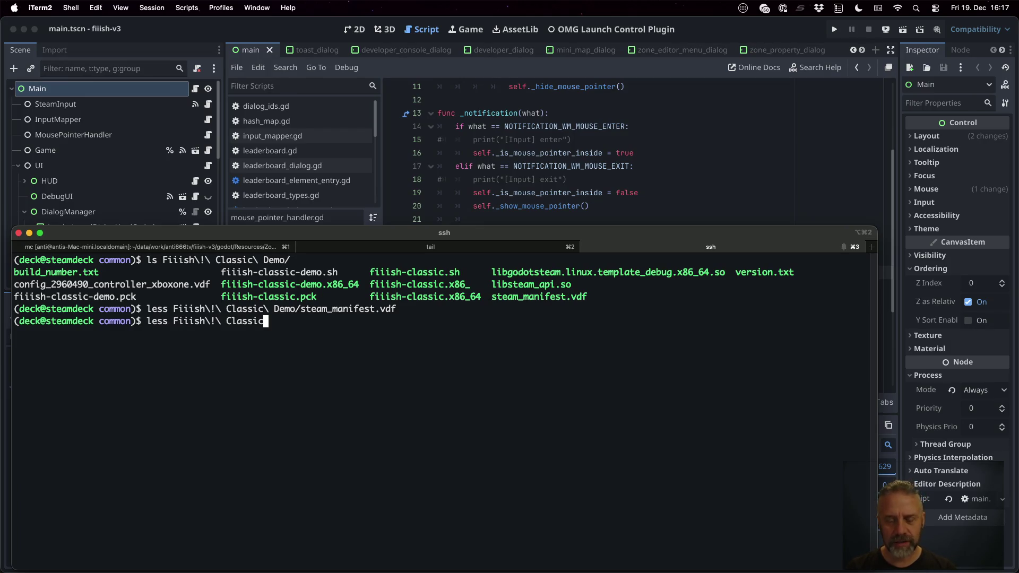
pyautogui.write('/s')
pyautogui.press('Tab')
pyautogui.press('Return')
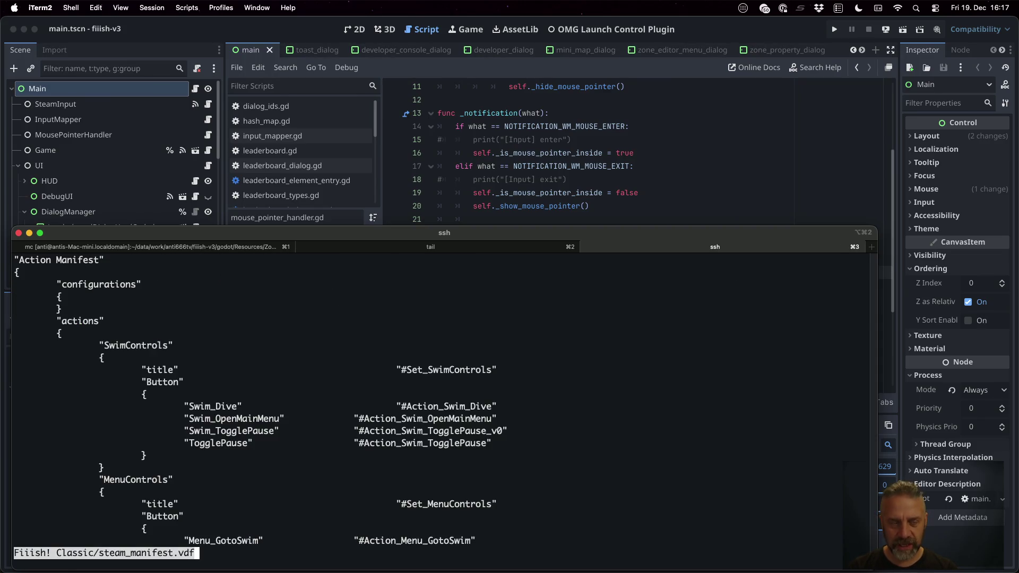
pyautogui.press('space')
pyautogui.press('space')
pyautogui.press('q')
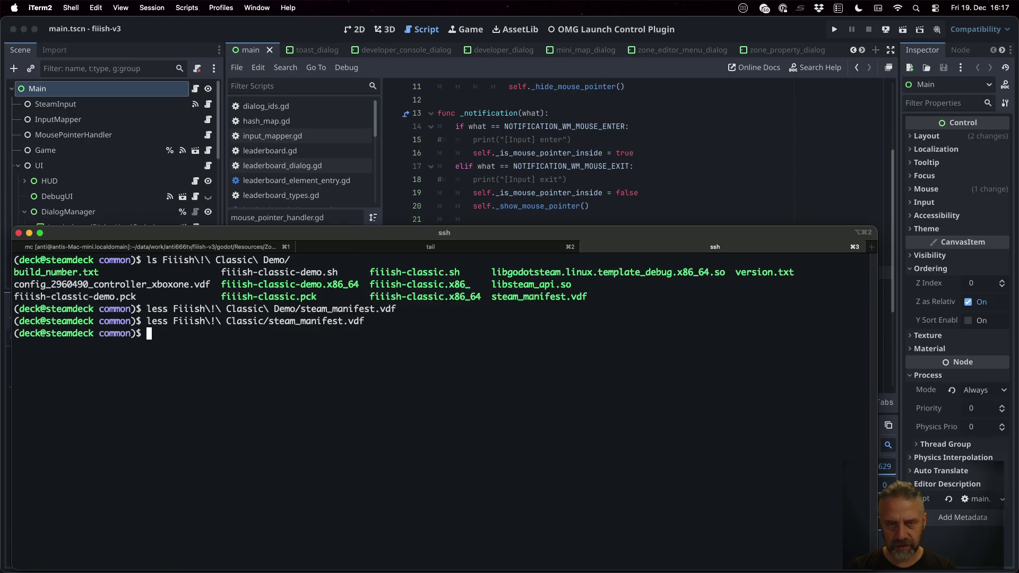
pyautogui.press('super+t')
pyautogui.write('cd')
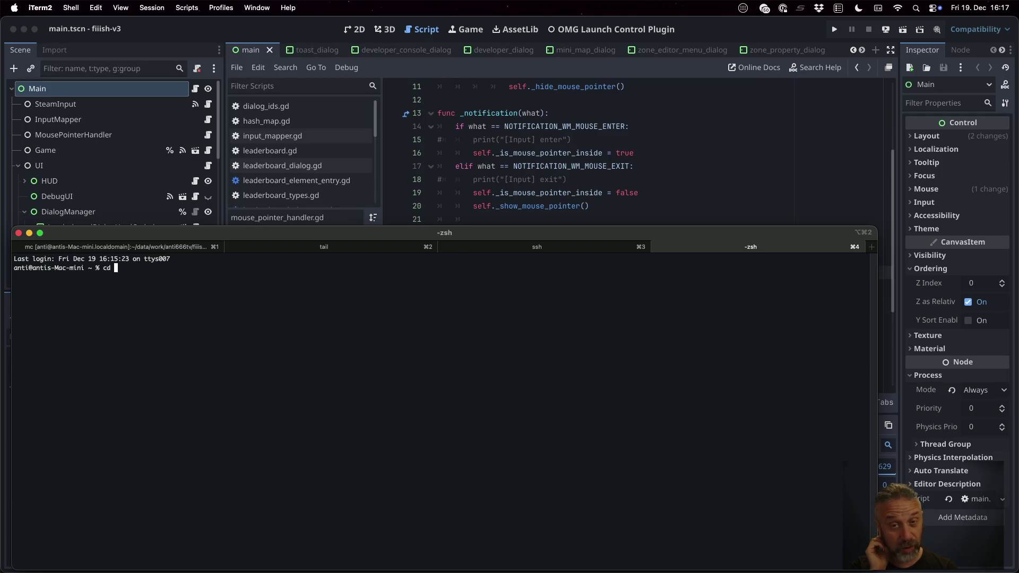
# Step: Run mdfind -name steam_manifest.vdf to locate every manifest copy on the Mac
pyautogui.press('BackSpace')
pyautogui.press('BackSpace')
pyautogui.press('BackSpace')
pyautogui.write('mdfind -name steam_manifest.vdf')
pyautogui.press('Return')
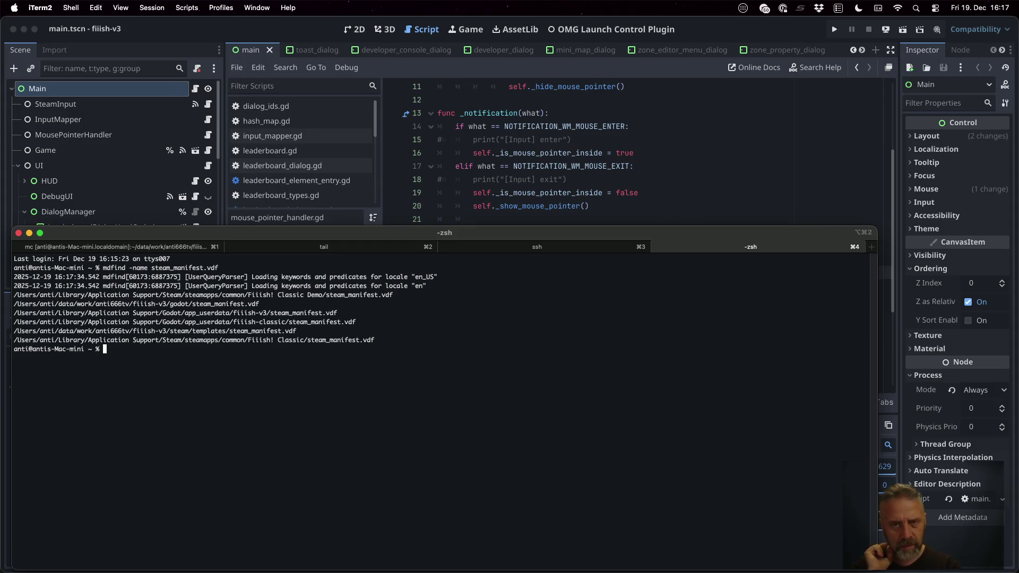
pyautogui.click(537, 247)
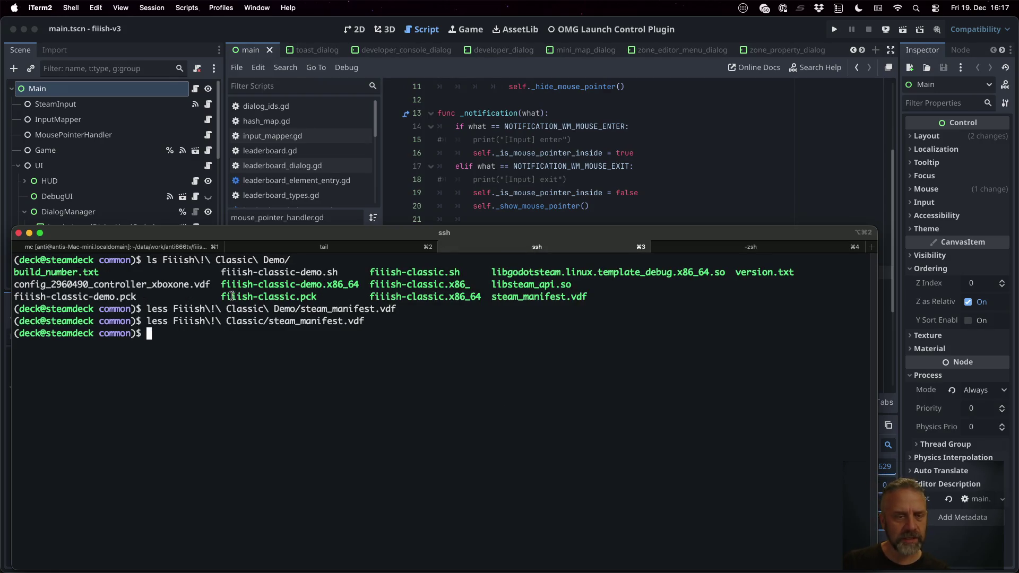
# Step: Change into Library/Application Support/Godot/app_userdata/fiiish-classic in the local shell
pyautogui.click(728, 247)
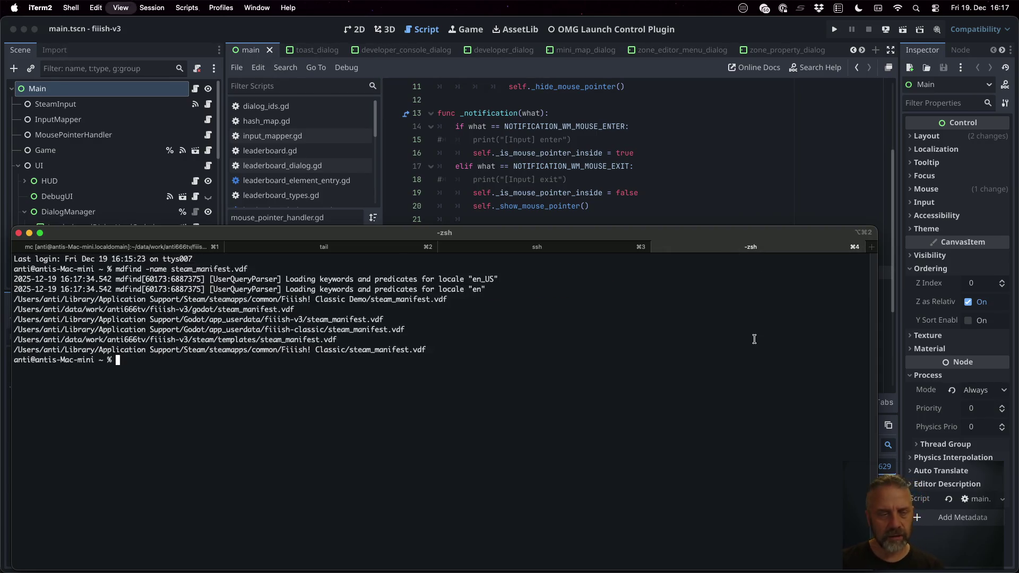
pyautogui.write('cd L')
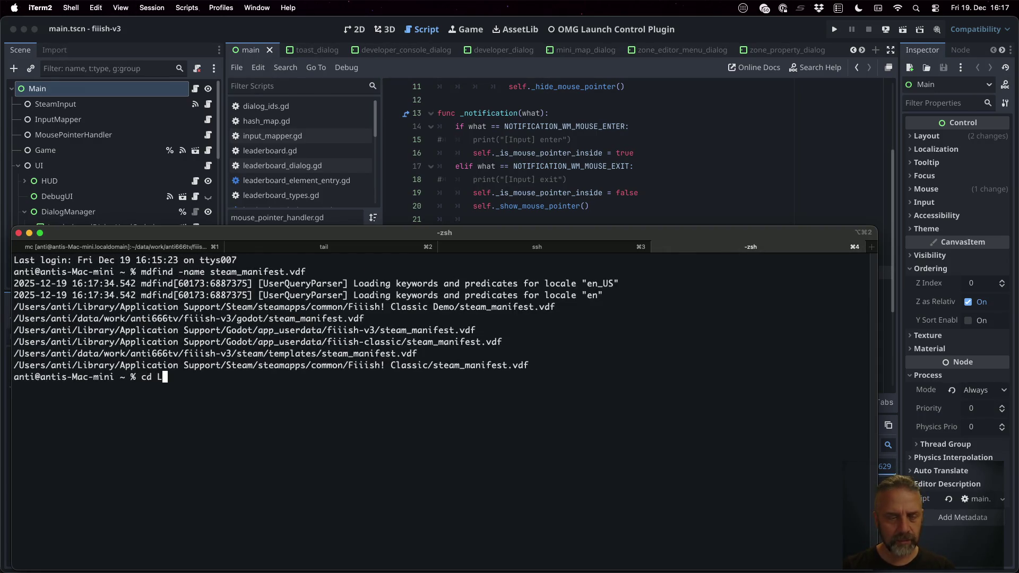
pyautogui.write('ibrary/Appl')
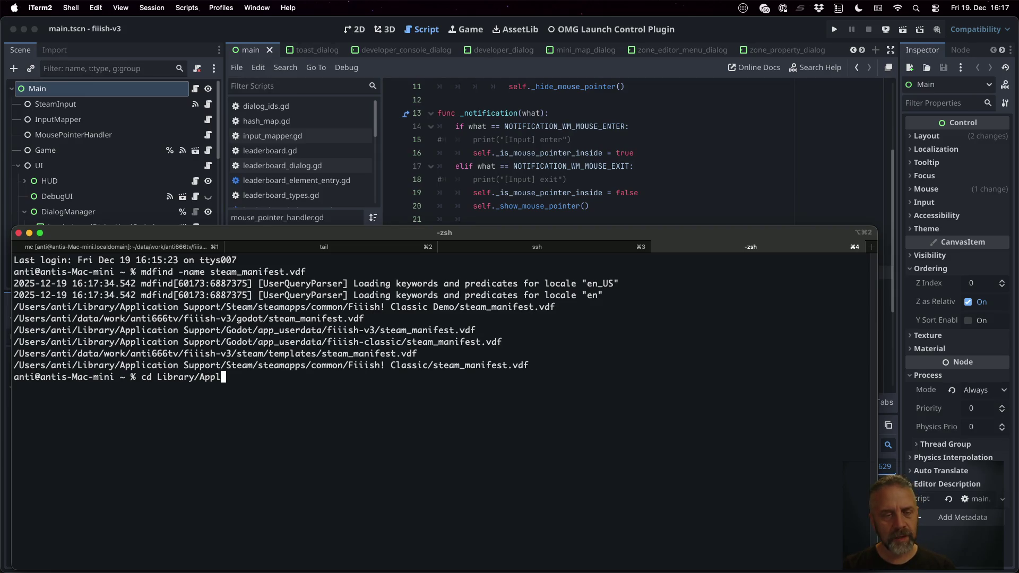
pyautogui.press('Tab')
pyautogui.press('Tab')
pyautogui.write('go')
pyautogui.press('BackSpace')
pyautogui.press('BackSpace')
pyautogui.press('BackSpace')
pyautogui.write('Go')
pyautogui.press('Tab')
pyautogui.write('d')
pyautogui.press('Tab')
pyautogui.press('Tab')
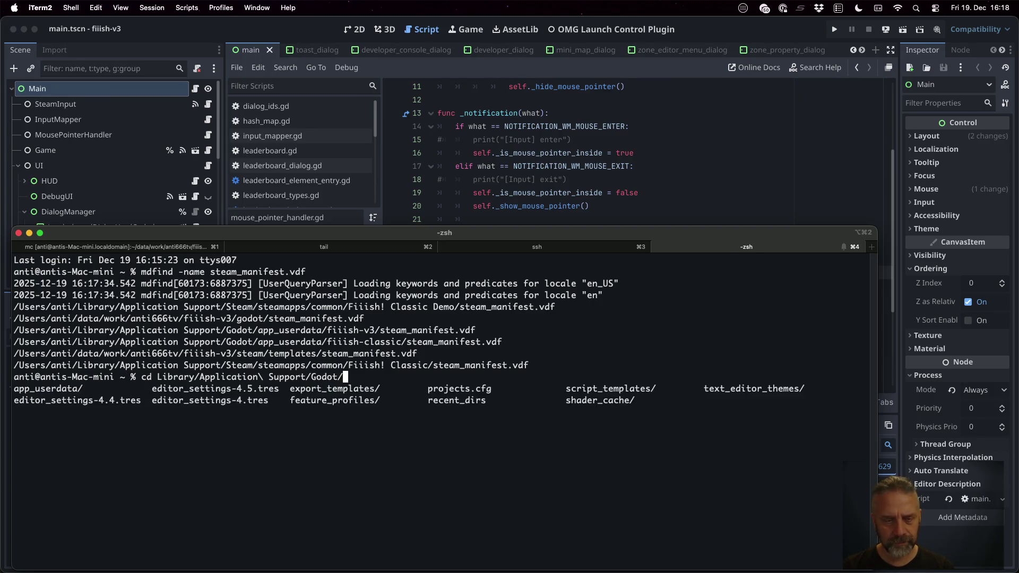
pyautogui.write('a')
pyautogui.press('Tab')
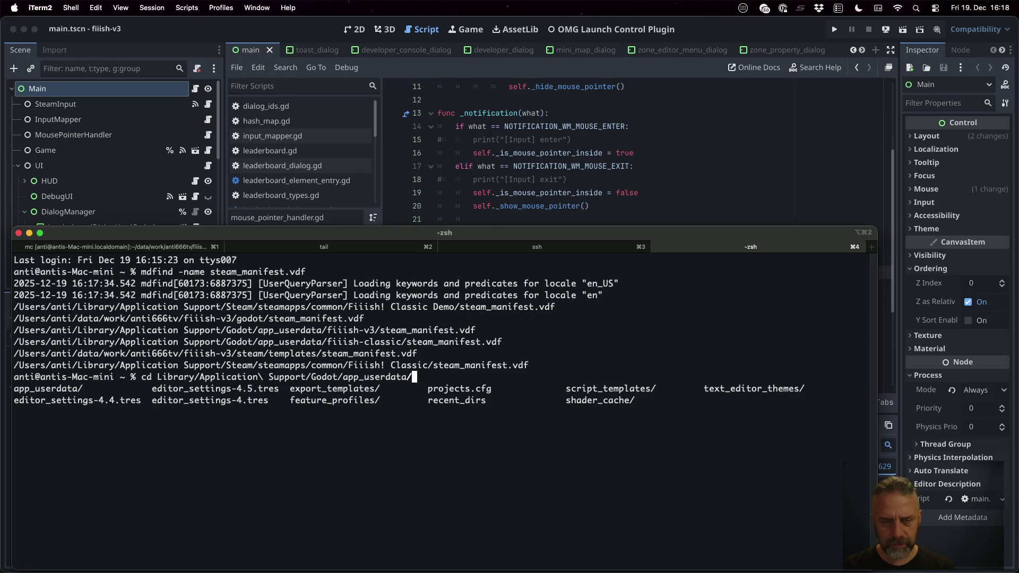
pyautogui.press('Tab')
pyautogui.write('fi')
pyautogui.press('Tab')
pyautogui.write('c')
pyautogui.press('Tab')
pyautogui.press('Tab')
pyautogui.press('Return')
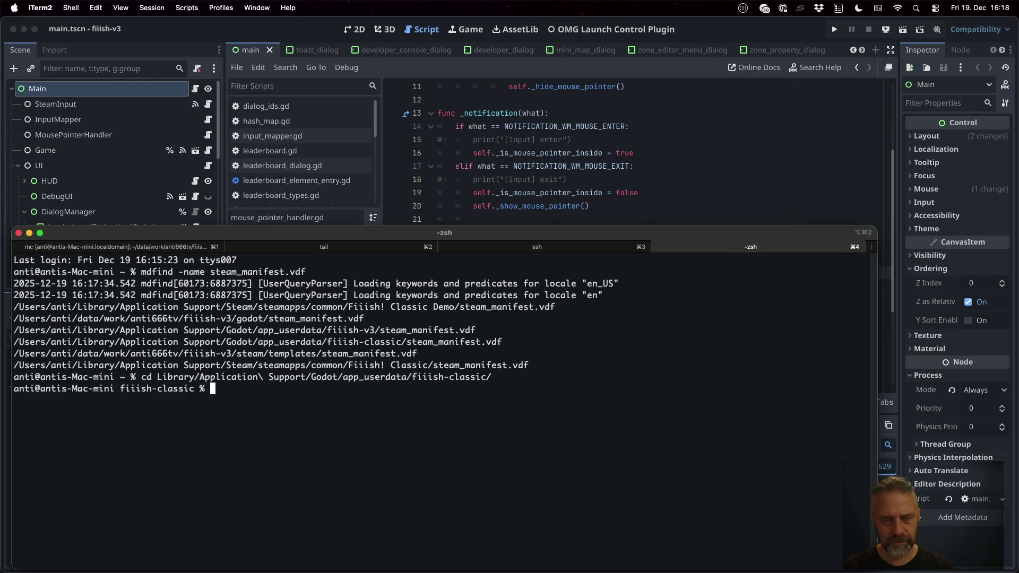
# Step: List the folder and open its steam_manifest.vdf in less
pyautogui.write('ls')
pyautogui.press('Return')
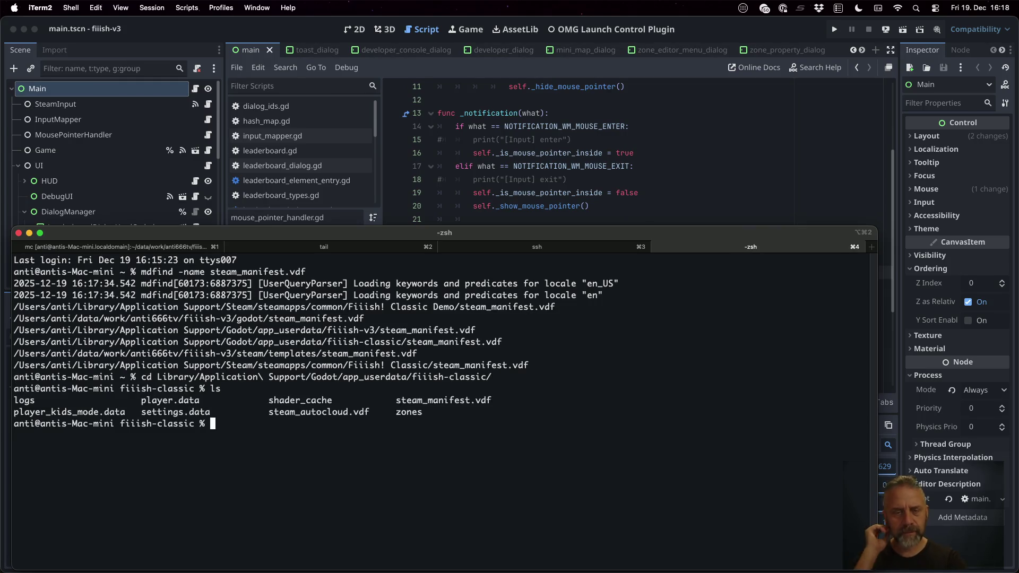
pyautogui.write('less s')
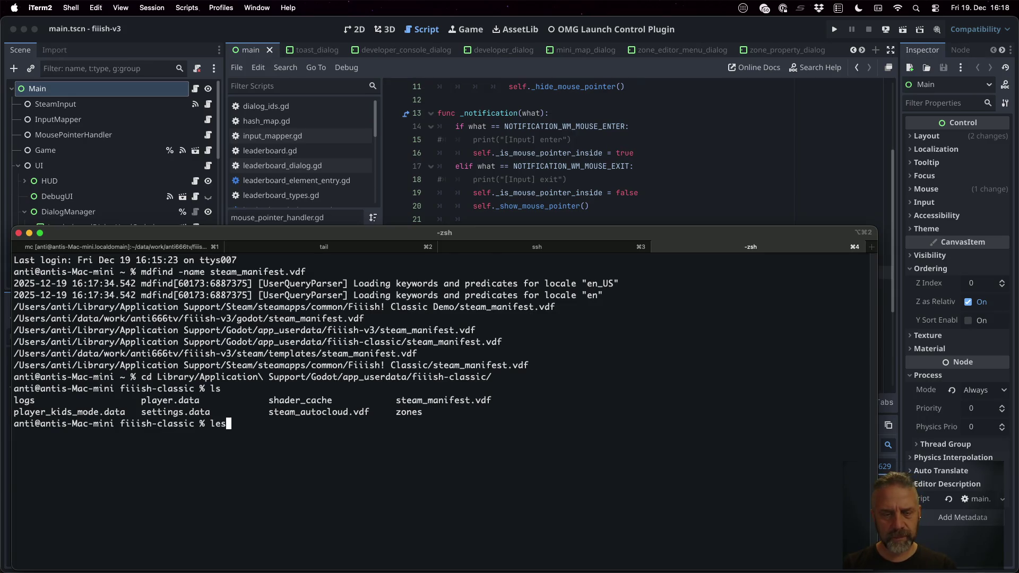
pyautogui.press('Tab')
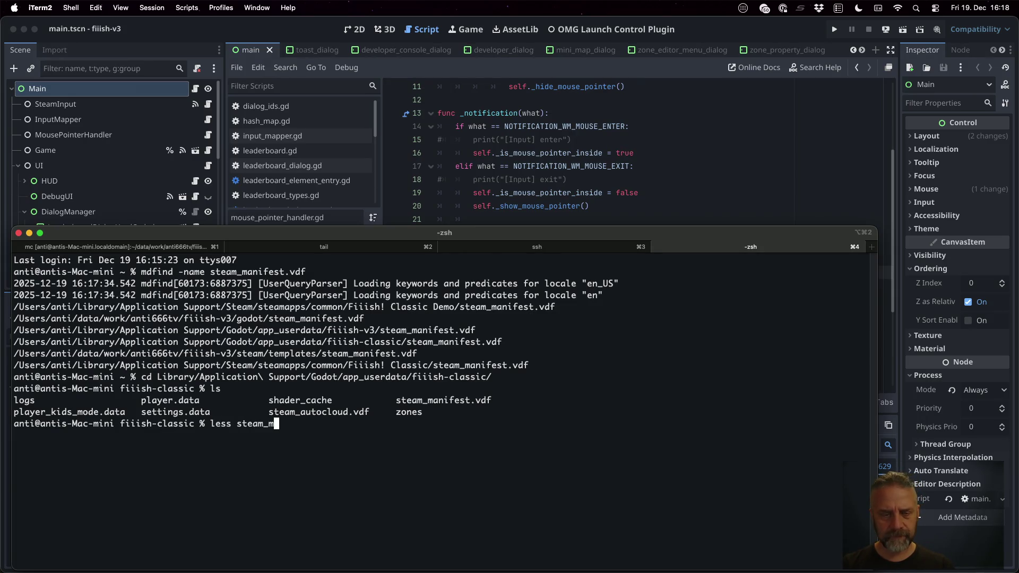
pyautogui.write('m')
pyautogui.press('Tab')
pyautogui.press('Return')
pyautogui.press('Down')
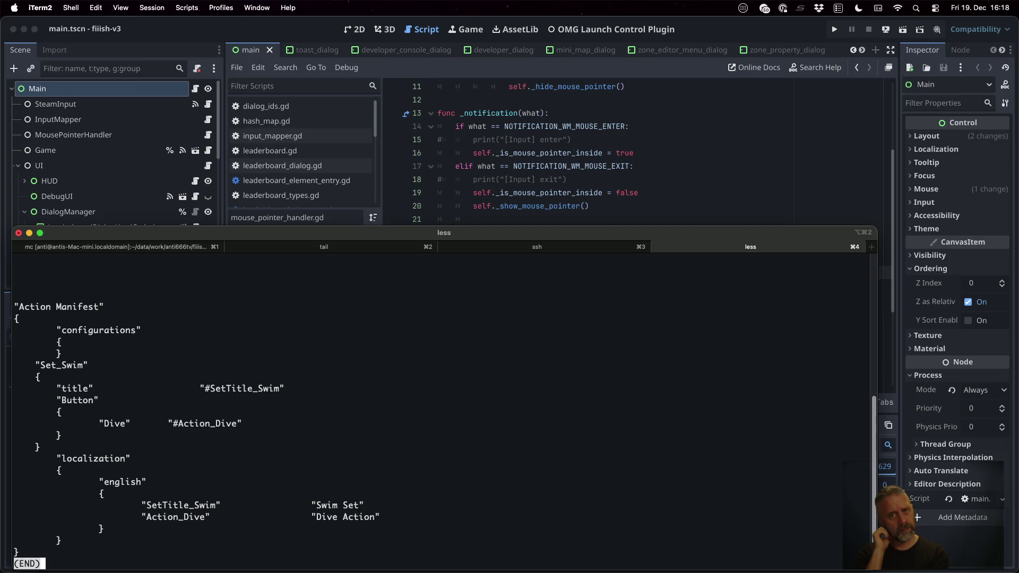
pyautogui.hotkey('ctrl', 'Up')
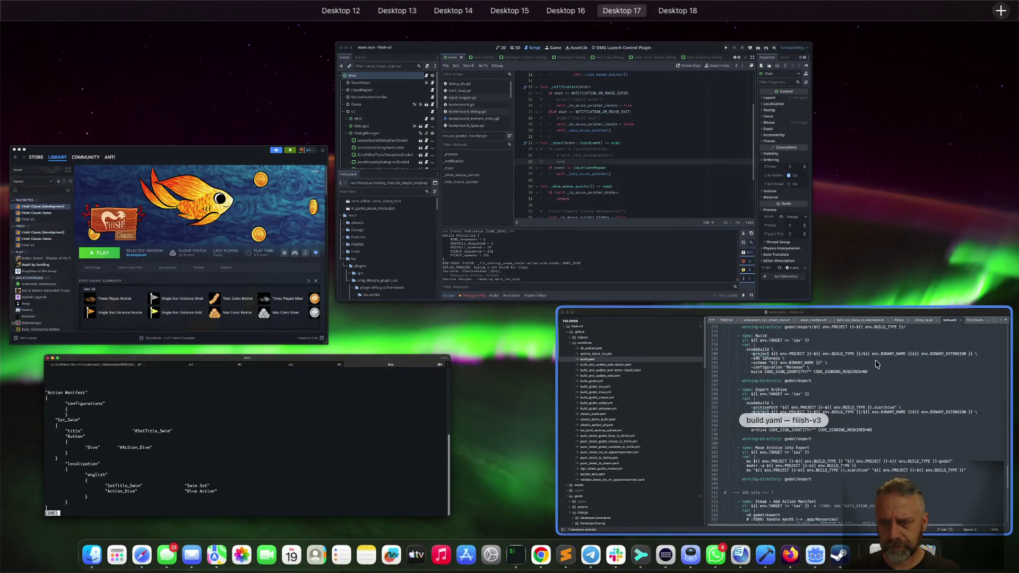
# Step: Open the project's steam_manifest.vdf in Sublime Text via Cmd+P
pyautogui.click(865, 365)
pyautogui.press('super+p')
pyautogui.write('steam_')
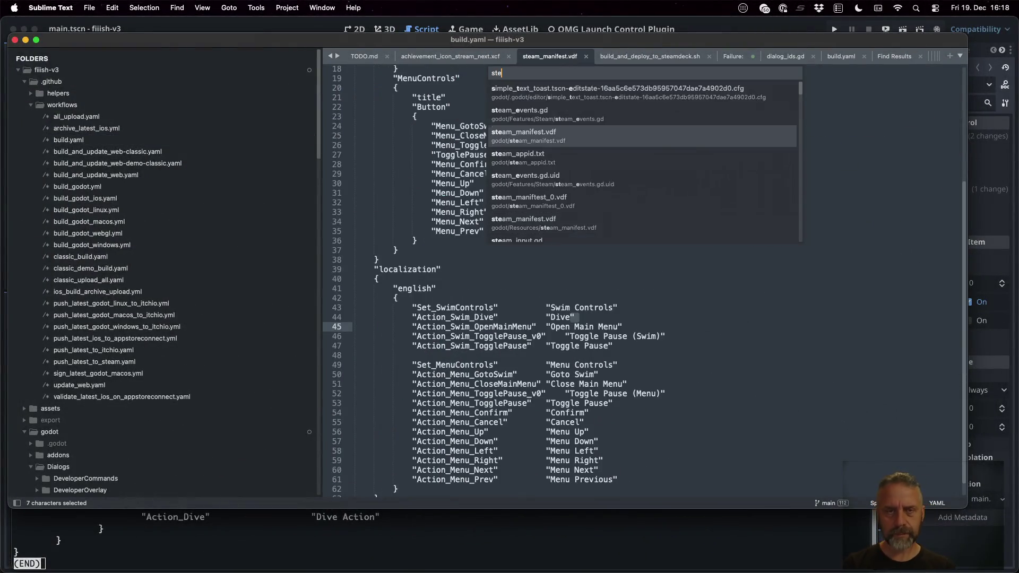
pyautogui.press('Return')
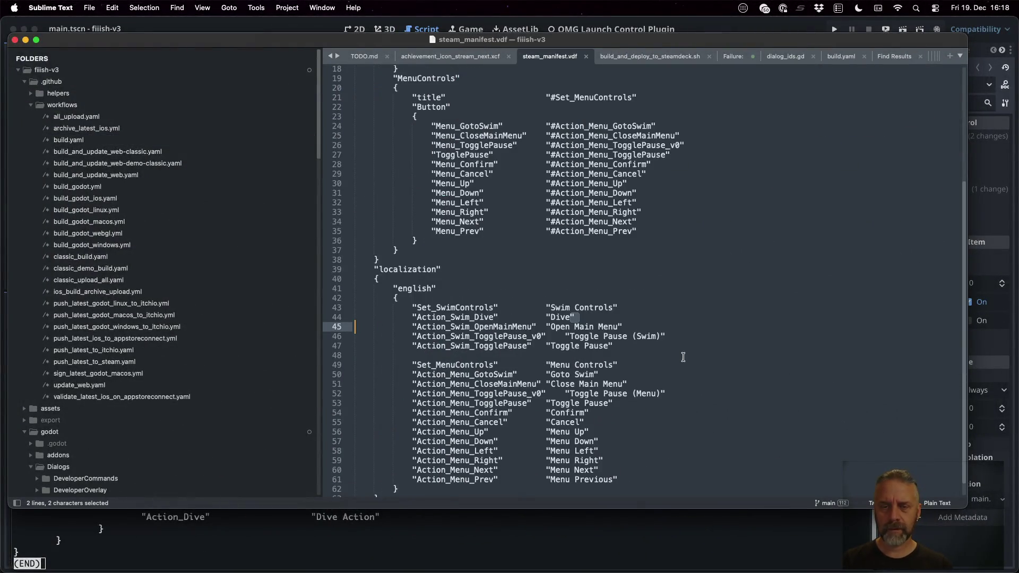
# Step: Inspect the "Dive" label on line 44, then return to the terminal
pyautogui.scroll(5, 688, 363)
pyautogui.scroll(-6, 688, 363)
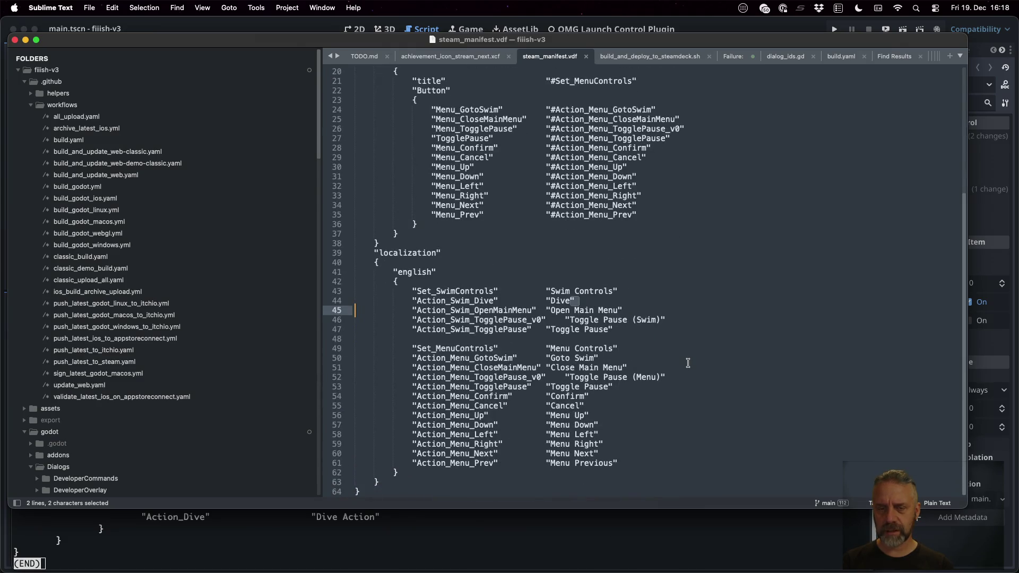
pyautogui.click(611, 301)
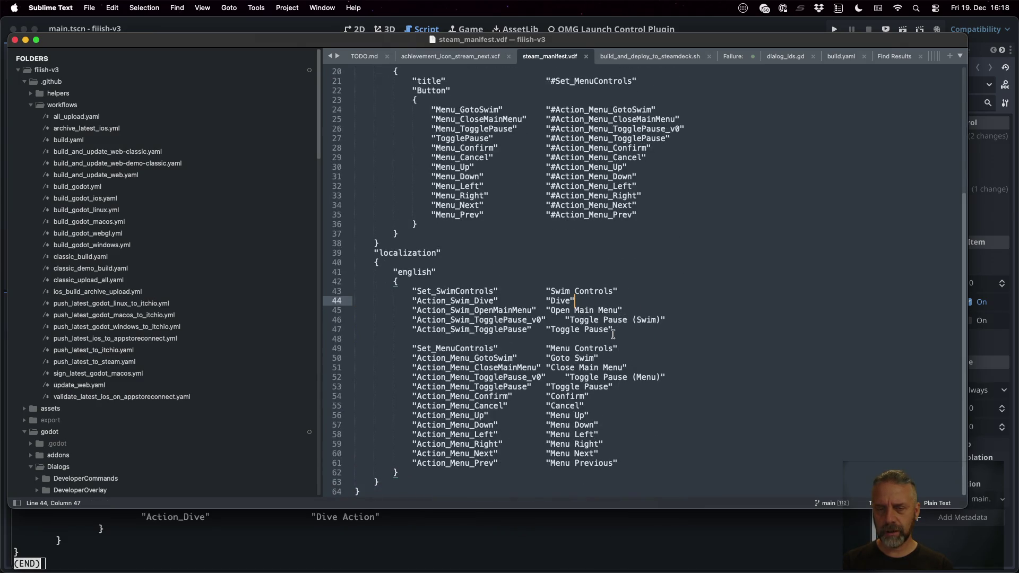
pyautogui.moveTo(575, 302); pyautogui.dragTo(569, 301)
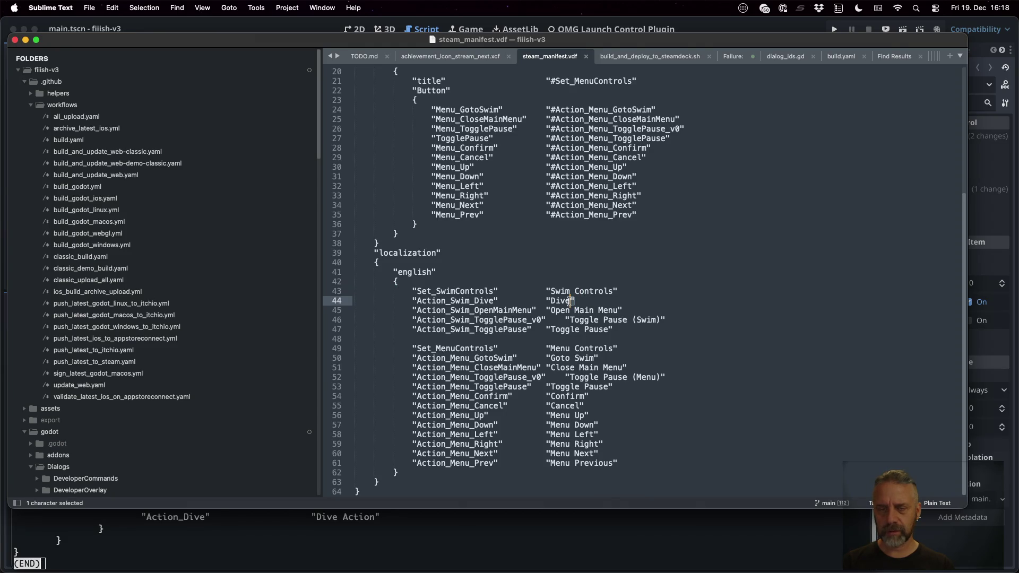
pyautogui.scroll(1, 594, 309)
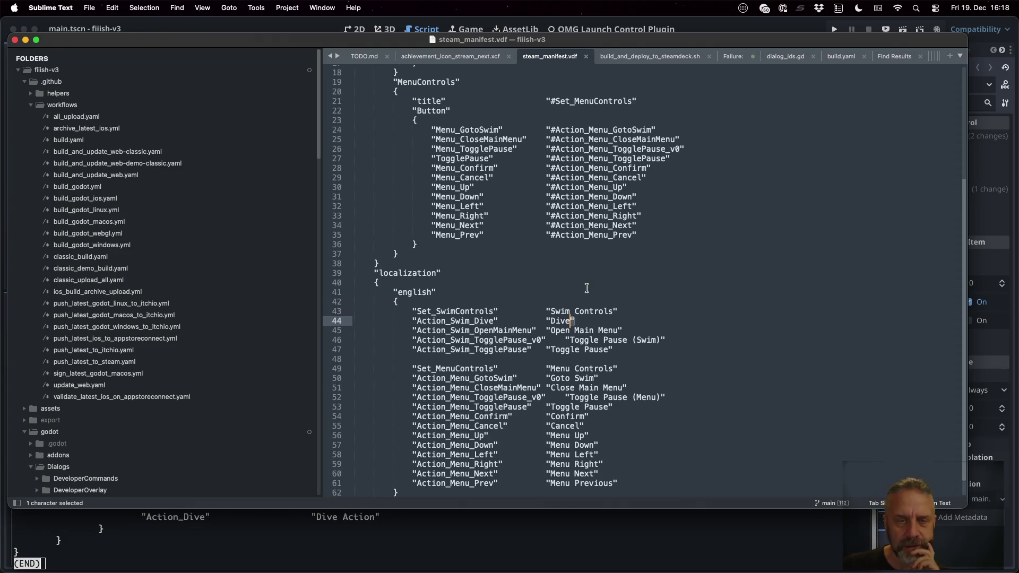
pyautogui.click(537, 555)
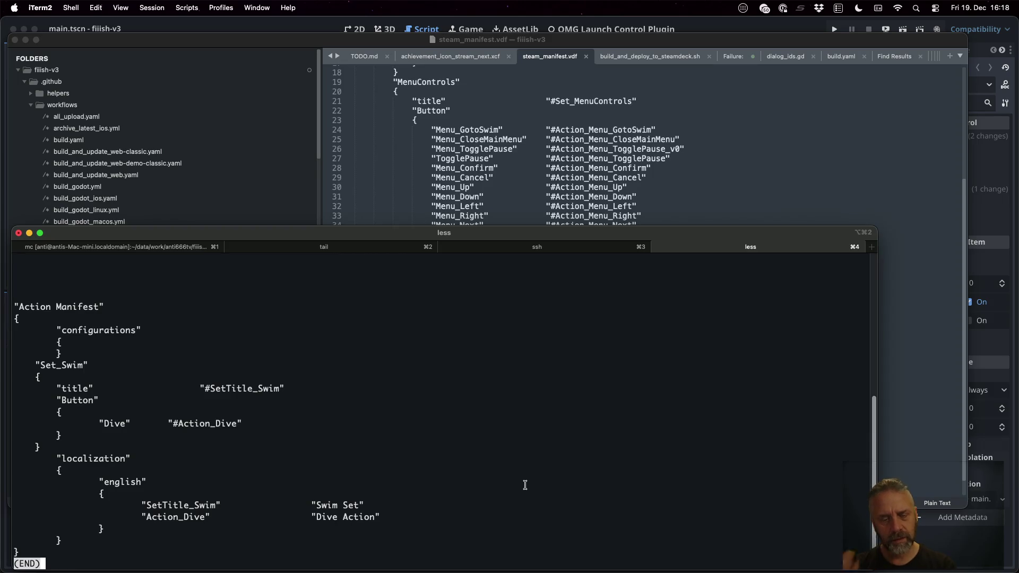
# Step: On the Steam Deck, enter the Fiiish! Classic folder and print its steam_manifest.vdf
pyautogui.press('super+3')
pyautogui.write('cd Fi')
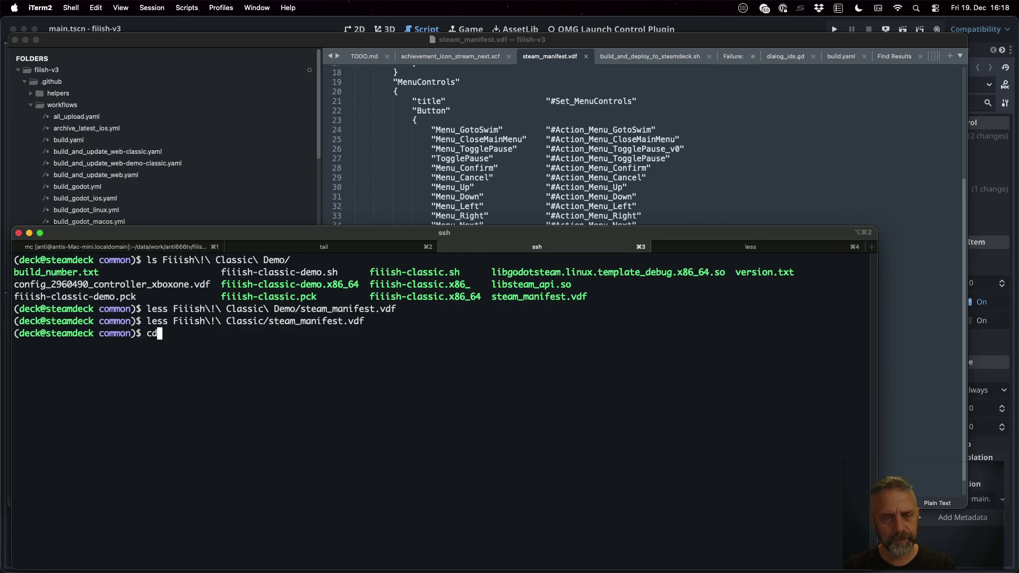
pyautogui.press('Tab')
pyautogui.press('Return')
pyautogui.write('cat st')
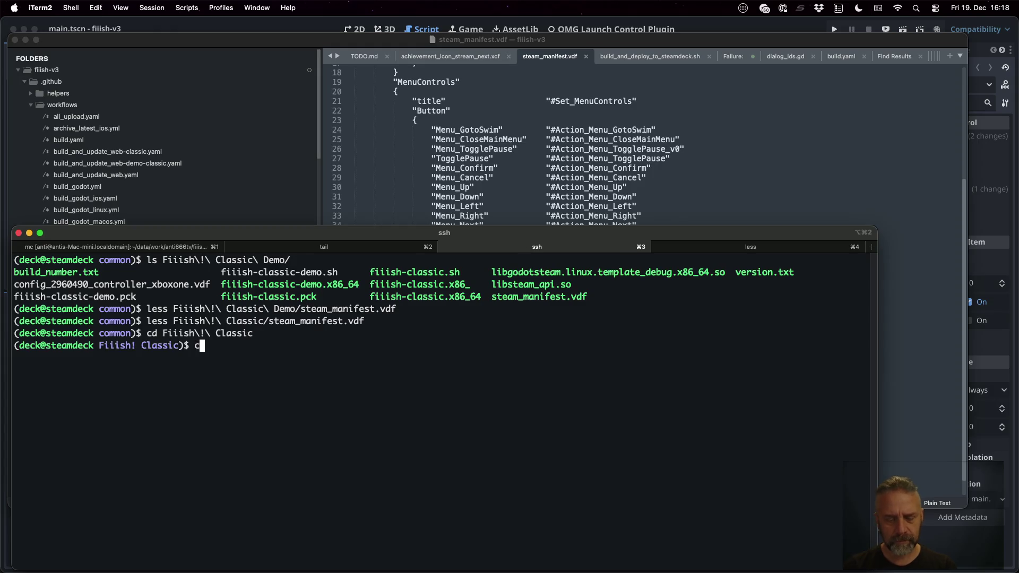
pyautogui.press('Tab')
pyautogui.press('Return')
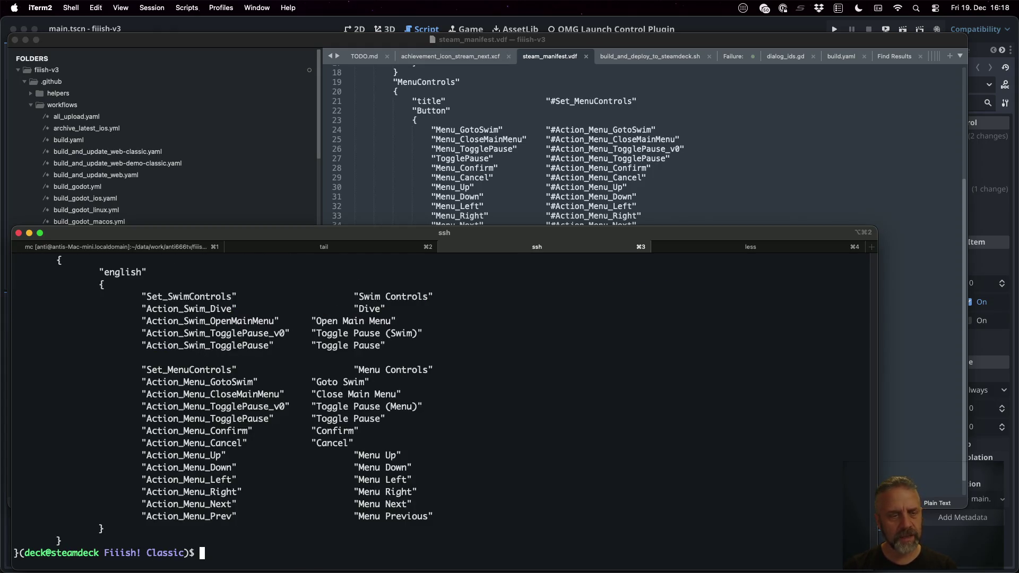
pyautogui.scroll(20, 403, 407)
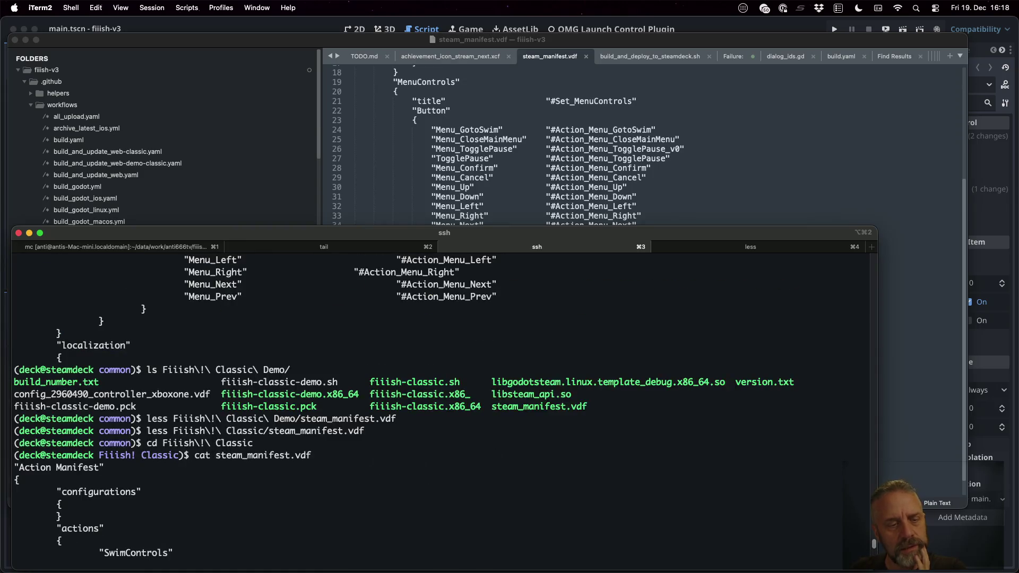
pyautogui.scroll(-2, 404, 407)
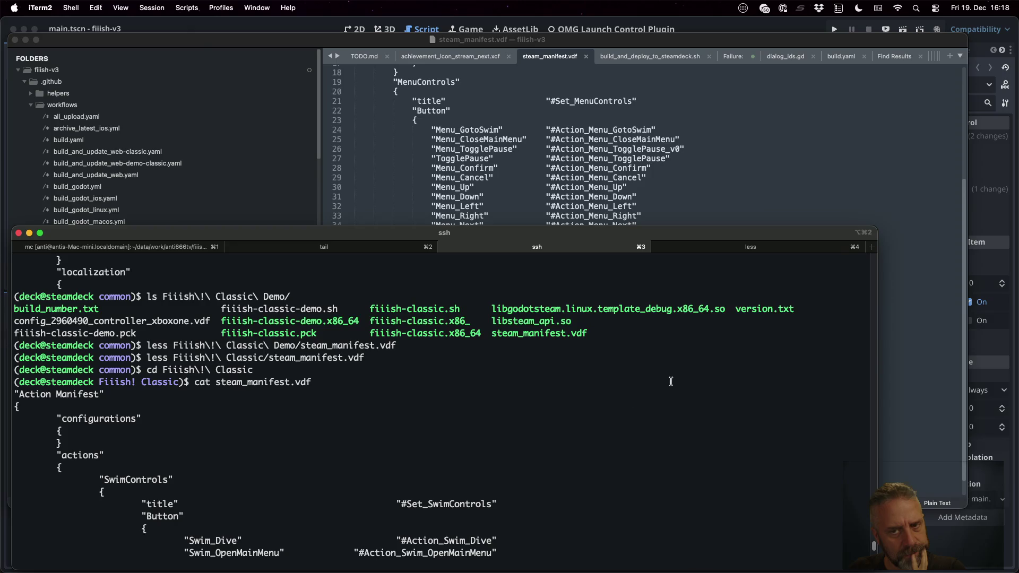
# Step: Quit less in the local tab and start a cp from ~/data/work/anti666tv/fiiish-v3
pyautogui.click(659, 247)
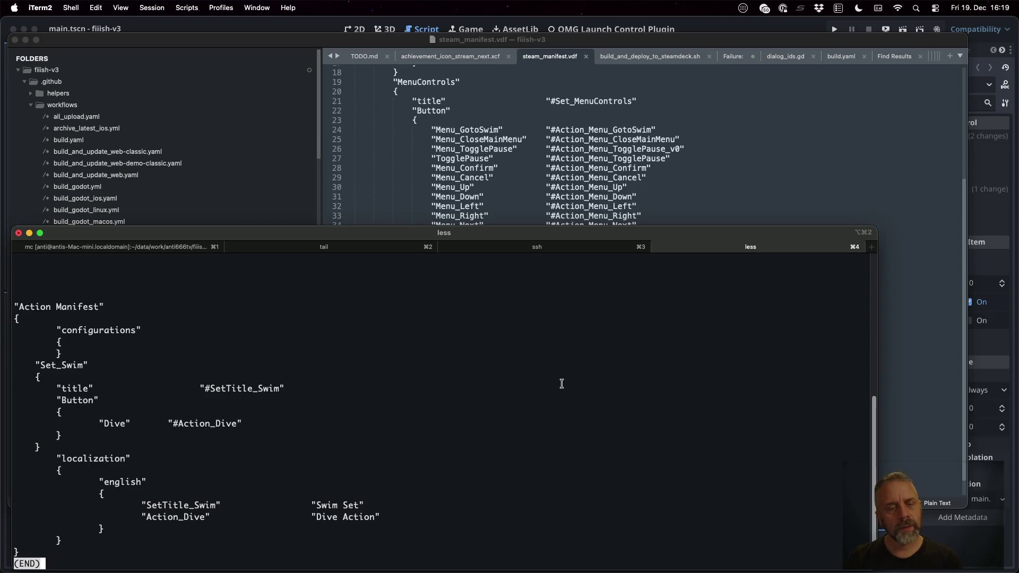
pyautogui.write('qcp ')
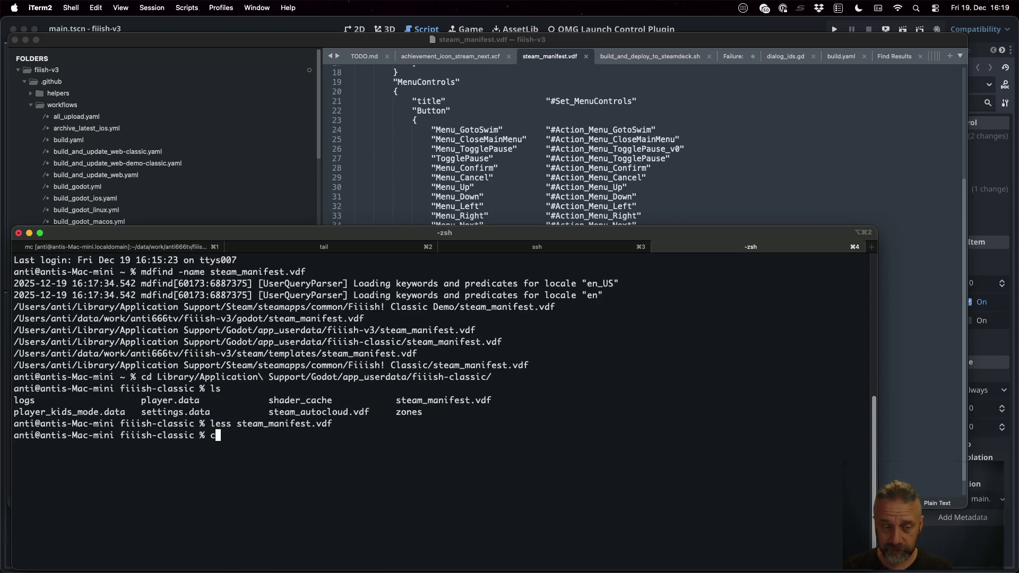
pyautogui.write('~/d')
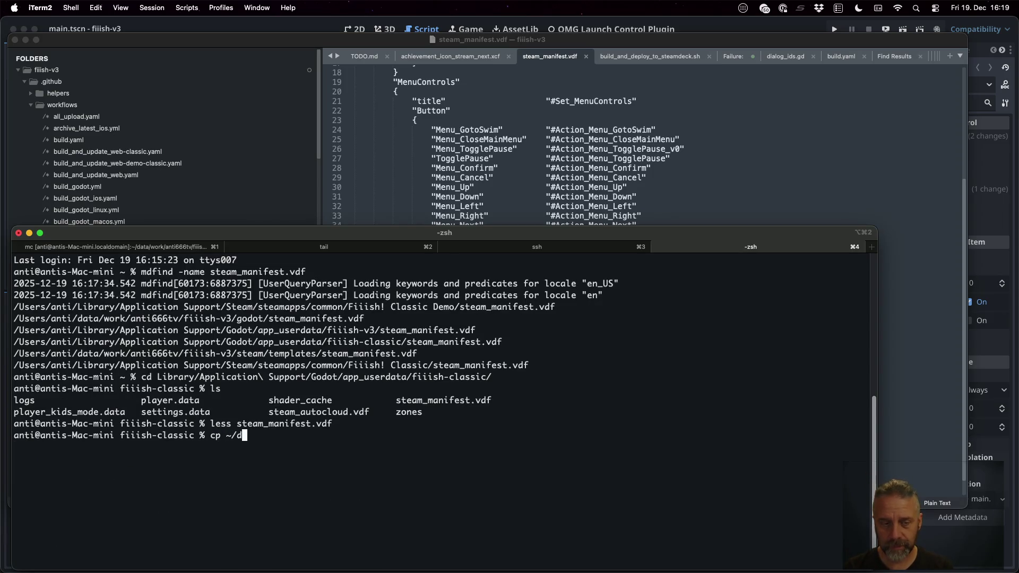
pyautogui.write('ata/work/fii')
pyautogui.press('Tab')
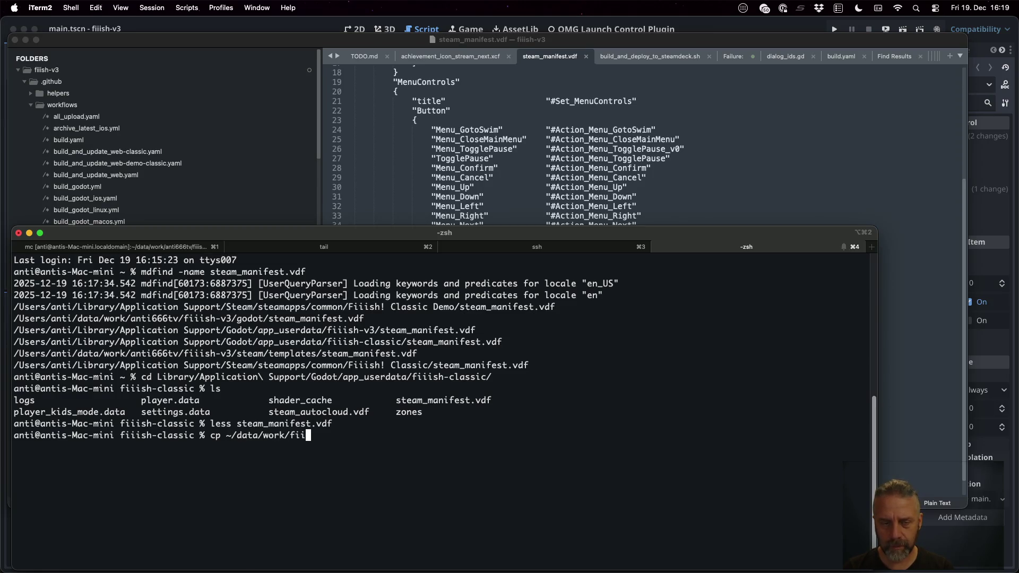
pyautogui.press('BackSpace')
pyautogui.press('BackSpace')
pyautogui.press('BackSpace')
pyautogui.write('a')
pyautogui.press('Tab')
pyautogui.write('f')
pyautogui.press('Tab')
pyautogui.write('v')
pyautogui.press('Tab')
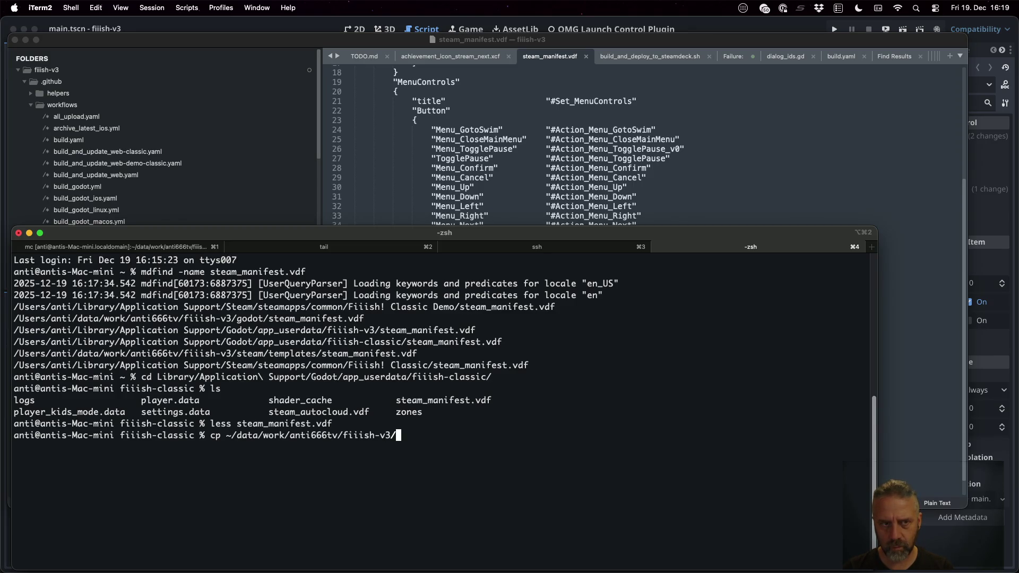
pyautogui.press('super+Tab')
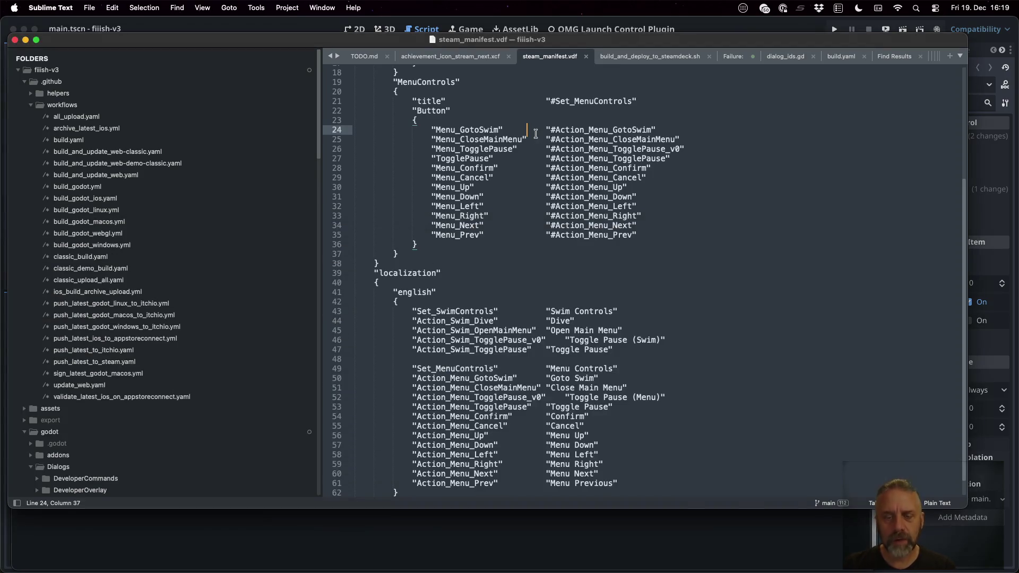
# Step: Search for steam_manifest.vdf and preview the godot/Resources, steam/templates and godot copies
pyautogui.press('super+p')
pyautogui.write('steam')
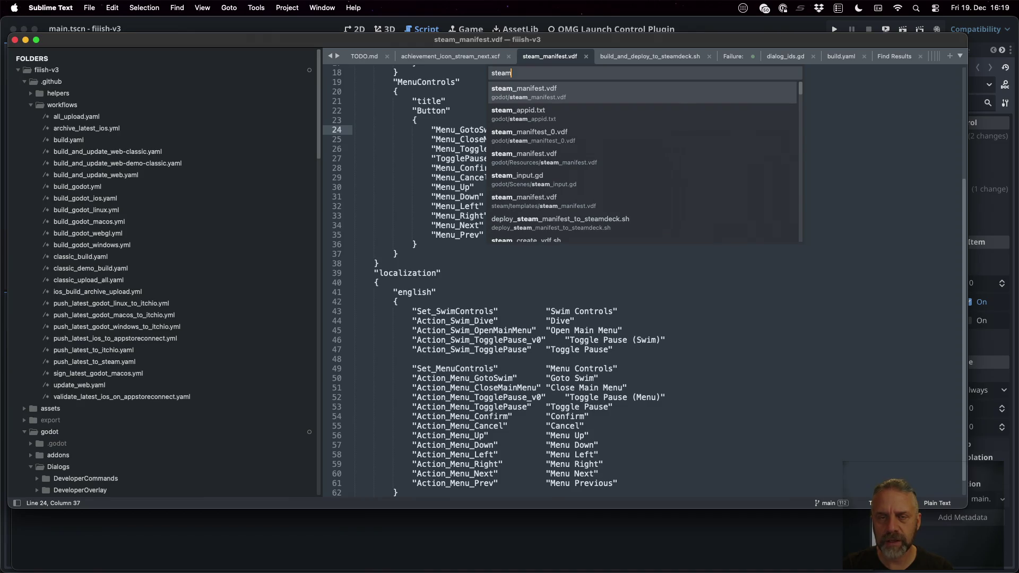
pyautogui.press('Down')
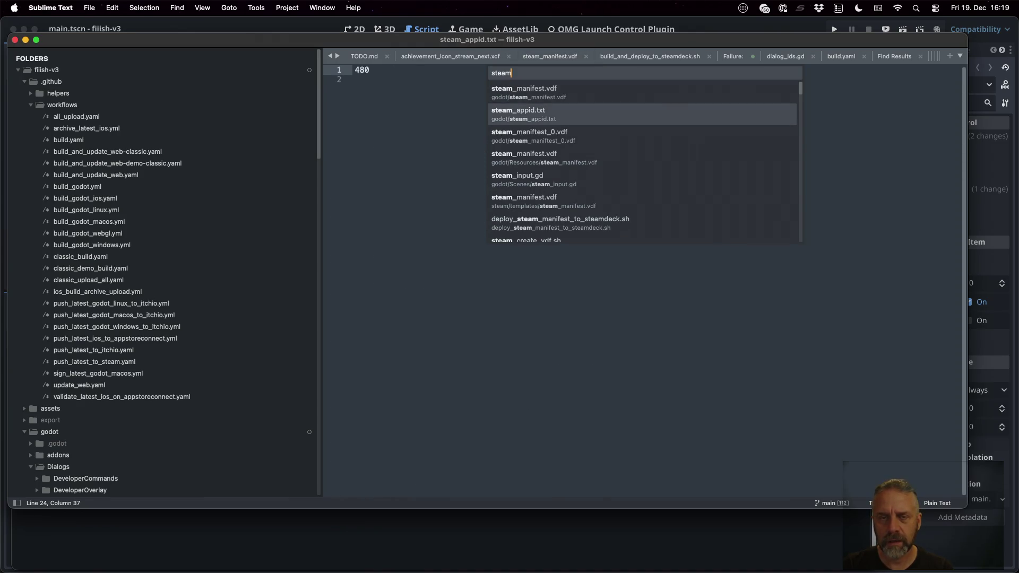
pyautogui.press('Down')
pyautogui.press('Down')
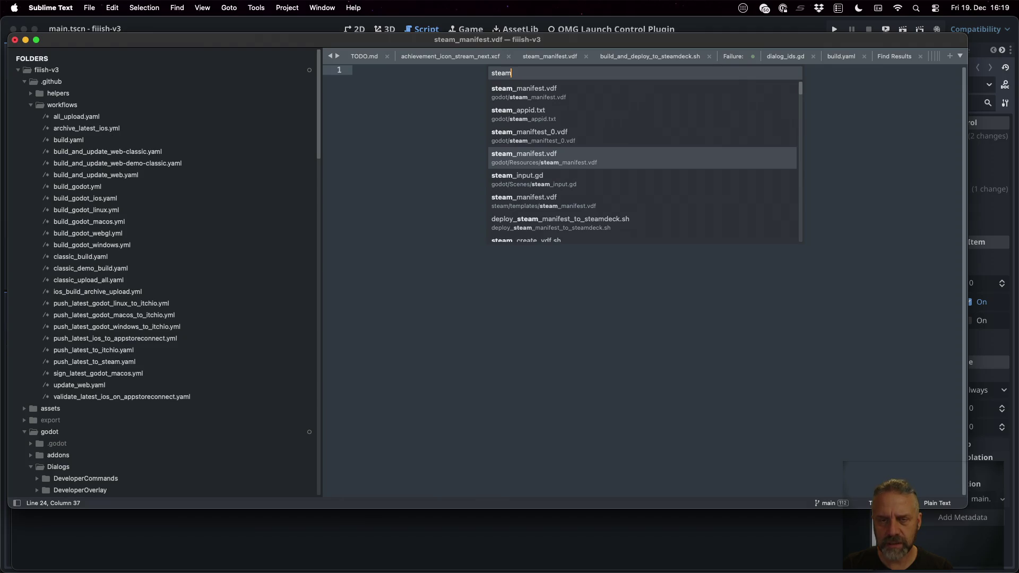
pyautogui.write('_m')
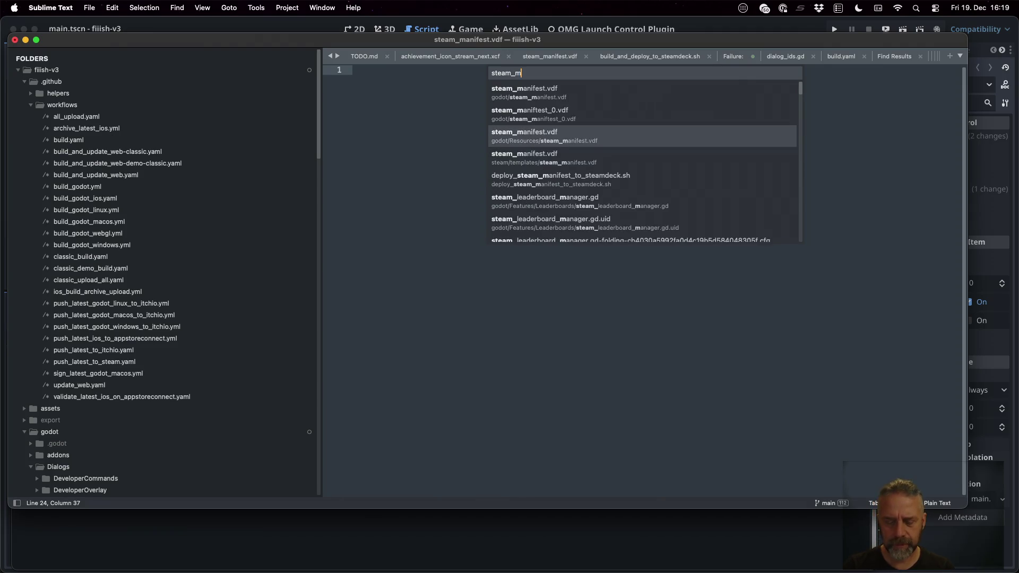
pyautogui.write('anifest.vdf')
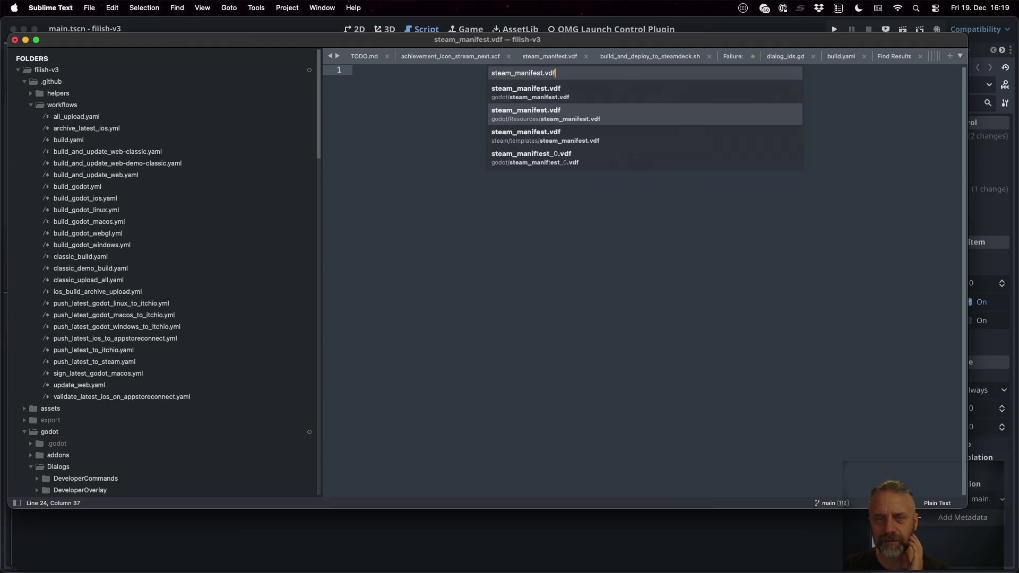
pyautogui.press('Down')
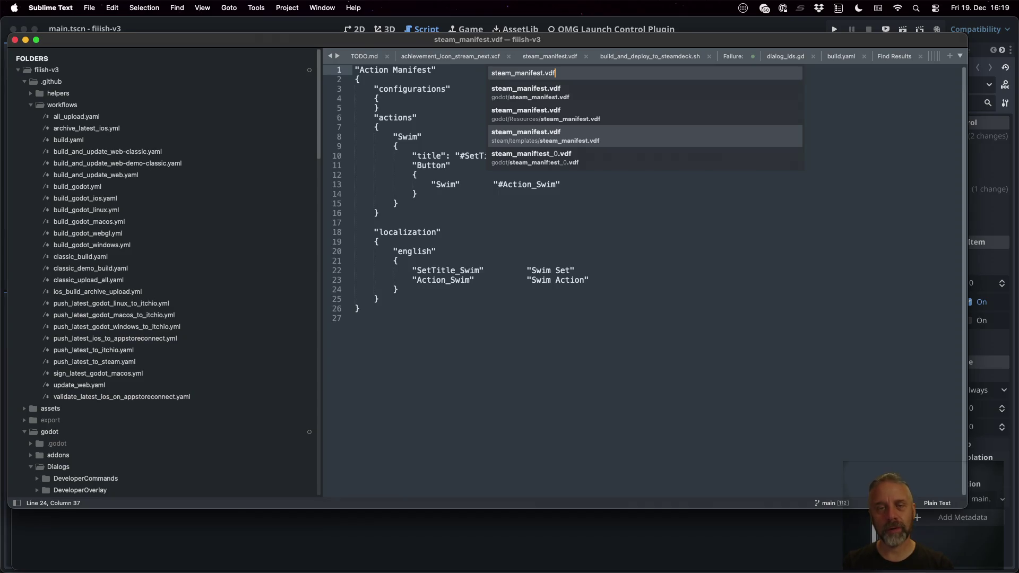
pyautogui.press('Up')
pyautogui.press('Up')
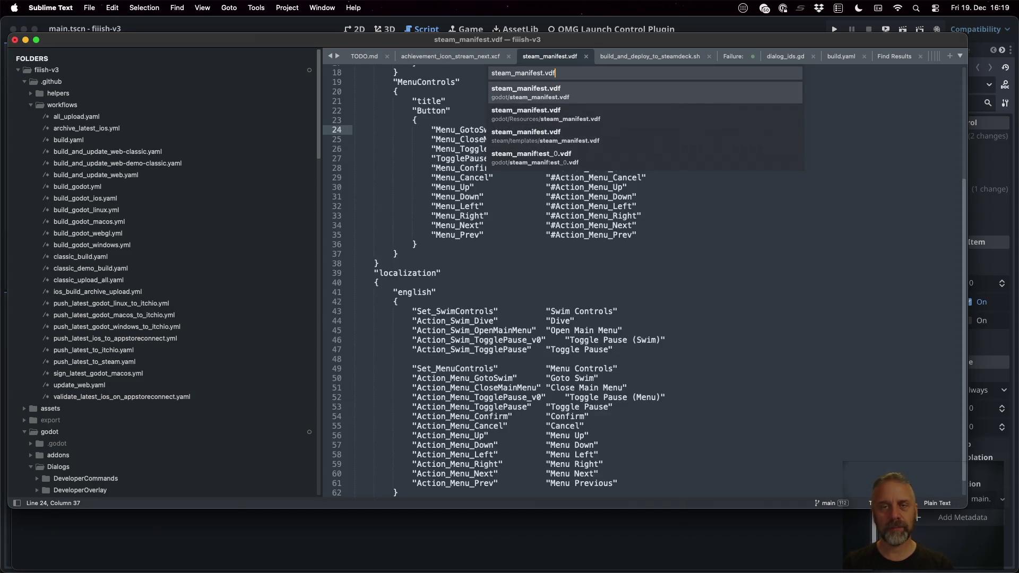
# Step: Confirm the open manifest is godot/steam_manifest.vdf, then return to the iTerm2 copy command
pyautogui.click(543, 244)
pyautogui.rightClick(547, 60)
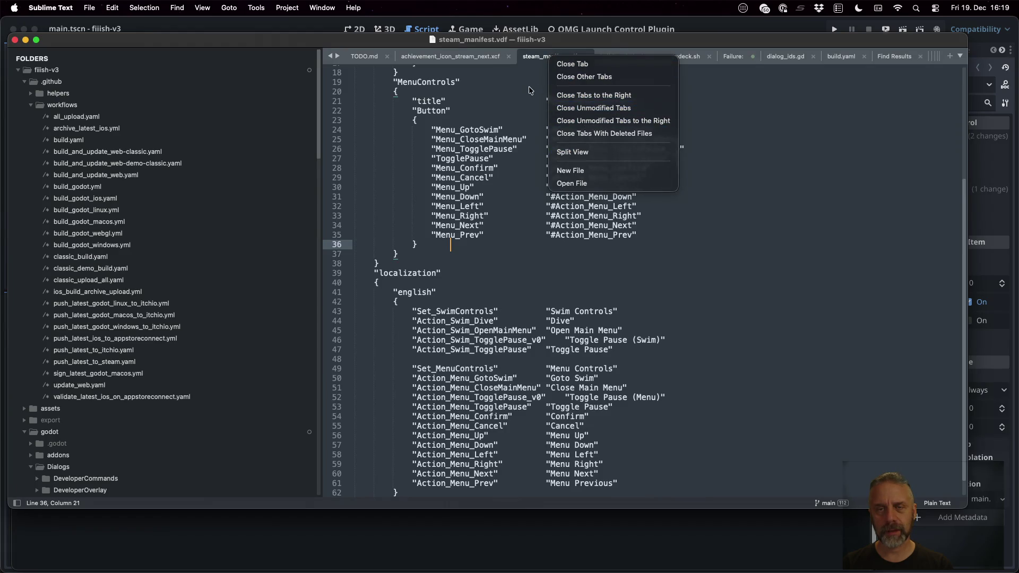
pyautogui.click(538, 58)
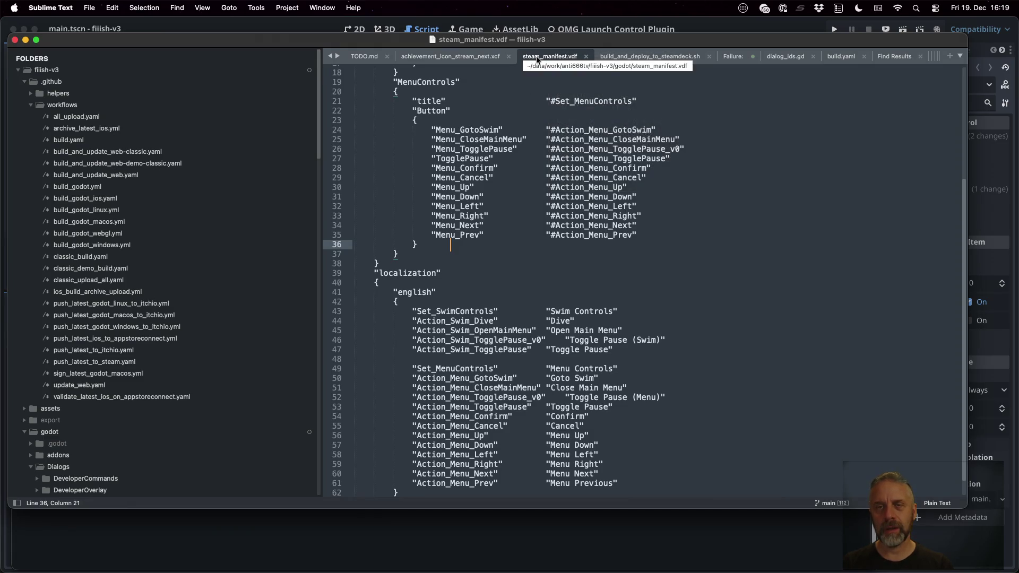
pyautogui.click(521, 514)
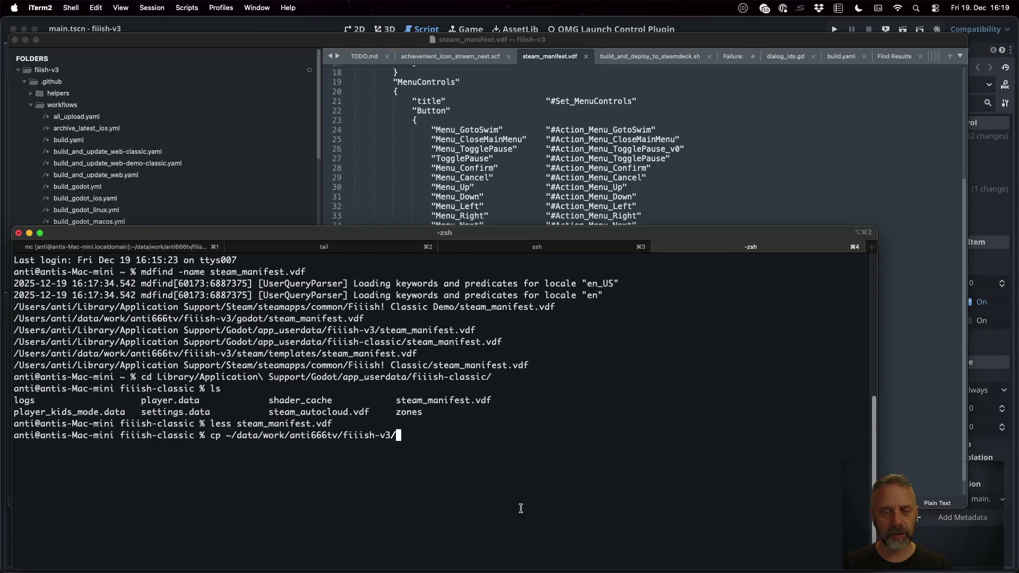
# Step: Copy godot/steam_manifest.vdf over the local steam_manifest.vdf in the fiiish-classic folder
pyautogui.write('godot/steam_manif')
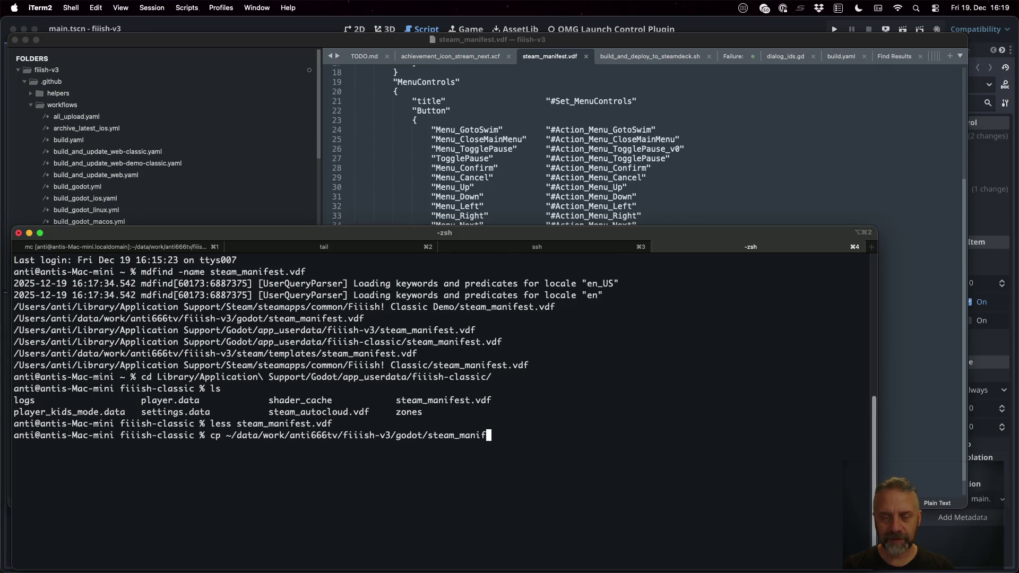
pyautogui.write('t')
pyautogui.press('Tab')
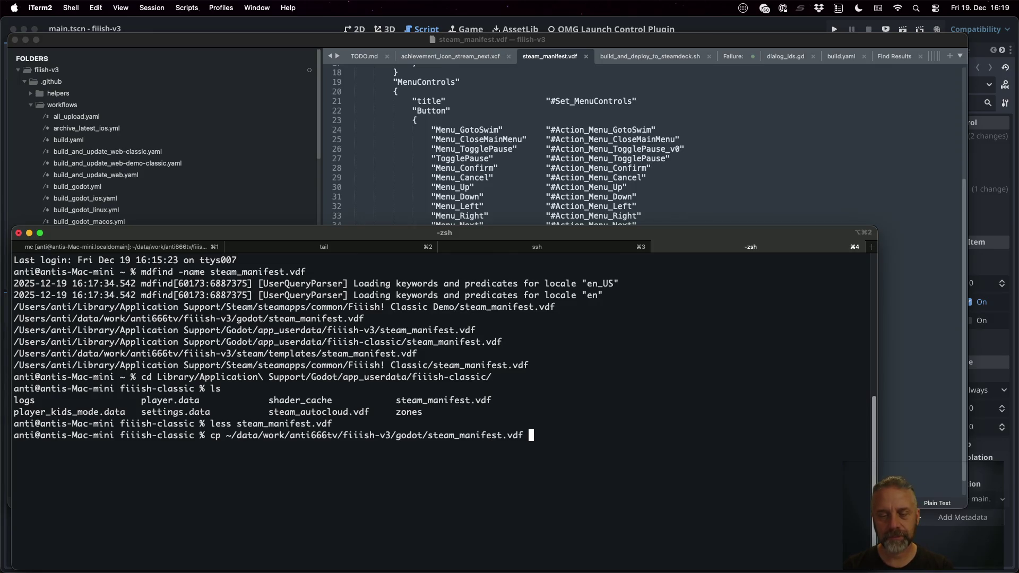
pyautogui.press('Tab')
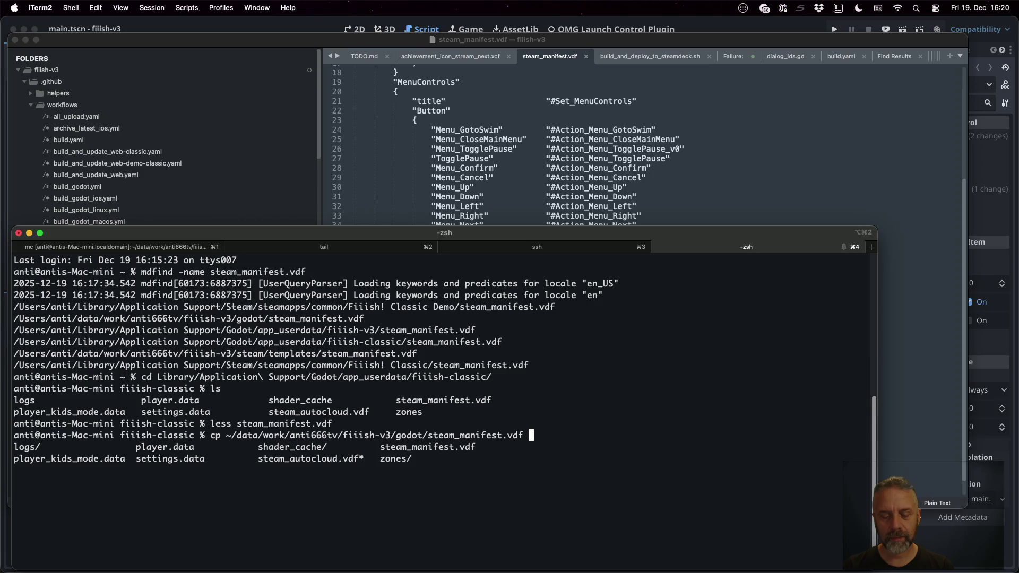
pyautogui.write('steam_')
pyautogui.write('m_')
pyautogui.press('Tab')
pyautogui.press('Return')
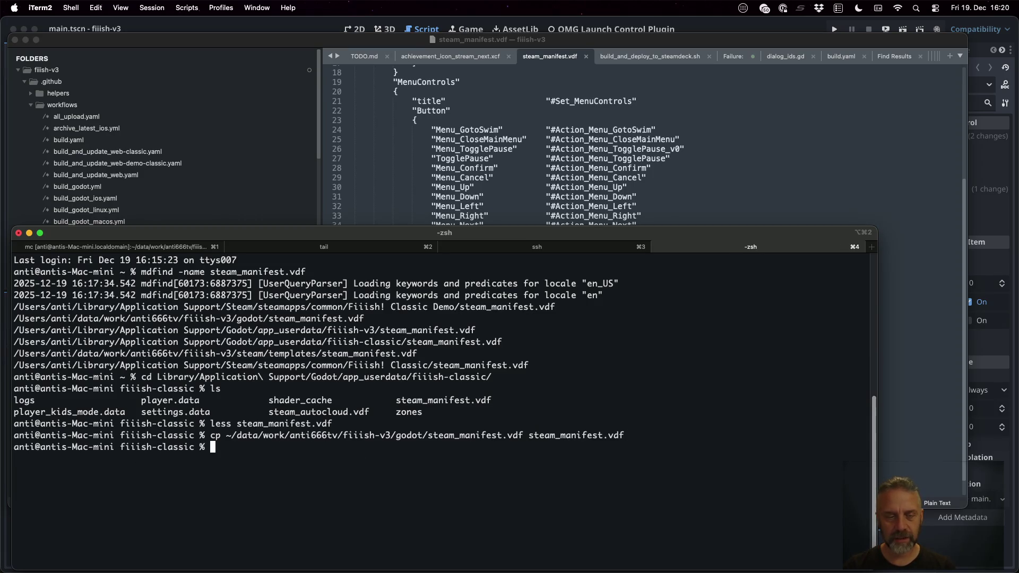
# Step: Print the copied steam_manifest.vdf with cat, then bring Steam forward through Mission Control
pyautogui.write('cat steam_')
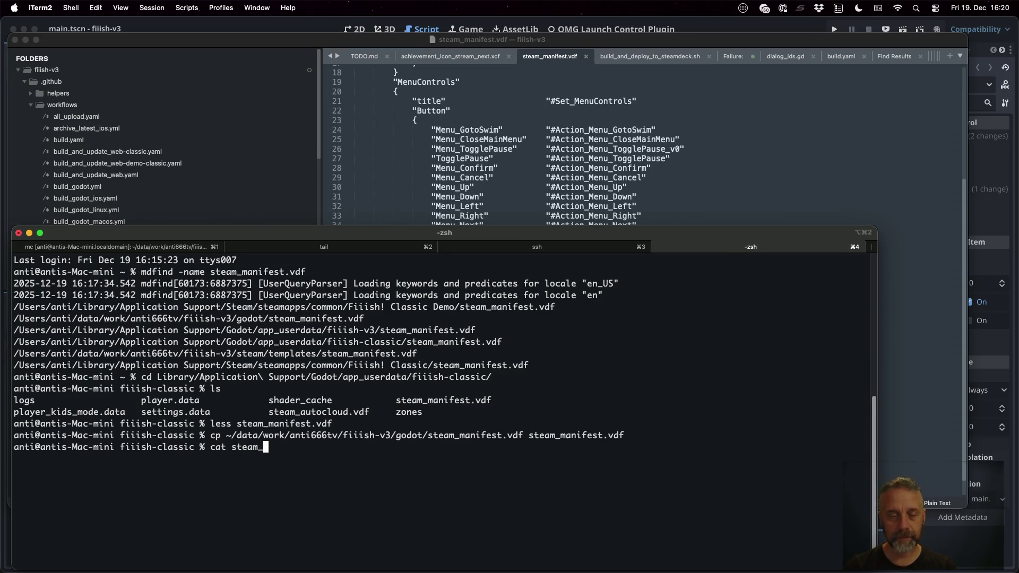
pyautogui.write('m')
pyautogui.press('Tab')
pyautogui.press('Return')
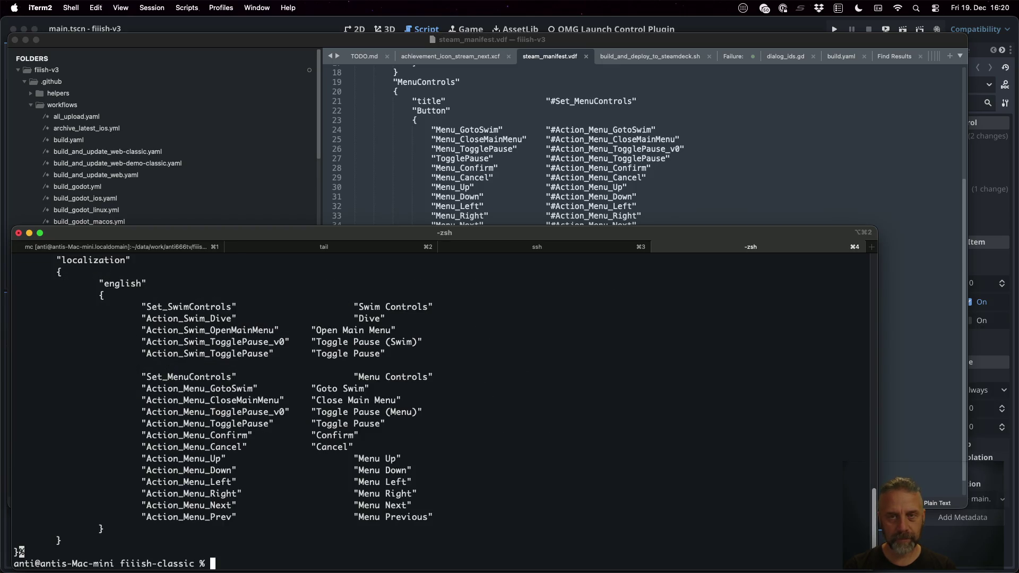
pyautogui.hotkey('ctrl', 'Up')
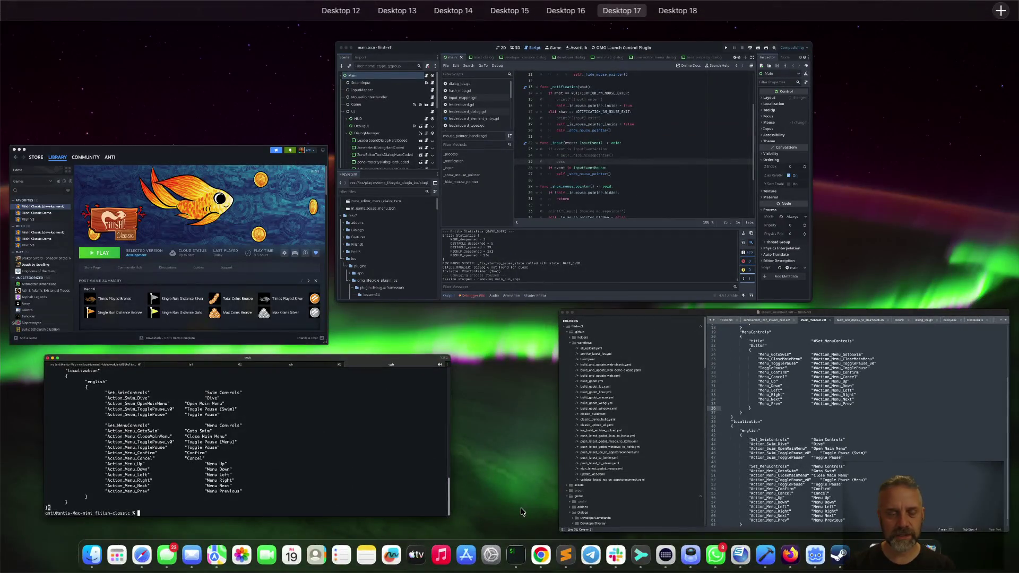
pyautogui.click(159, 212)
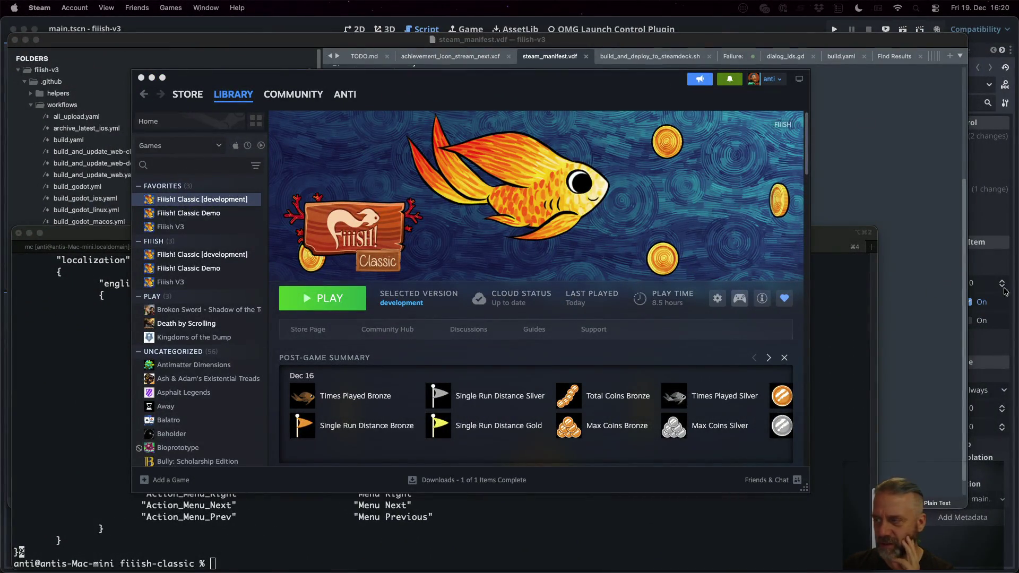
# Step: Open Fiiish! Classic's controller layout editor and review the joystick, DPad and trigger bindings
pyautogui.click(739, 299)
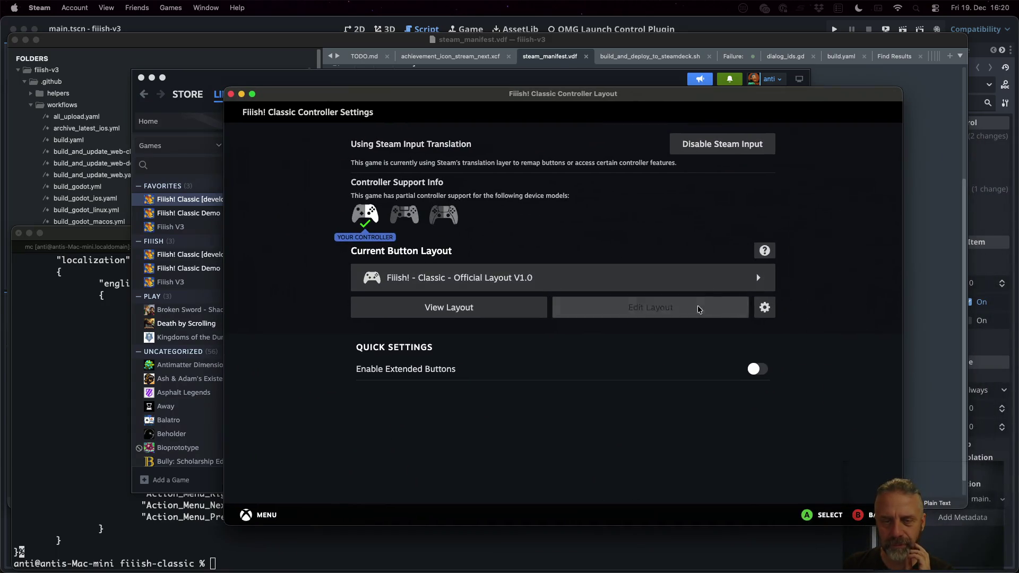
pyautogui.click(699, 308)
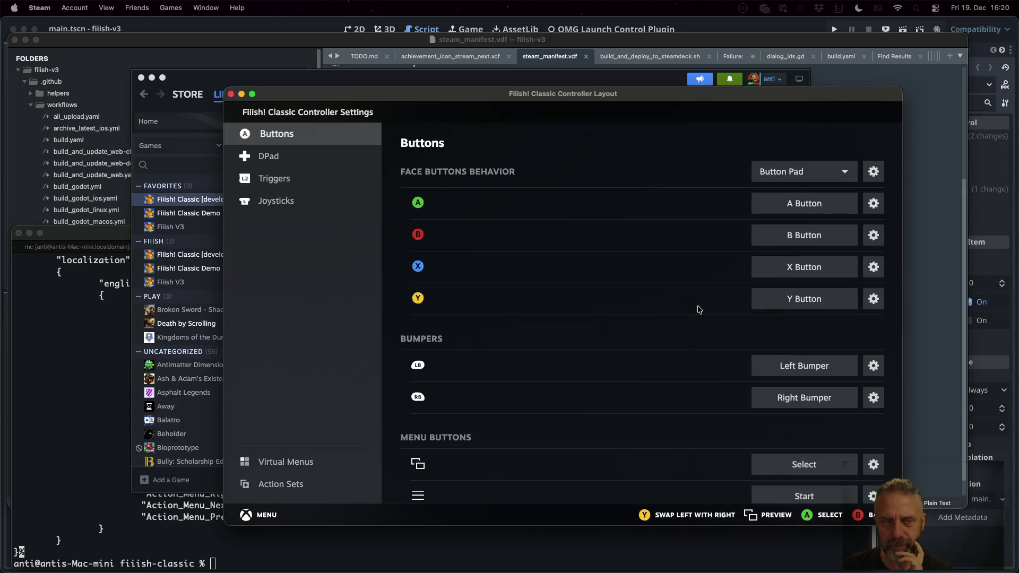
pyautogui.click(305, 199)
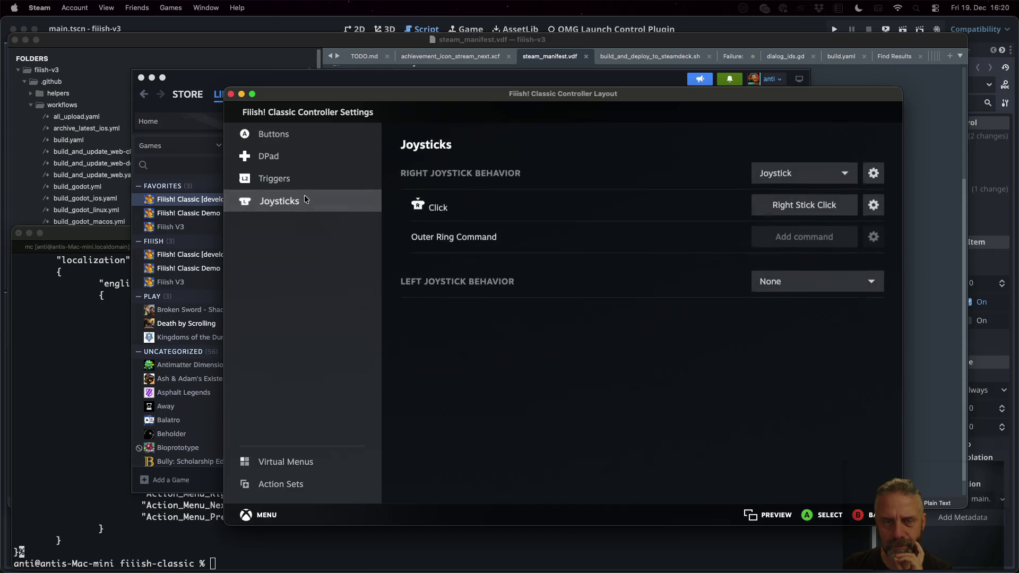
pyautogui.click(302, 159)
pyautogui.click(301, 183)
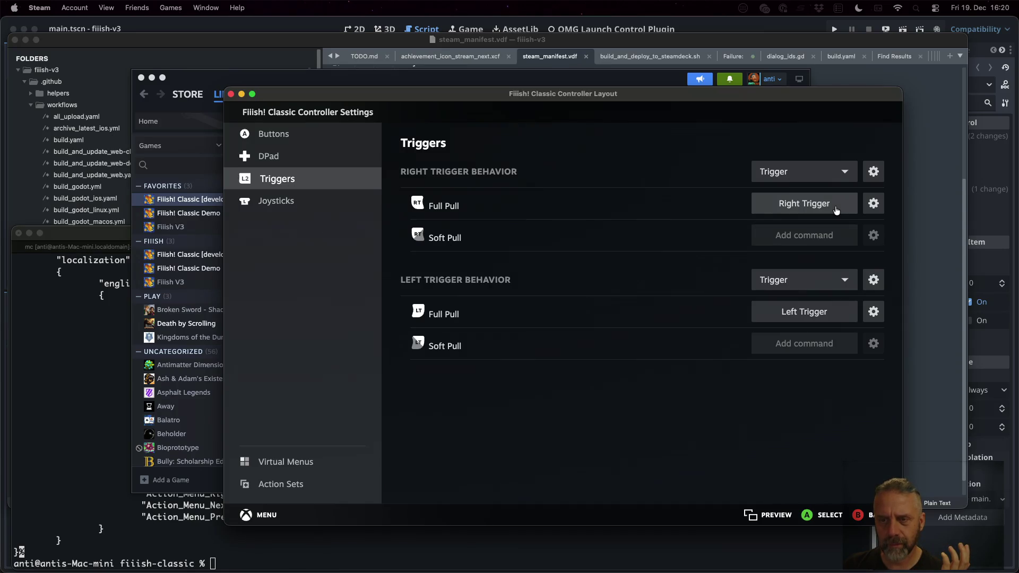
# Step: Browse the Right Trigger's mouse, keyboard, numpad and system command choices, then quit Steam
pyautogui.click(836, 210)
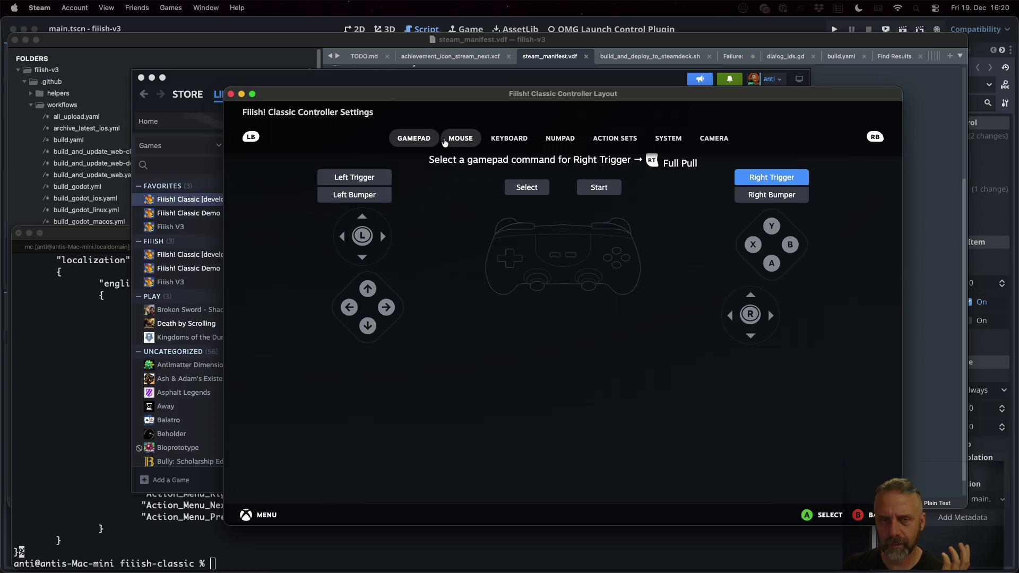
pyautogui.click(456, 139)
pyautogui.click(509, 139)
pyautogui.click(560, 139)
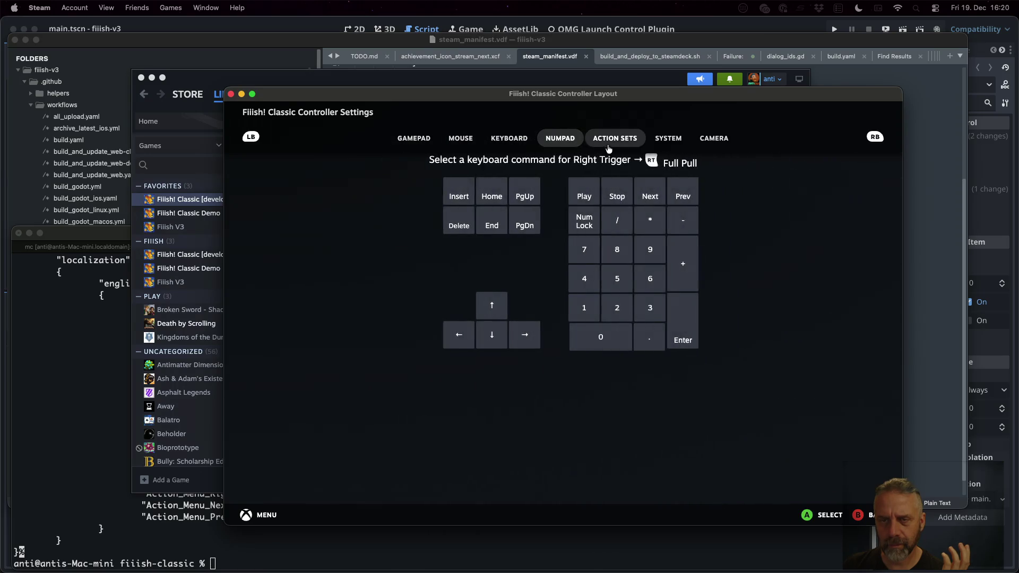
pyautogui.click(659, 139)
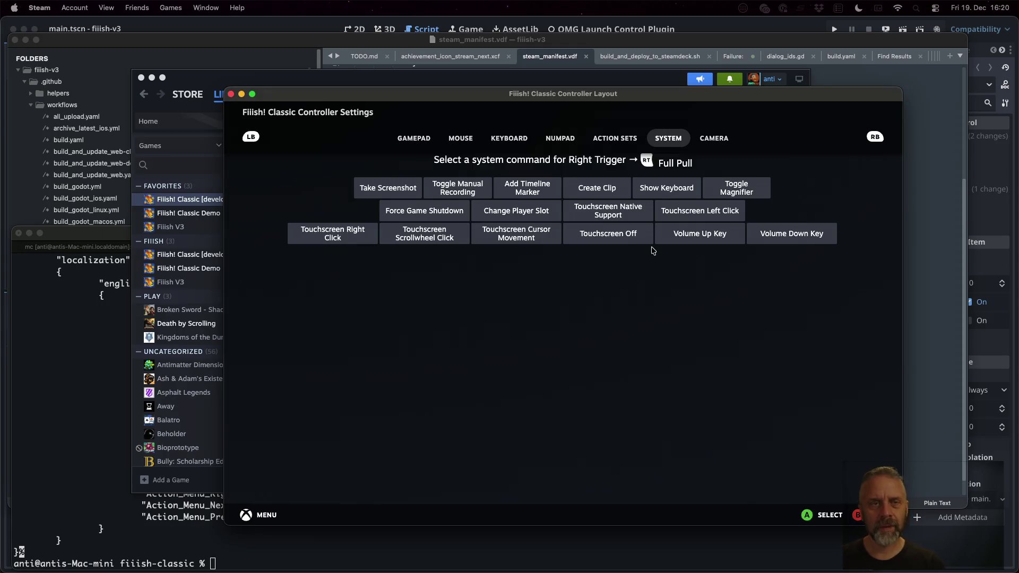
pyautogui.press('super+q')
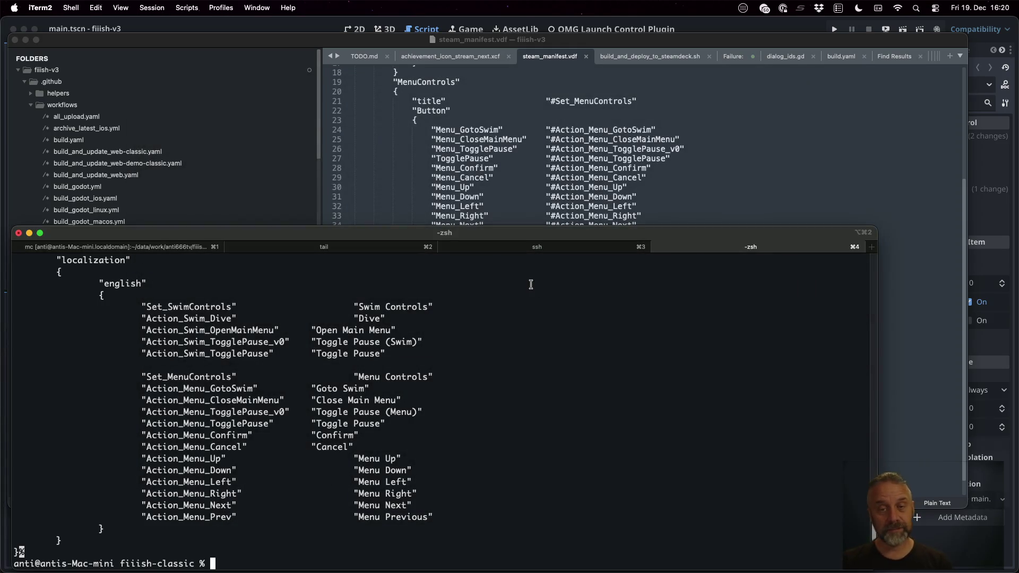
pyautogui.press('Up')
# Step: Rerun cat steam_manifest.vdf from history and scroll up to the top of its action sets
pyautogui.hotkey('ctrl', 'r')
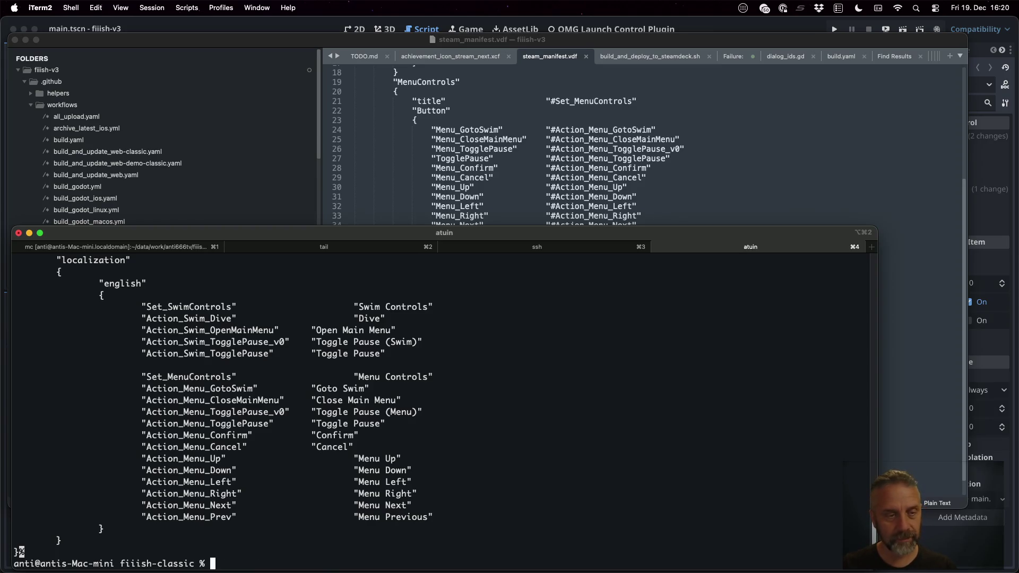
pyautogui.press('Return')
pyautogui.scroll(10, 444, 408)
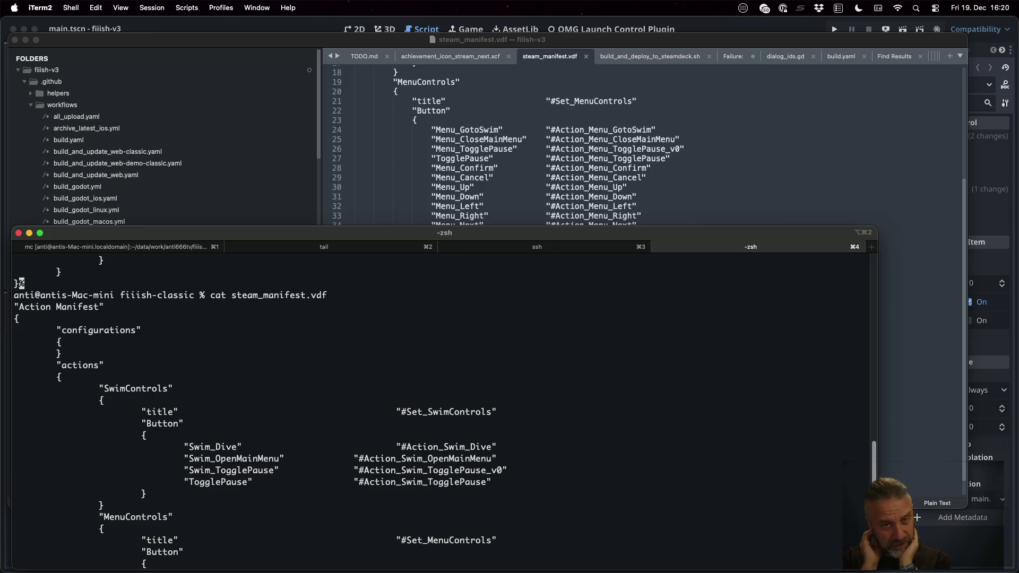
pyautogui.click(743, 141)
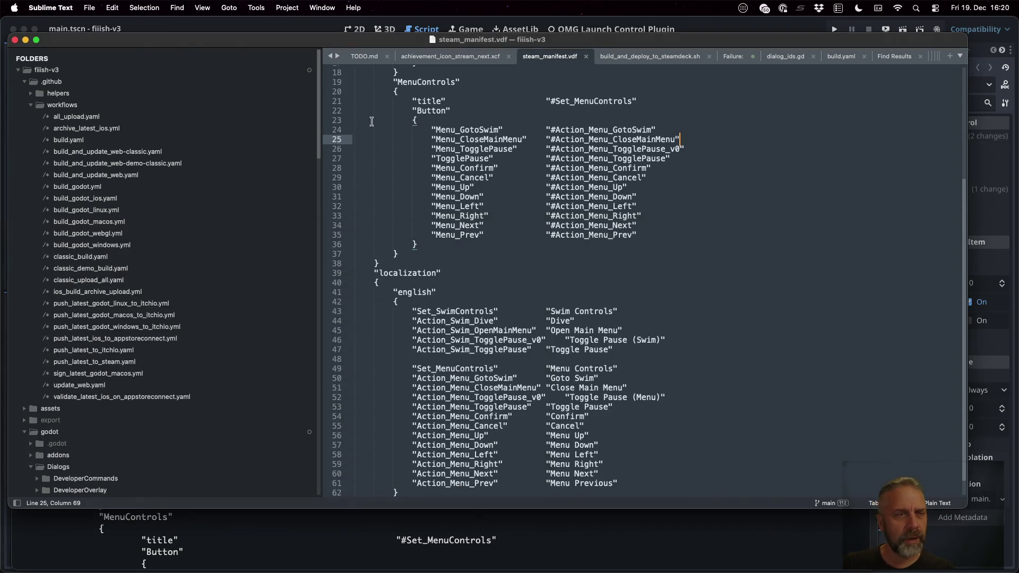
# Step: Open build.yaml and search it for steam_manifest.vdf
pyautogui.click(100, 141)
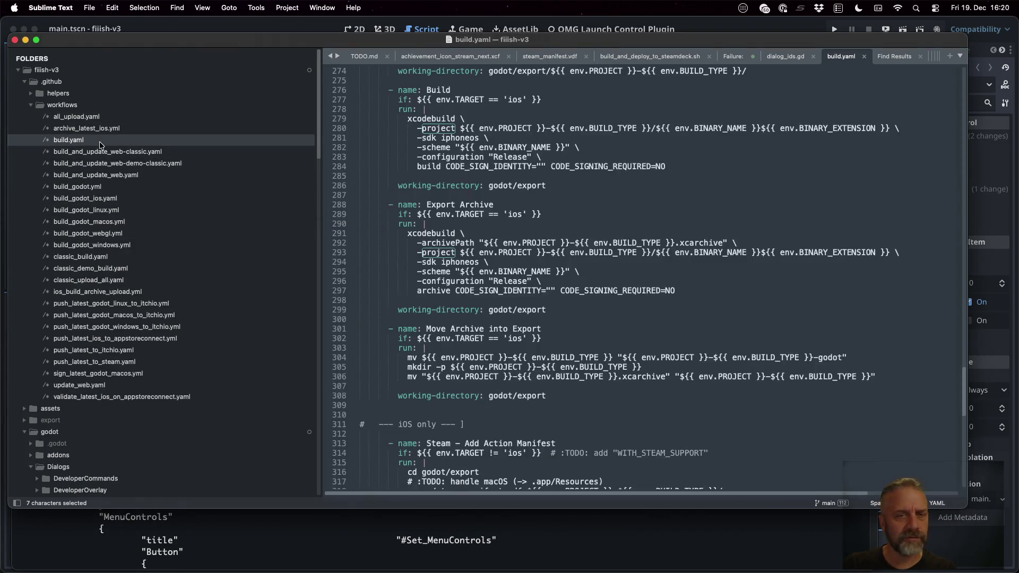
pyautogui.click(579, 175)
pyautogui.press('super+f')
pyautogui.write('steam_manu')
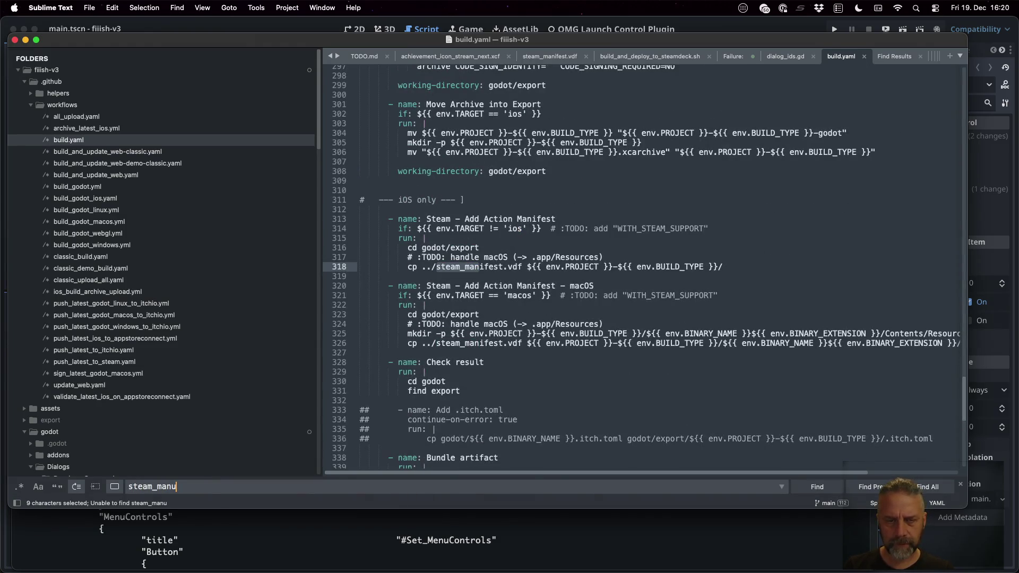
pyautogui.press('BackSpace')
pyautogui.write('if')
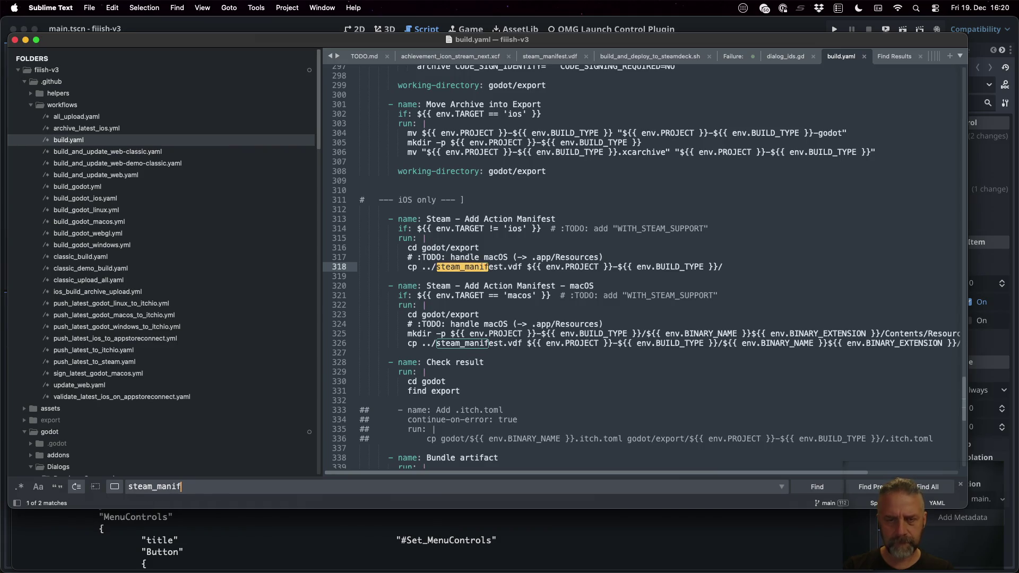
pyautogui.write('est.vdf')
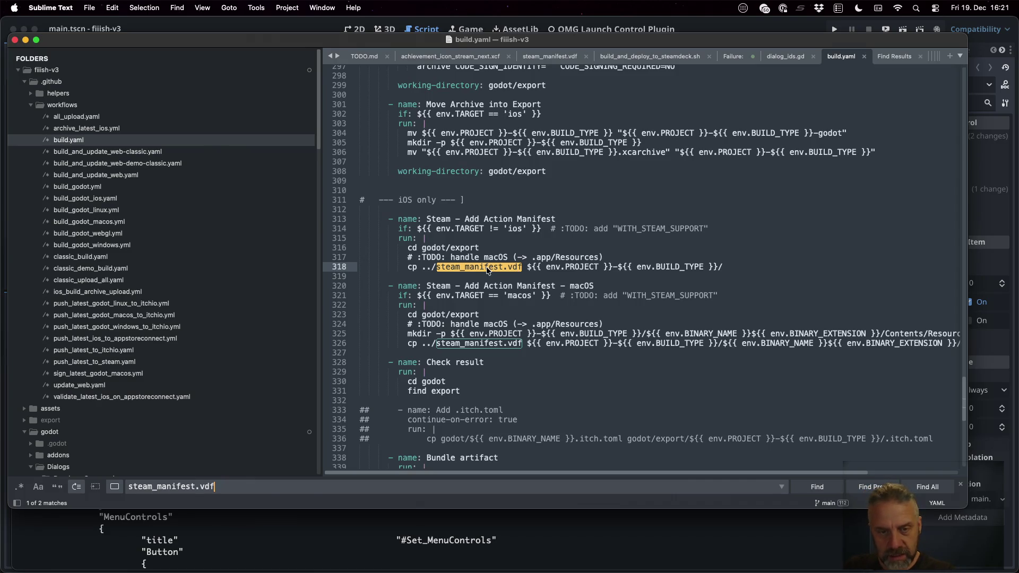
# Step: Inspect the iOS (line 318) and macOS (line 326) manifest copy steps, then Spotlight-search 'stea'
pyautogui.click(503, 267)
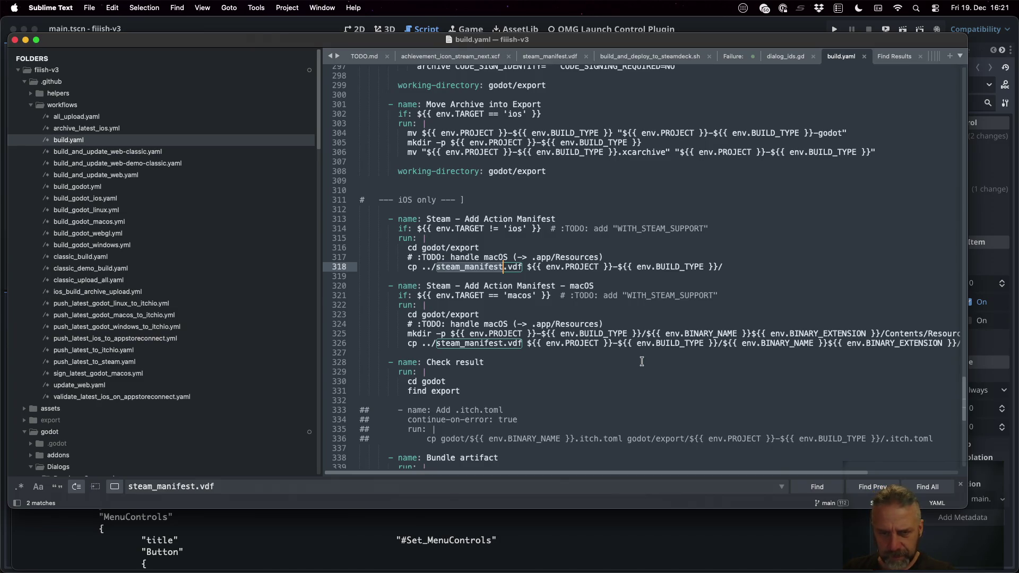
pyautogui.click(503, 342)
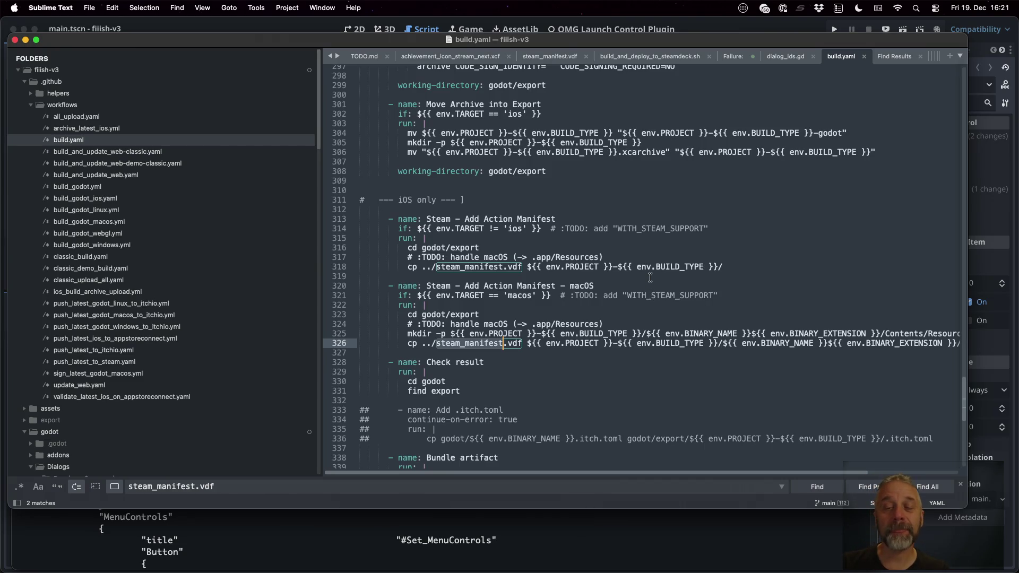
pyautogui.click(633, 257)
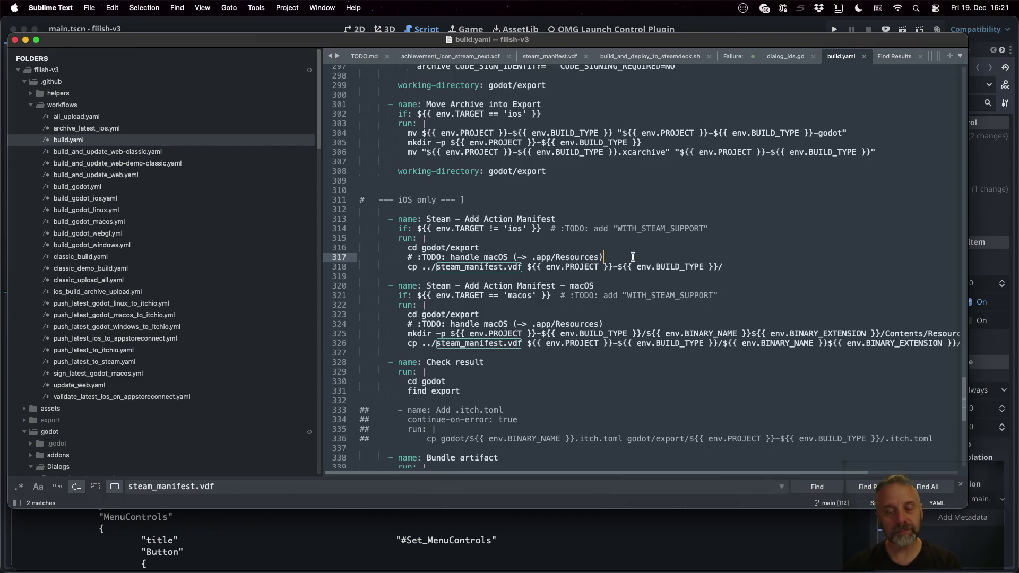
pyautogui.click(624, 540)
pyautogui.press('super+space')
pyautogui.write('stea')
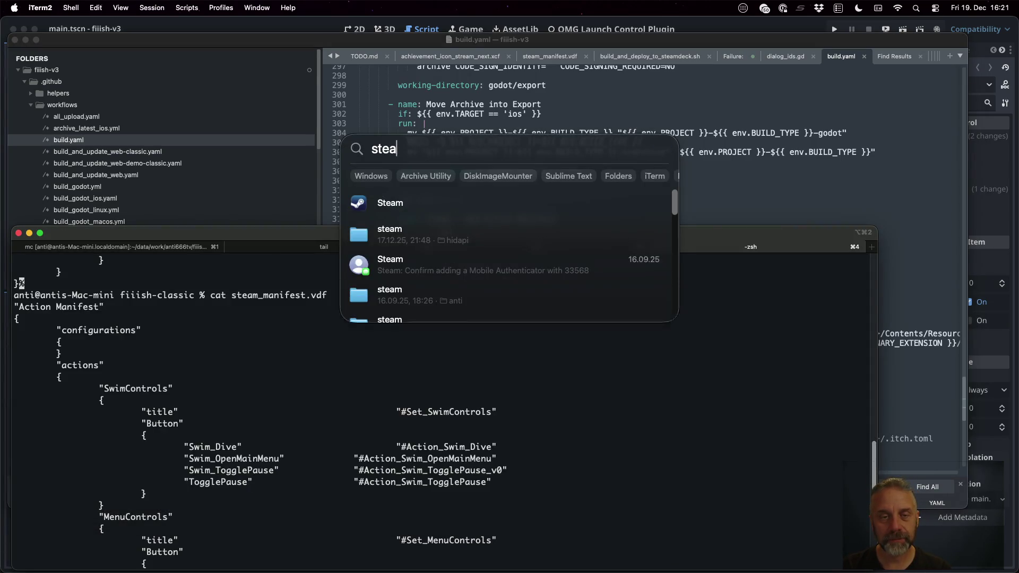
# Step: Launch Steam and open the controller layout editor for Fiiish! Classic [development]
pyautogui.press('Escape')
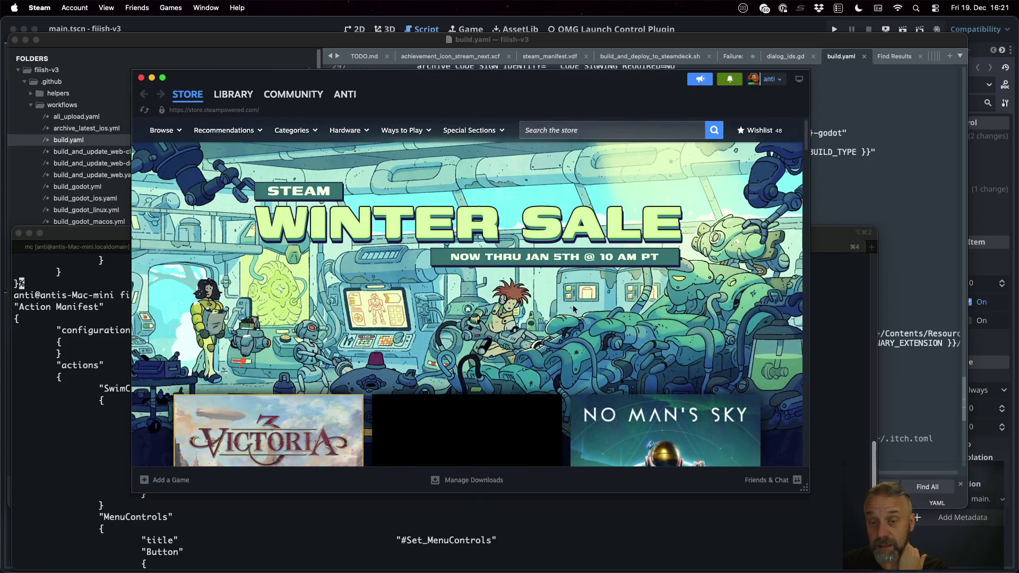
pyautogui.click(234, 95)
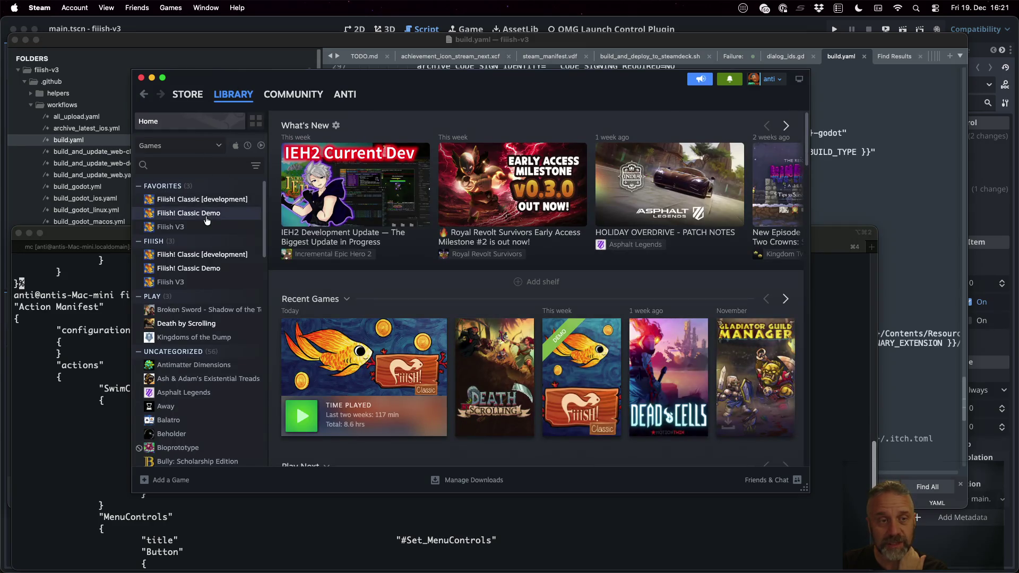
pyautogui.click(207, 205)
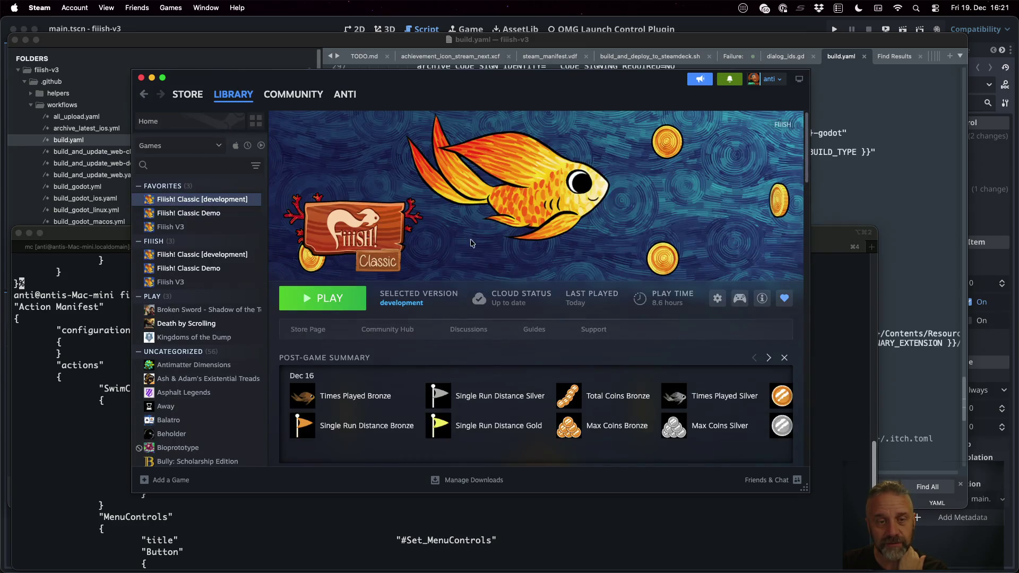
pyautogui.click(744, 300)
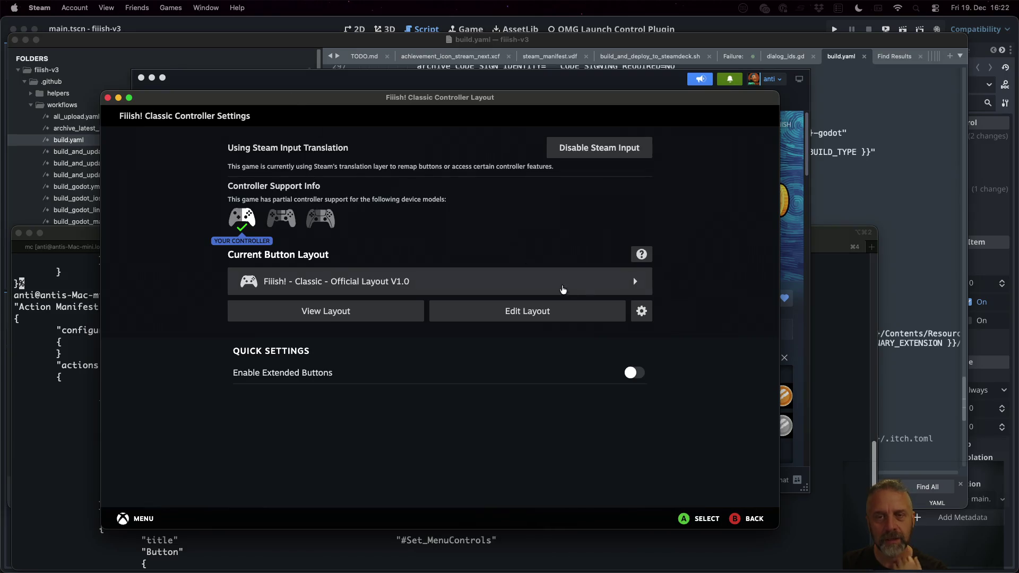
pyautogui.click(592, 314)
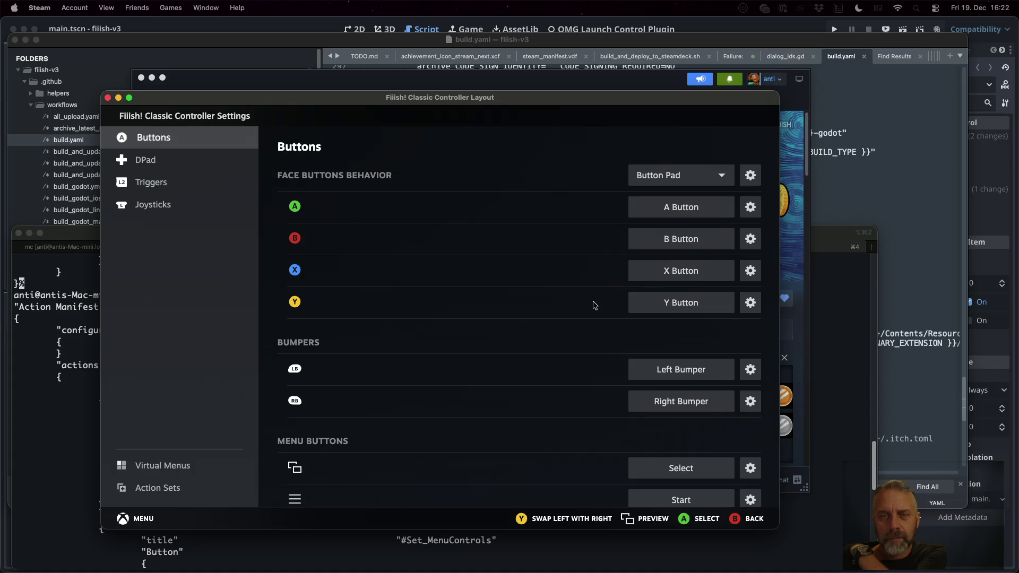
# Step: Review the DPad, trigger and joystick bindings and the Right Trigger command picker, then close the editor
pyautogui.click(188, 157)
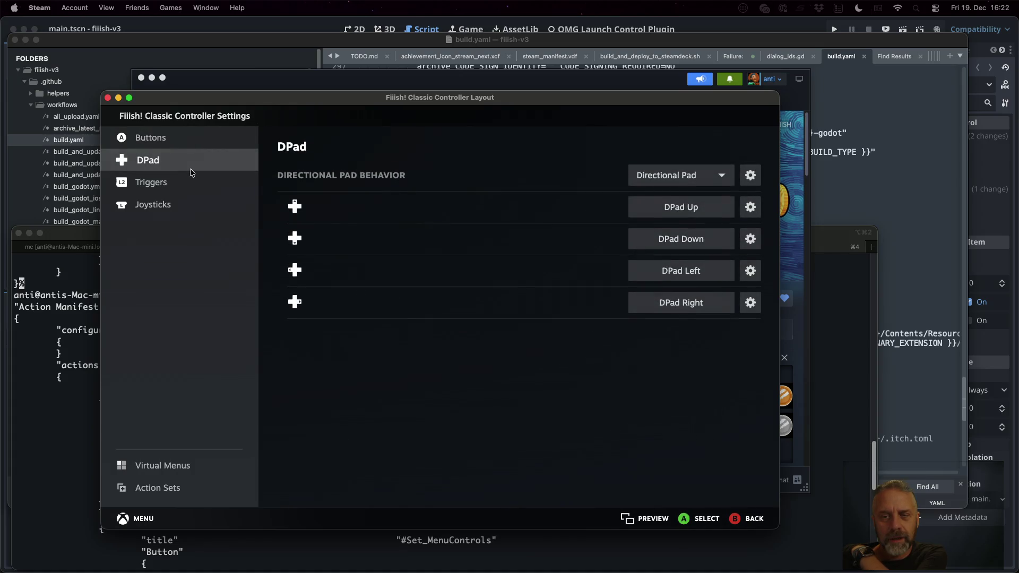
pyautogui.click(186, 181)
pyautogui.click(191, 203)
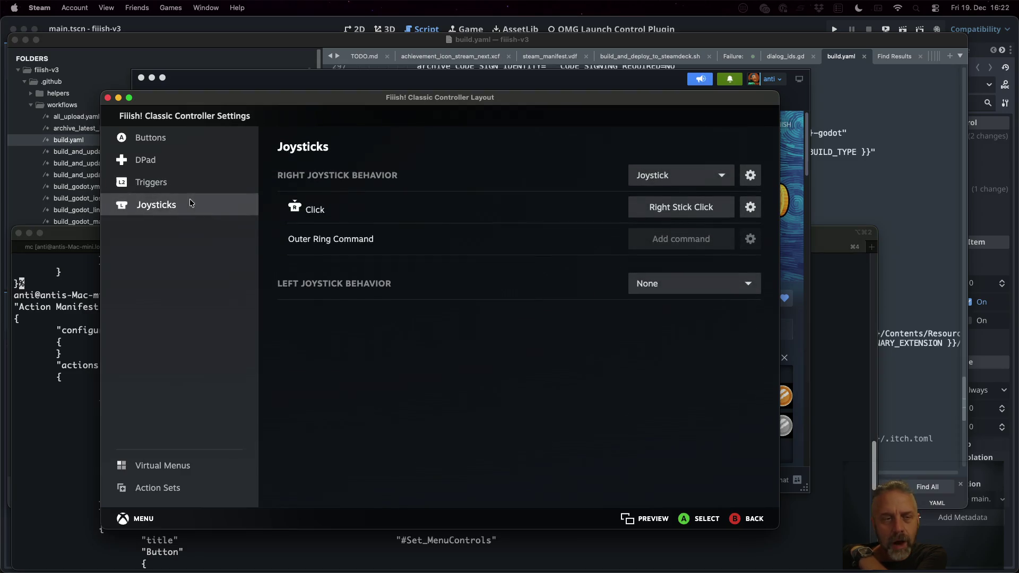
pyautogui.click(186, 185)
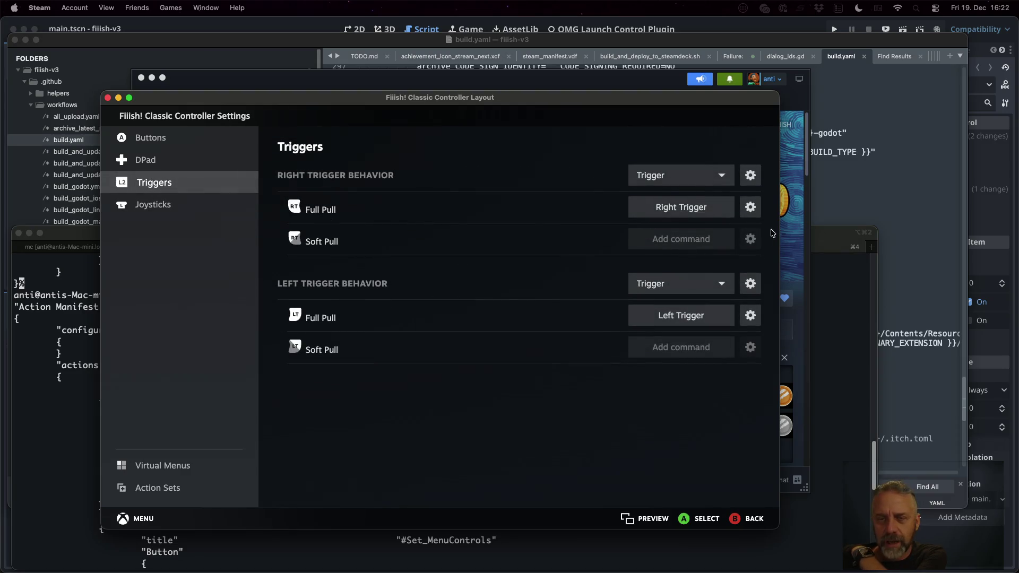
pyautogui.click(705, 215)
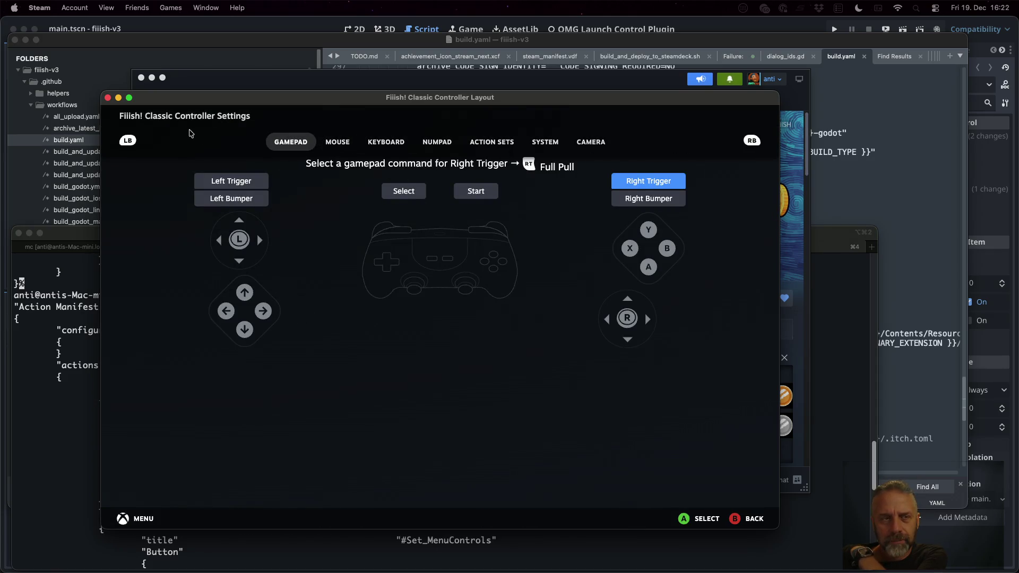
pyautogui.click(107, 98)
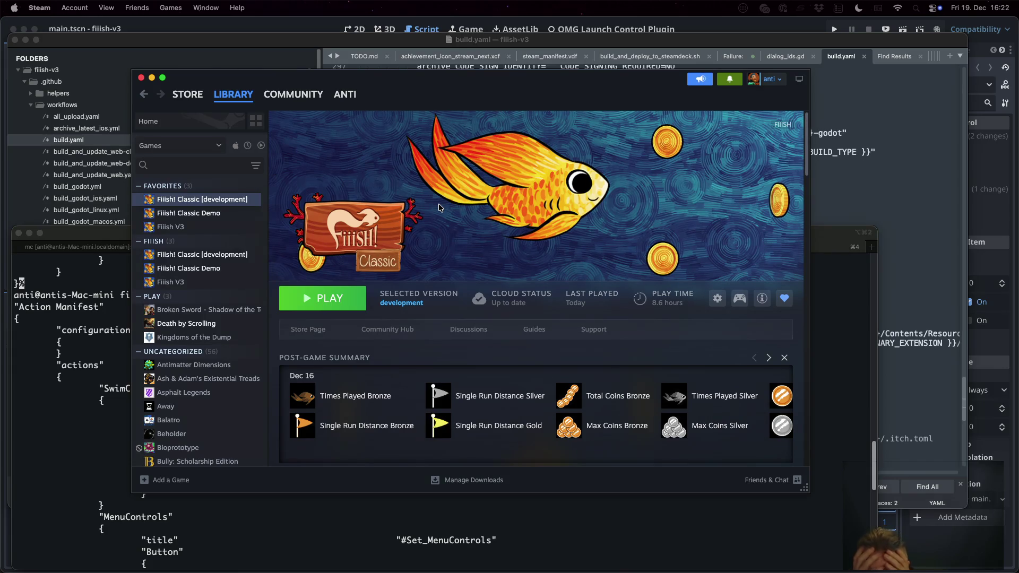
pyautogui.click(745, 299)
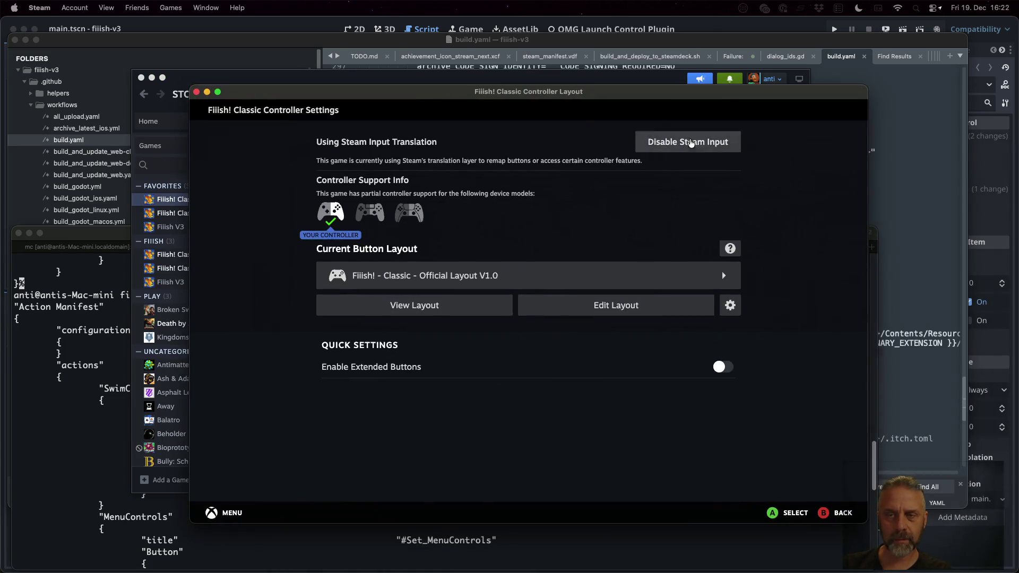
# Step: Toggle Steam Input off and on, preview the first official layout, and review Right Trigger commands
pyautogui.click(699, 143)
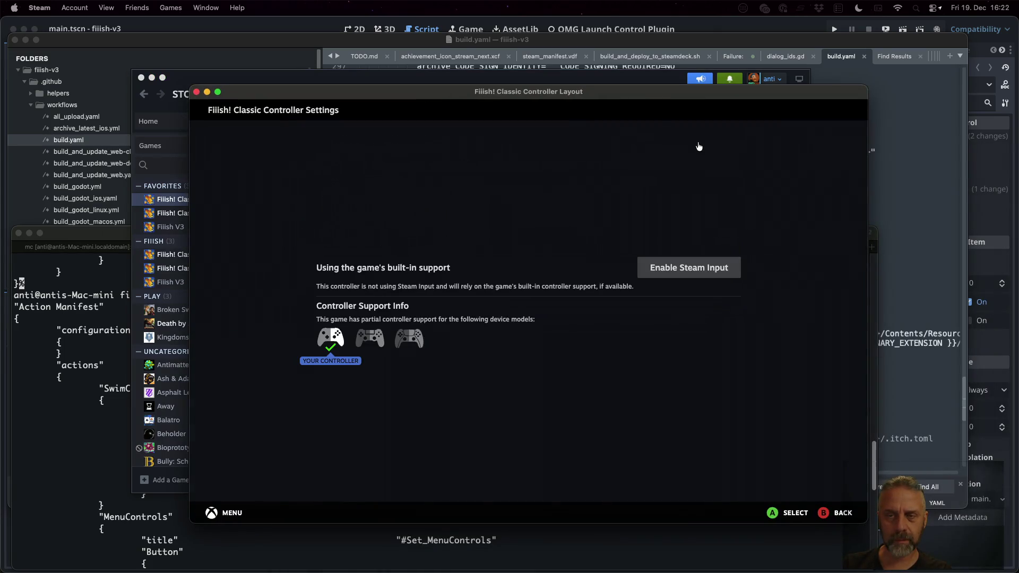
pyautogui.click(700, 268)
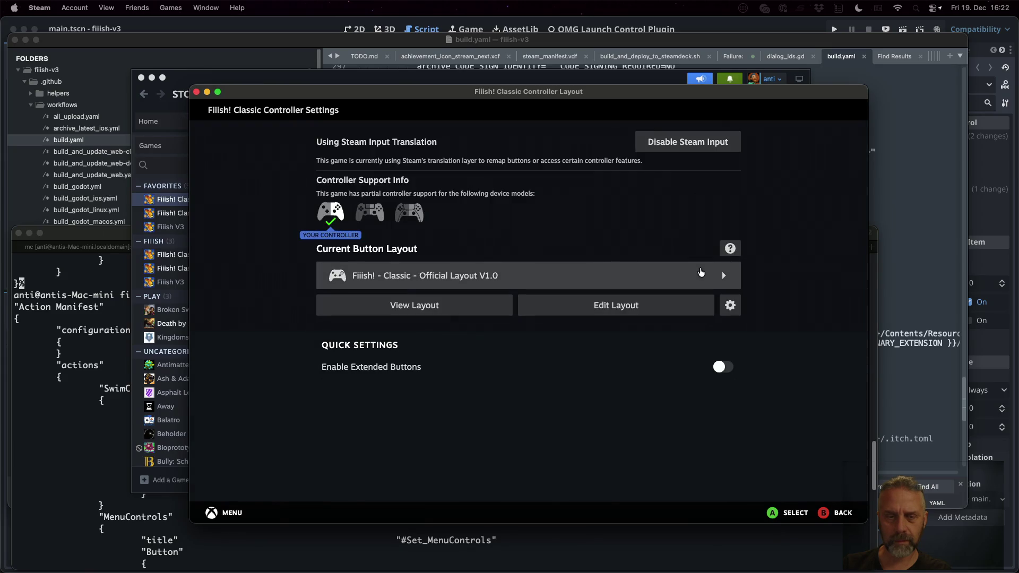
pyautogui.click(700, 271)
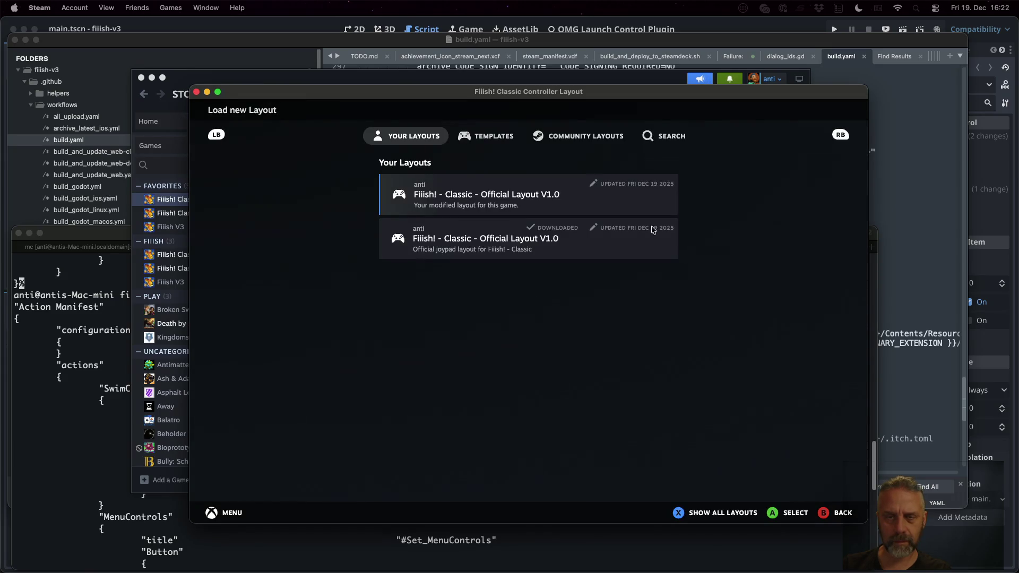
pyautogui.click(559, 195)
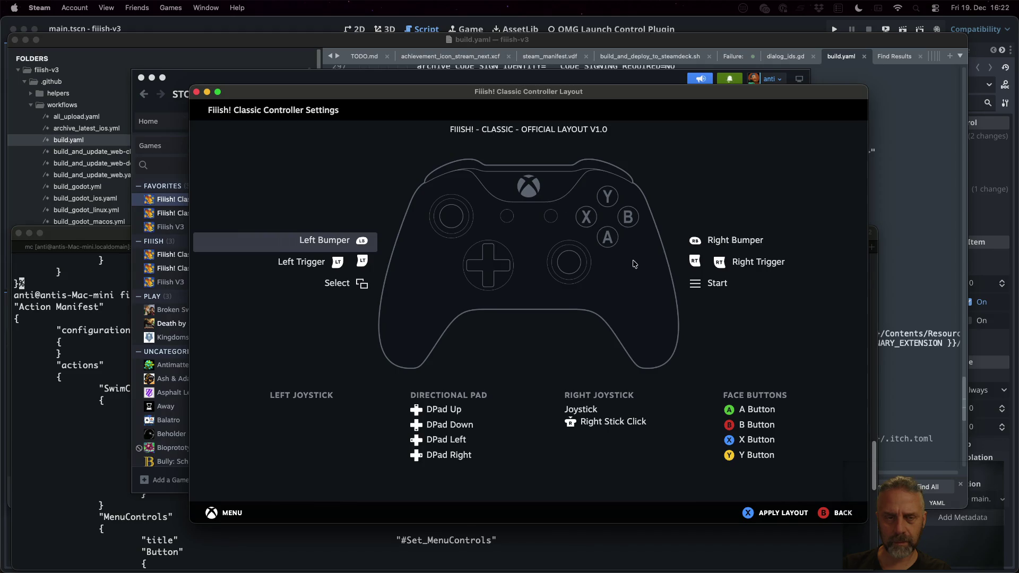
pyautogui.click(706, 249)
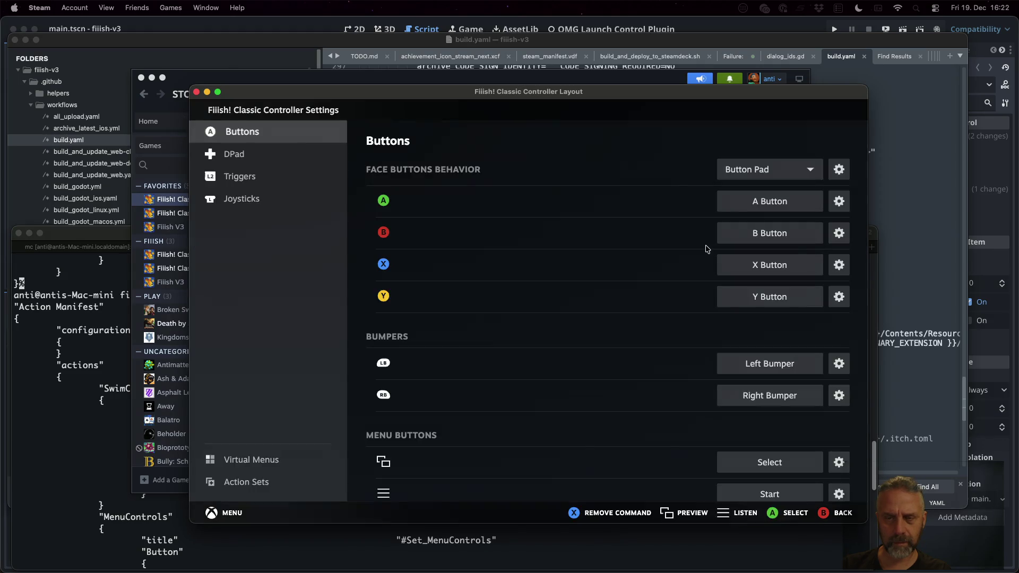
pyautogui.click(239, 176)
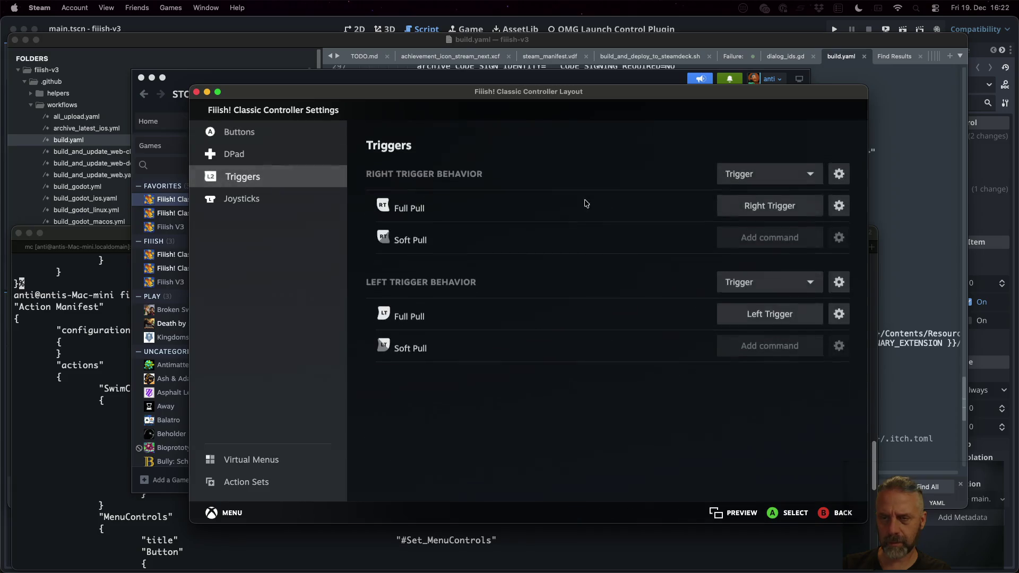
pyautogui.click(779, 207)
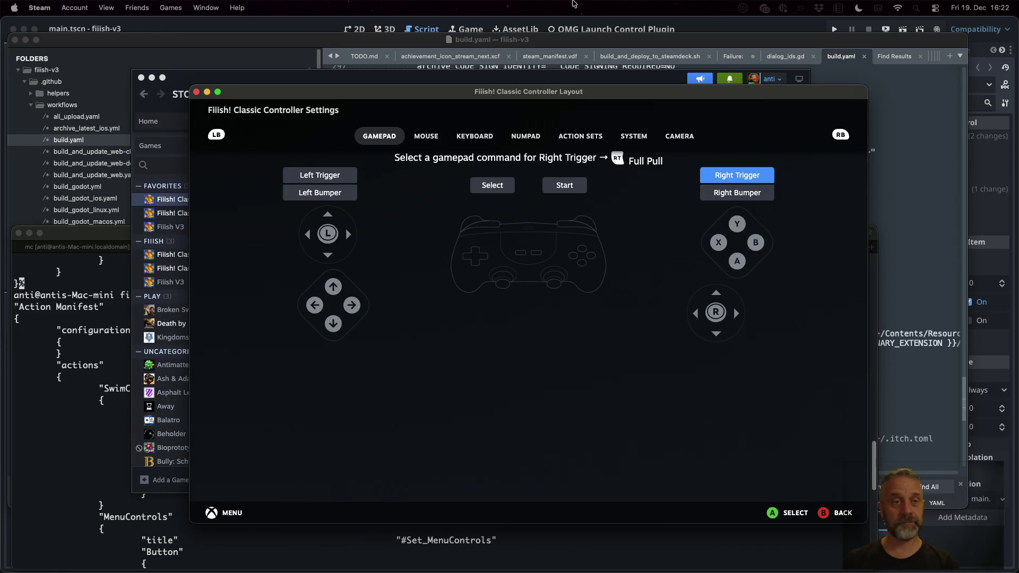
pyautogui.click(196, 92)
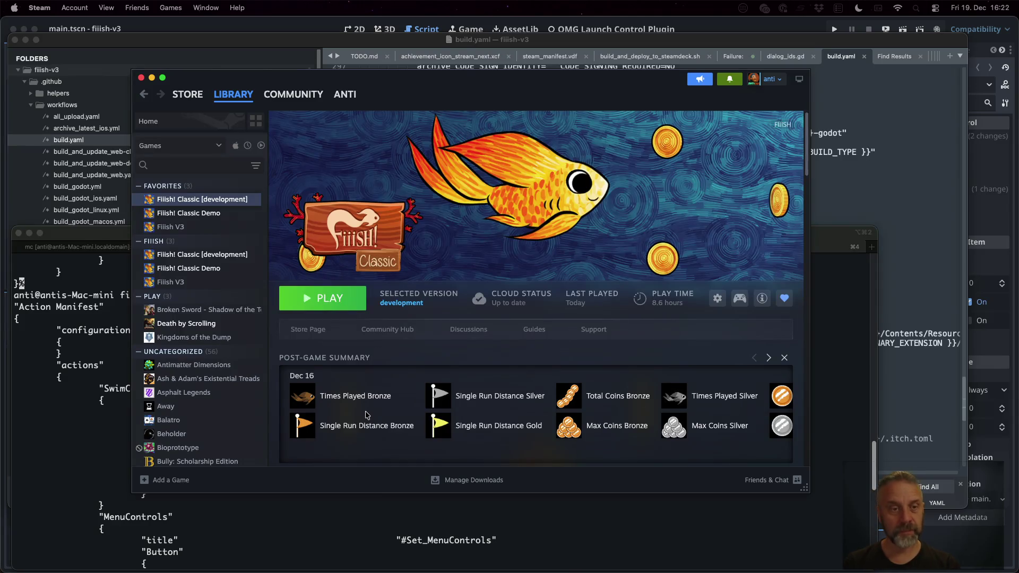
# Step: Review the Fiiish! Classic Demo's trigger, DPad and joystick bindings, then return to iTerm2
pyautogui.click(217, 213)
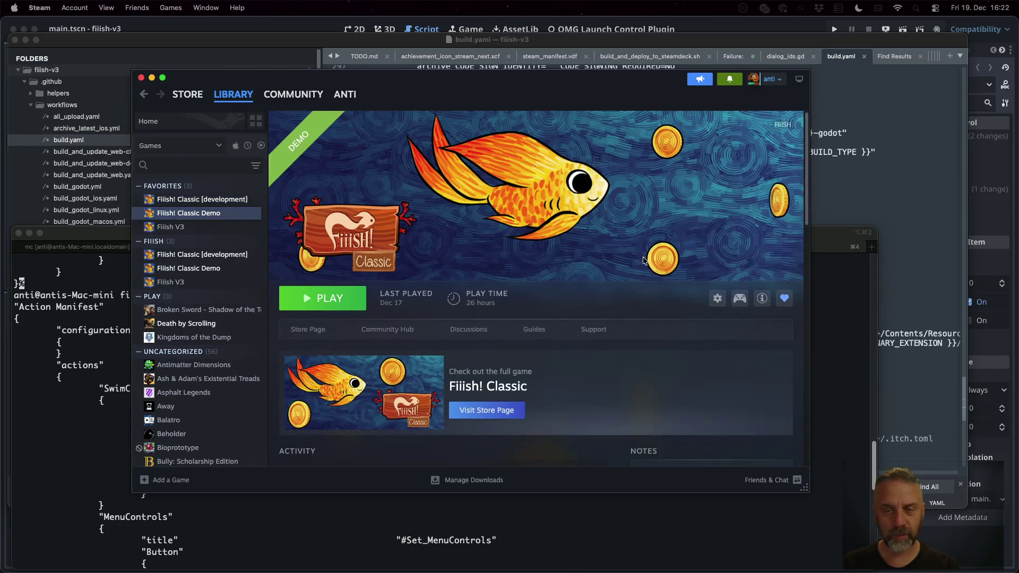
pyautogui.click(740, 298)
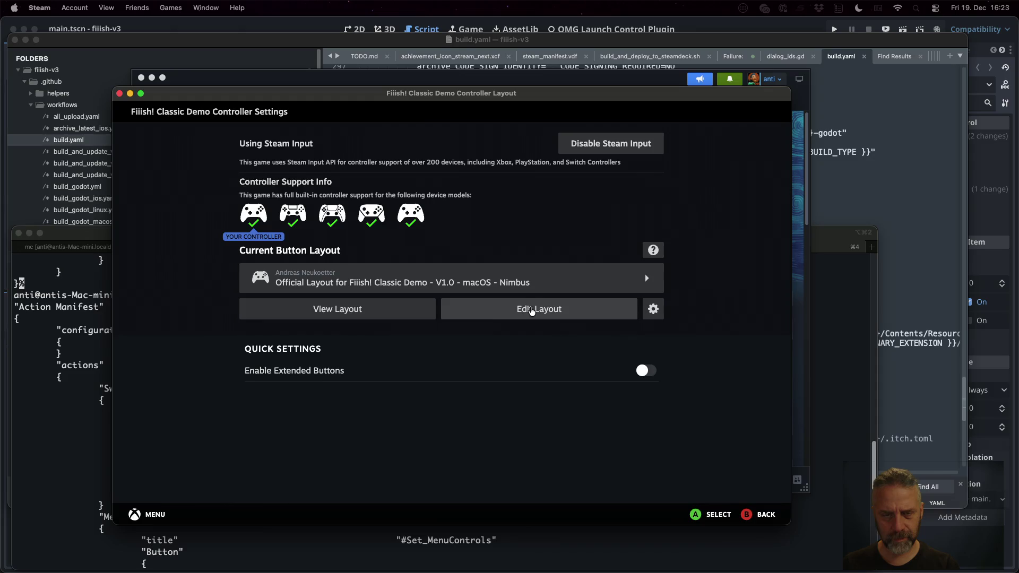
pyautogui.click(532, 310)
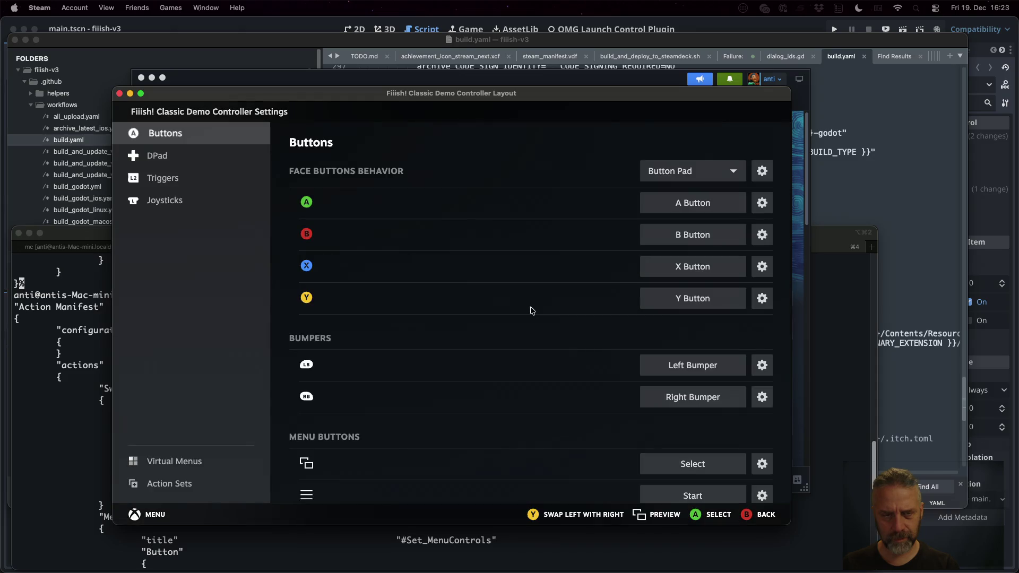
pyautogui.click(179, 179)
pyautogui.click(181, 157)
pyautogui.click(191, 199)
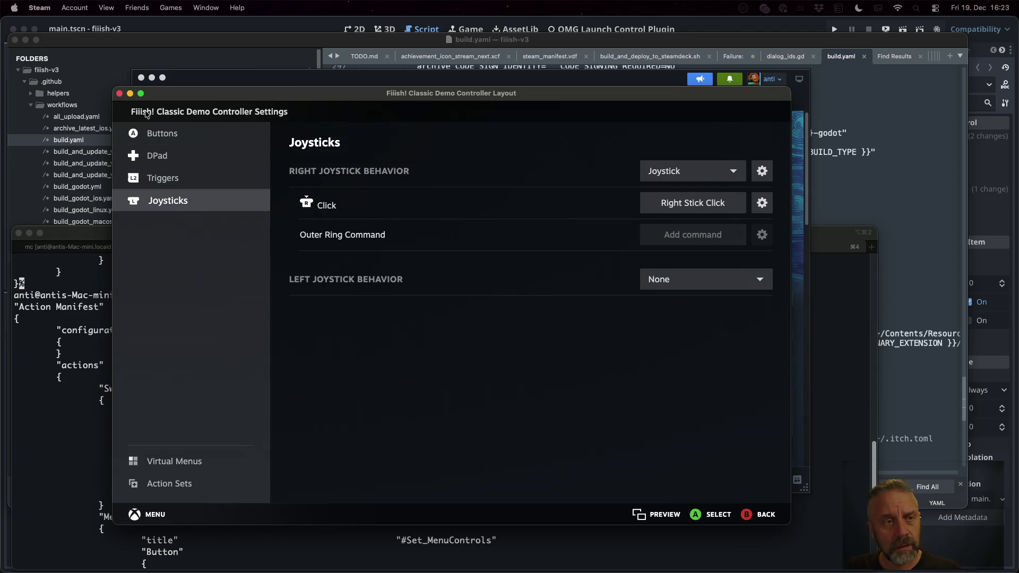
pyautogui.click(120, 94)
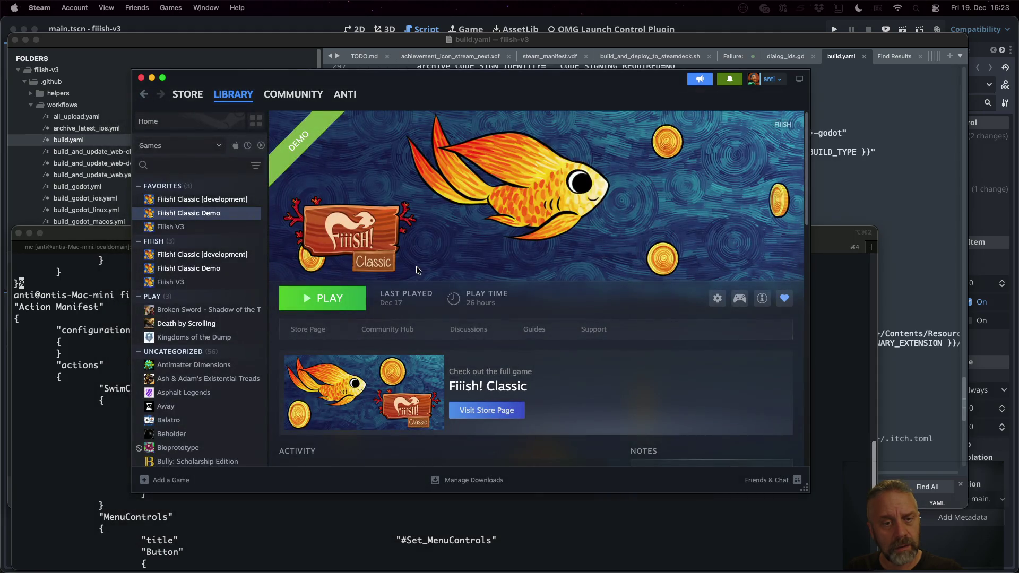
pyautogui.click(123, 321)
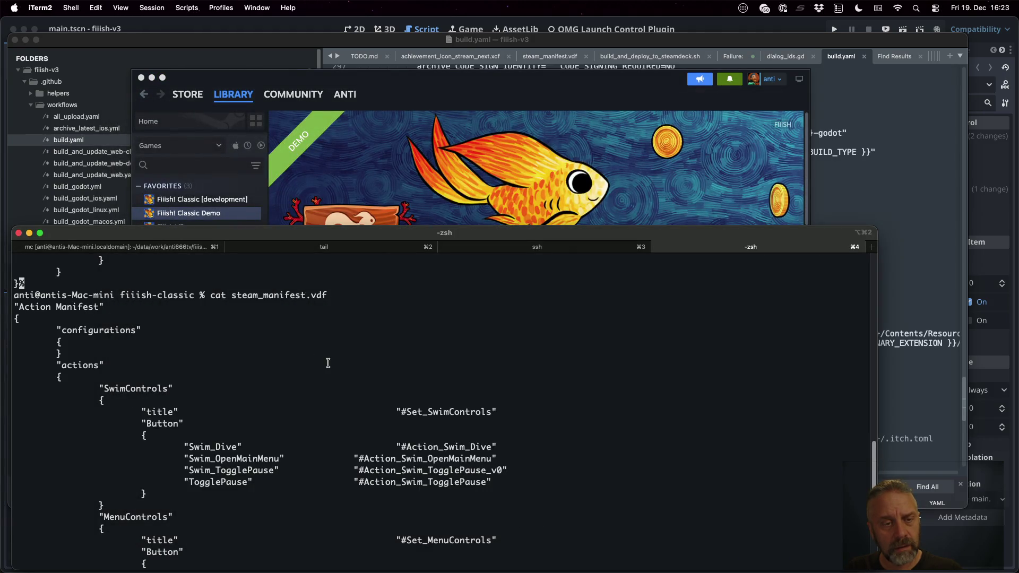
# Step: Run pwd to confirm the fiiish-classic app_userdata folder, then switch to the Steam Deck ssh tab
pyautogui.press('Return')
pyautogui.write('pwd')
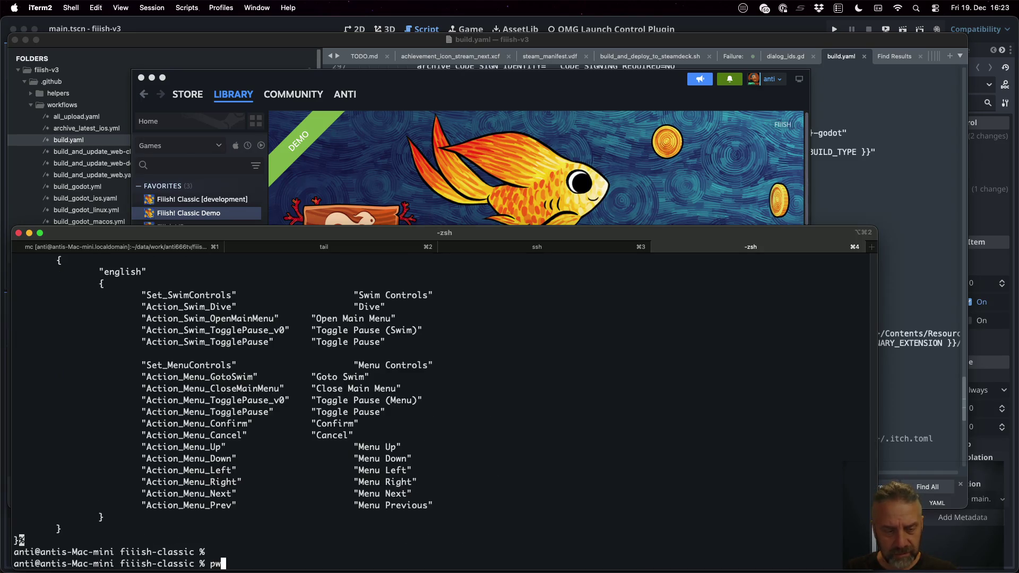
pyautogui.press('Return')
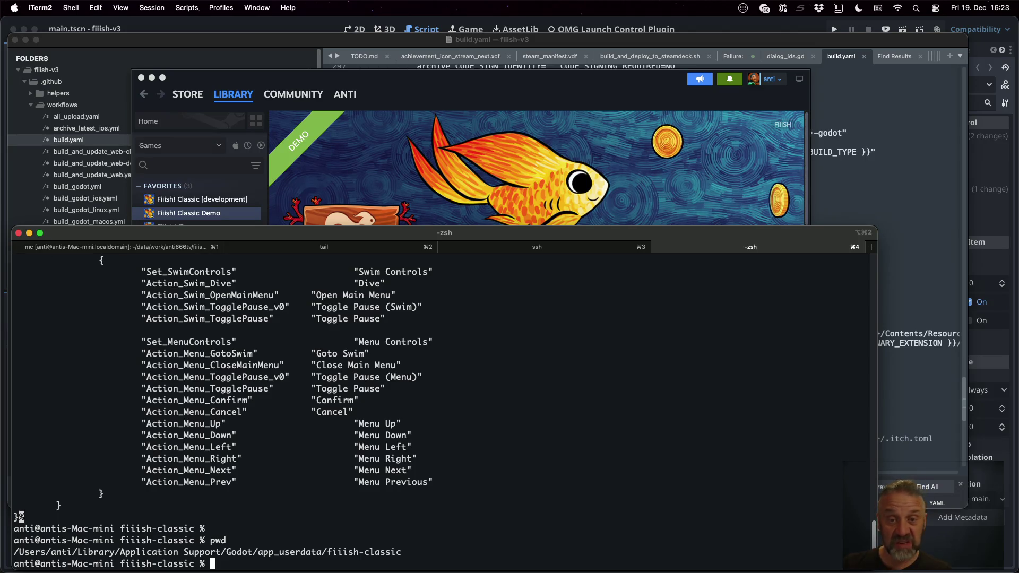
pyautogui.click(537, 248)
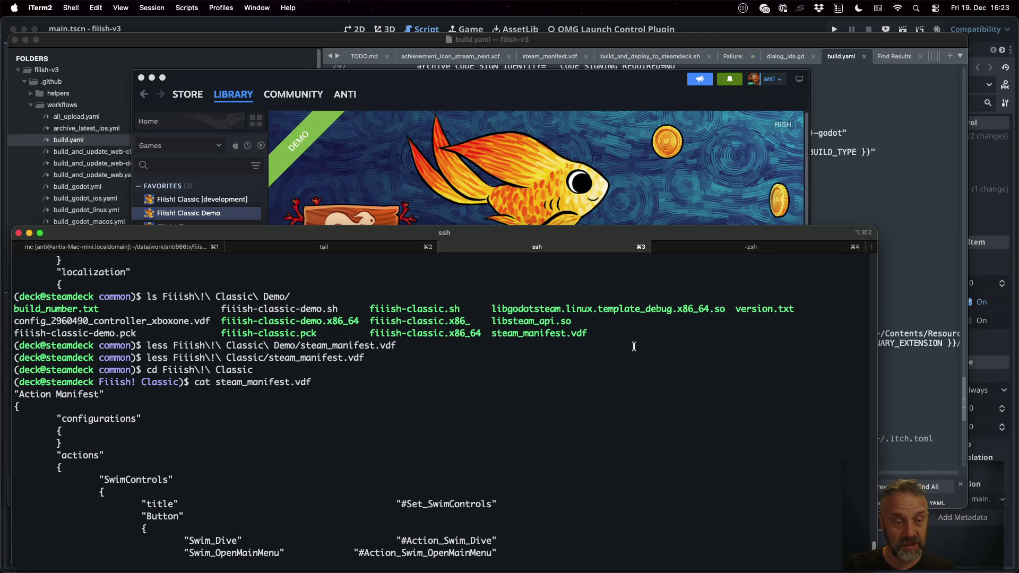
# Step: Open the Deck's steam_manifest.vdf in vim twice, quitting each time with :q
pyautogui.press('Return')
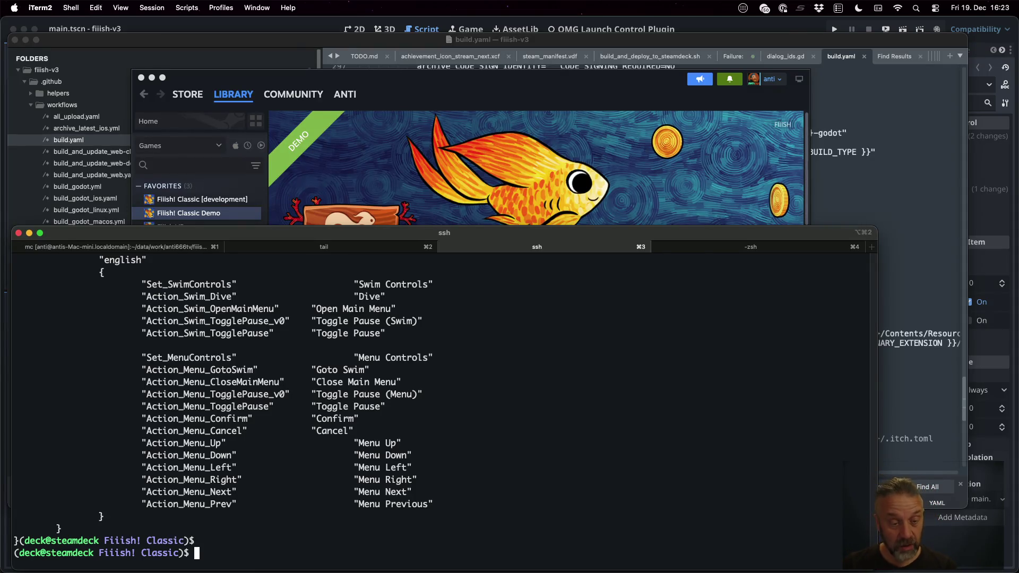
pyautogui.write('vim steam_manifest.vdf')
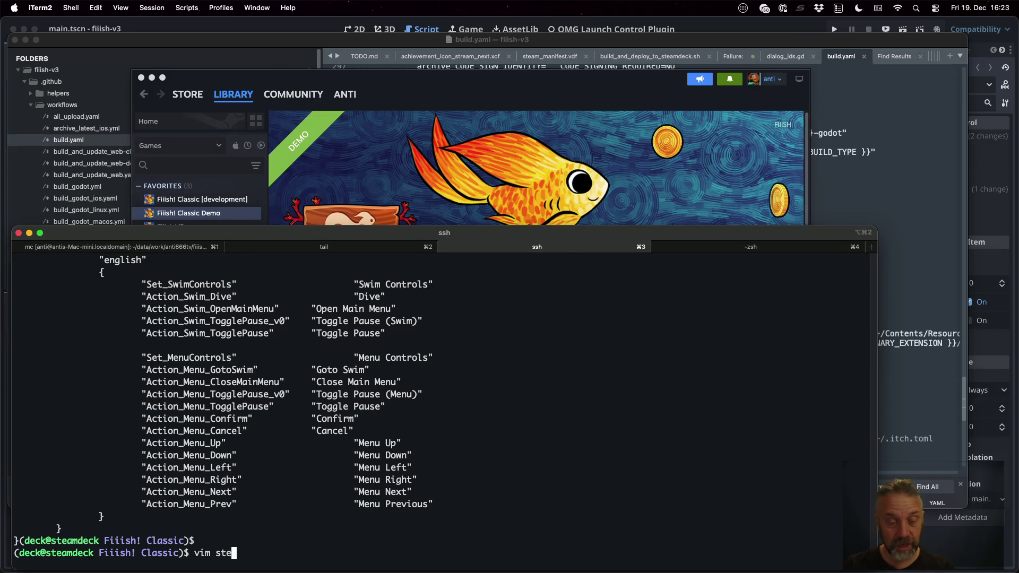
pyautogui.press('Return')
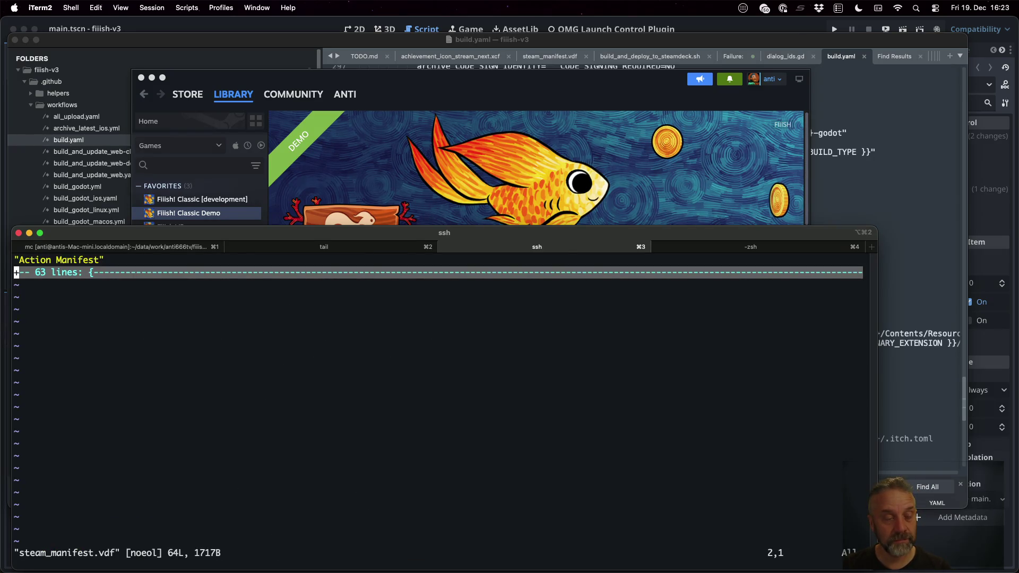
pyautogui.press('j')
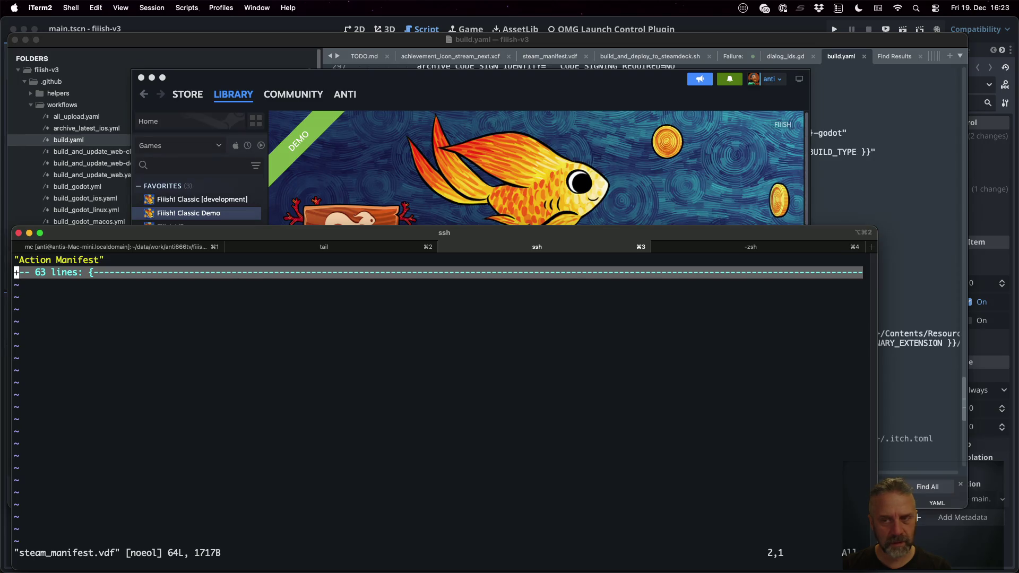
pyautogui.write('k')
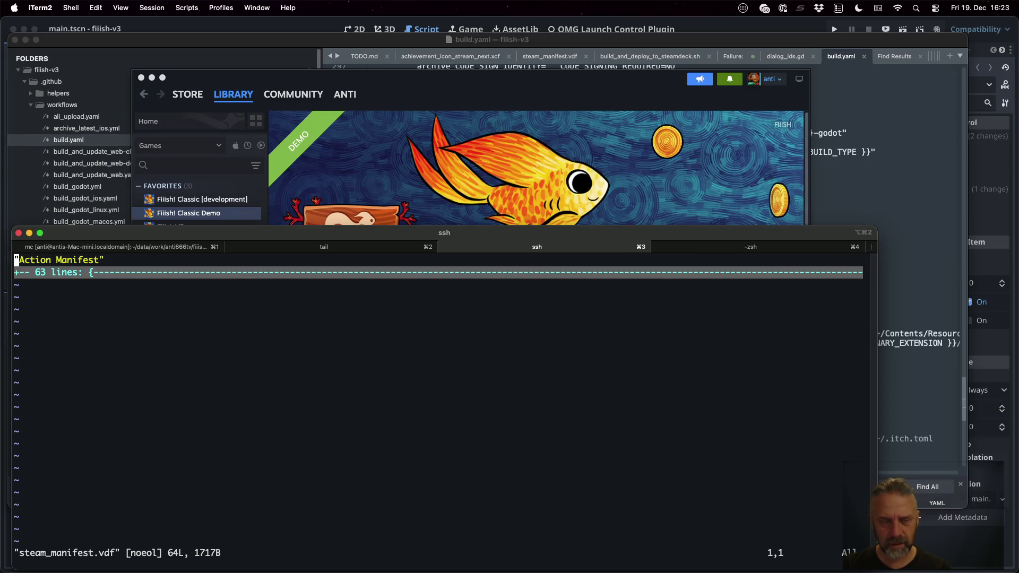
pyautogui.write(':q')
pyautogui.press('Return')
pyautogui.press('Up')
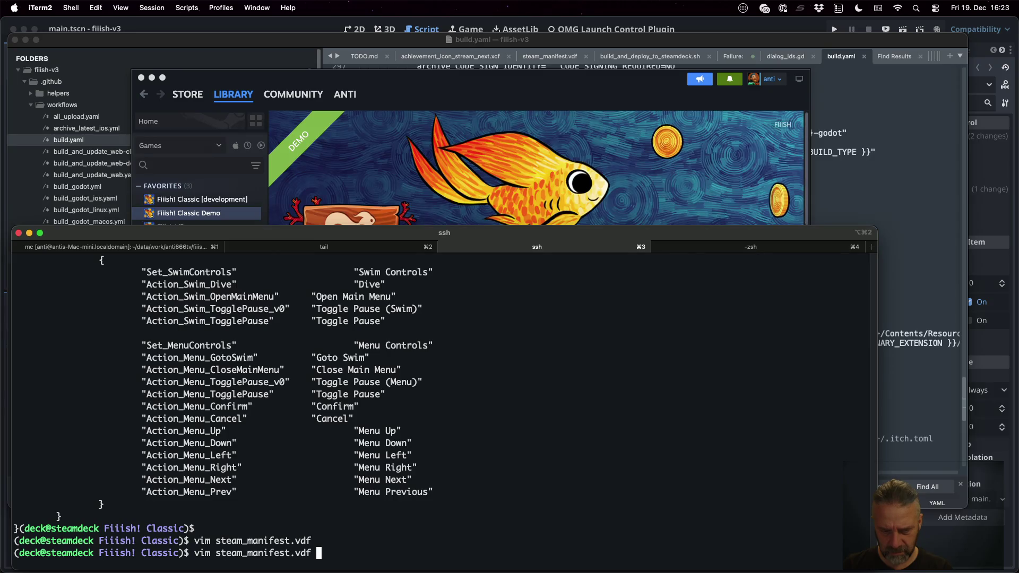
pyautogui.press('Return')
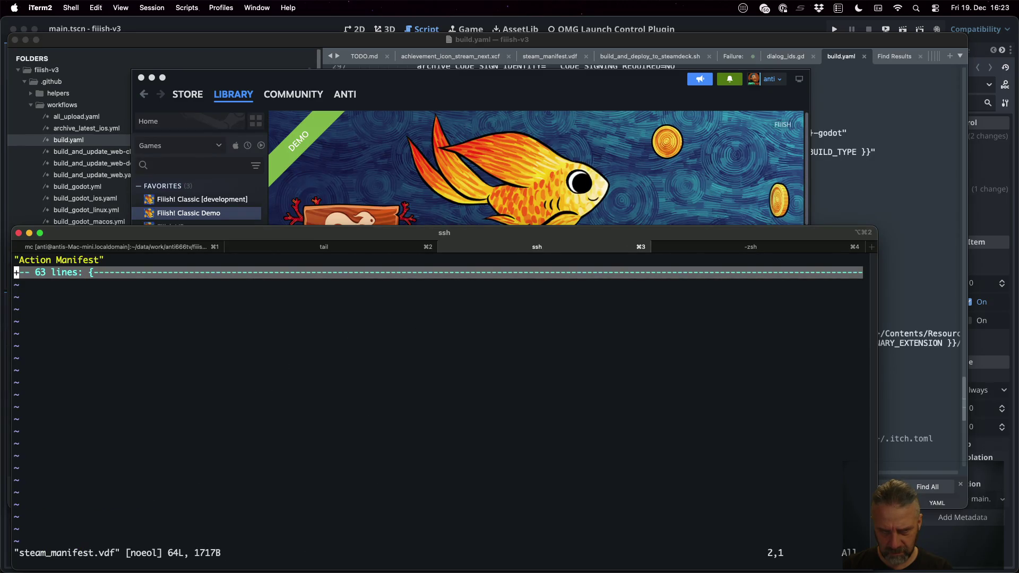
pyautogui.write('k')
pyautogui.write(':q')
pyautogui.press('Return')
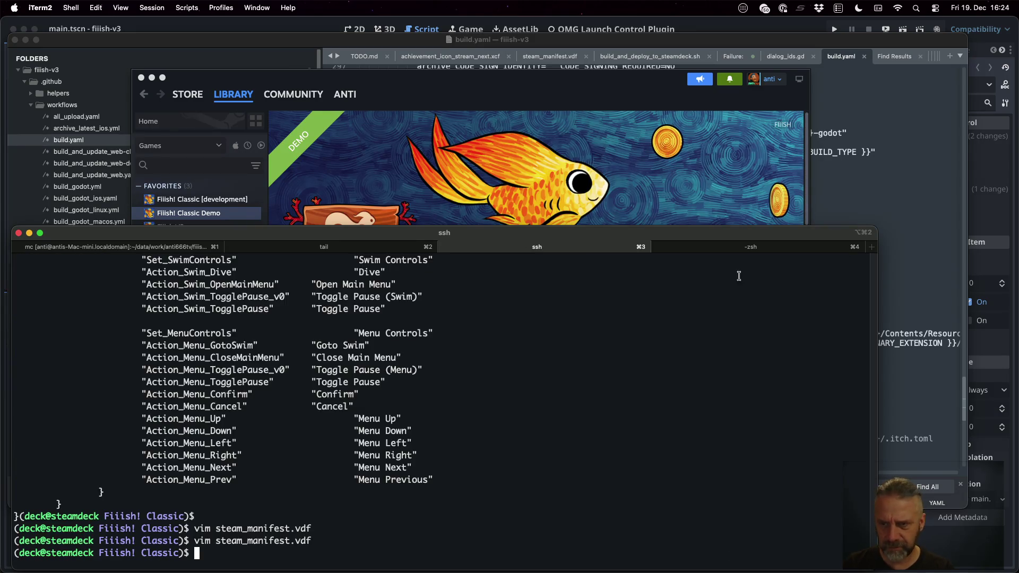
# Step: Print steam_manifest.vdf with cat and enlarge the iTerm2 window to show more output
pyautogui.write('cat steam_manifest.vdf')
pyautogui.press('Return')
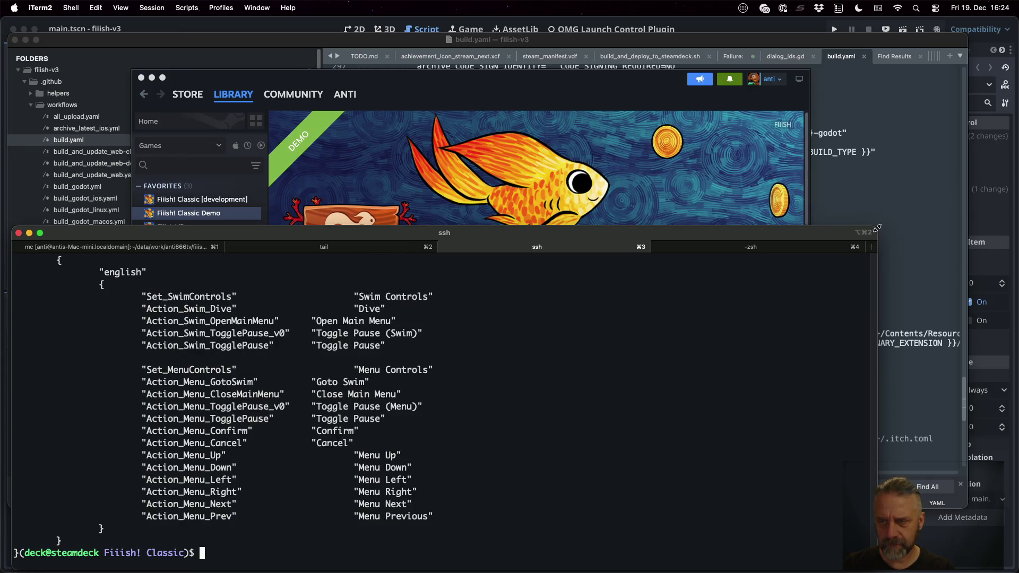
pyautogui.moveTo(878, 229); pyautogui.dragTo(955, 91)
# Step: Try opening steam_manifest.vdf with nvim, neovim and vi; each is not found
pyautogui.write('nvim s')
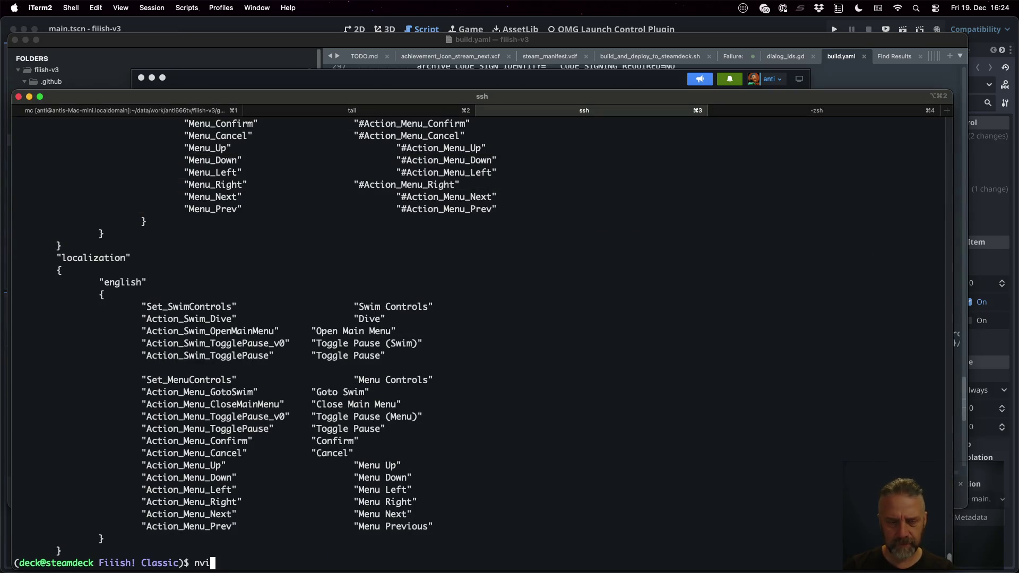
pyautogui.press('Tab')
pyautogui.press('Return')
pyautogui.write('neob')
pyautogui.press('BackSpace')
pyautogui.write('vim ste')
pyautogui.press('Tab')
pyautogui.press('Return')
pyautogui.write('vi ste')
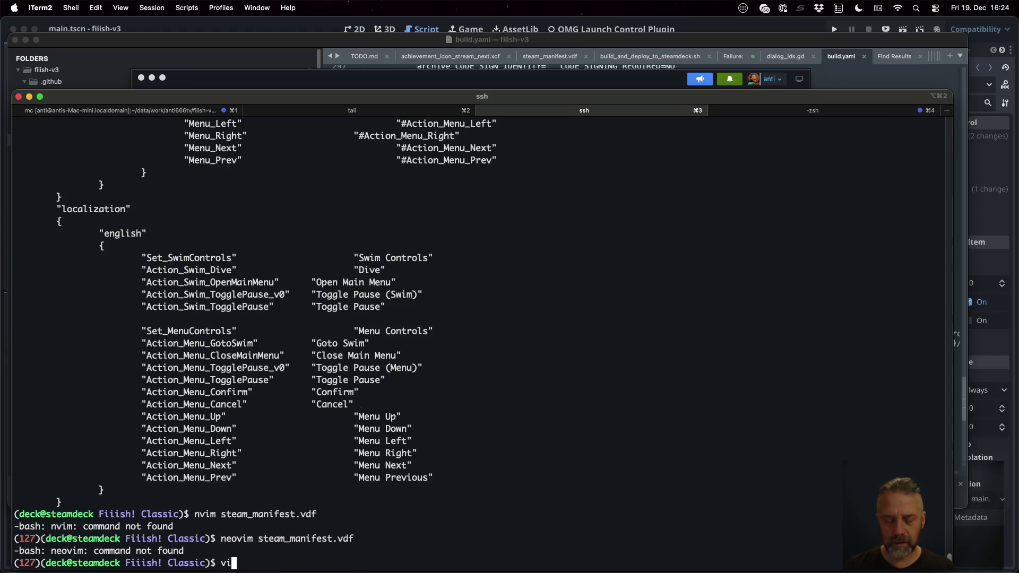
pyautogui.press('Tab')
pyautogui.press('Return')
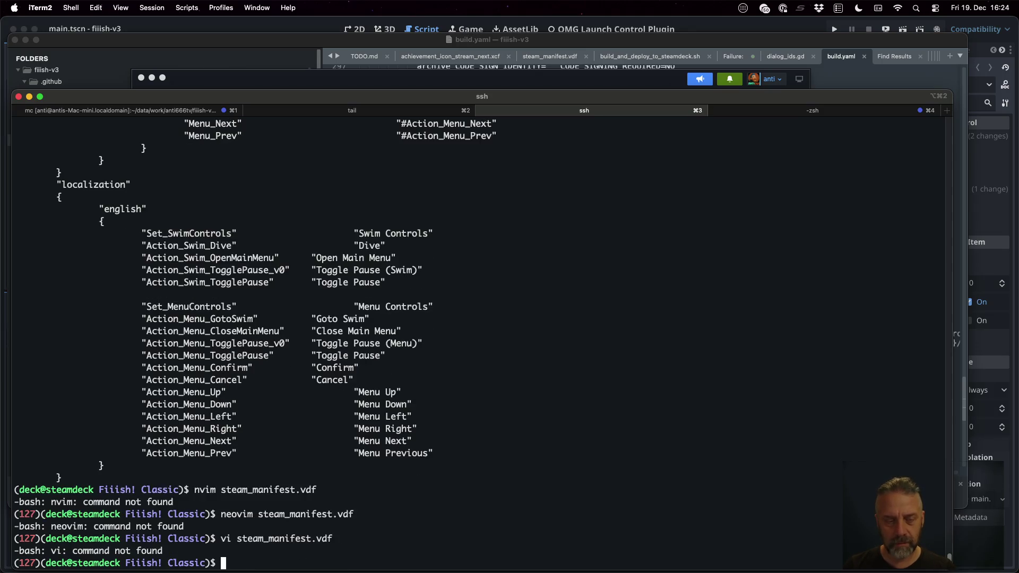
# Step: Open steam_manifest.vdf in vim, glance at the game-log tab, quit vim, and try screen -S vim
pyautogui.write('vim ste')
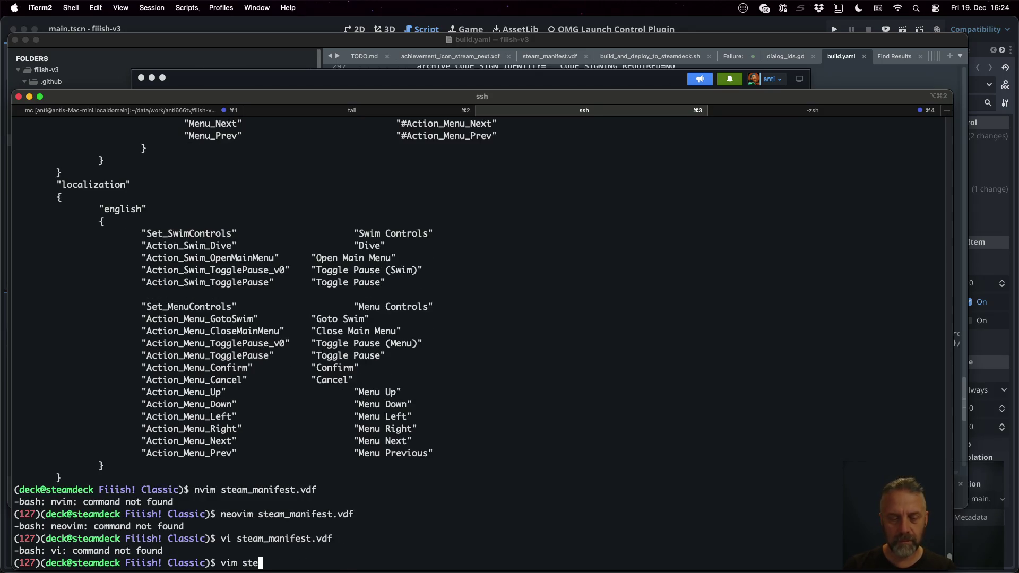
pyautogui.press('Tab')
pyautogui.press('Return')
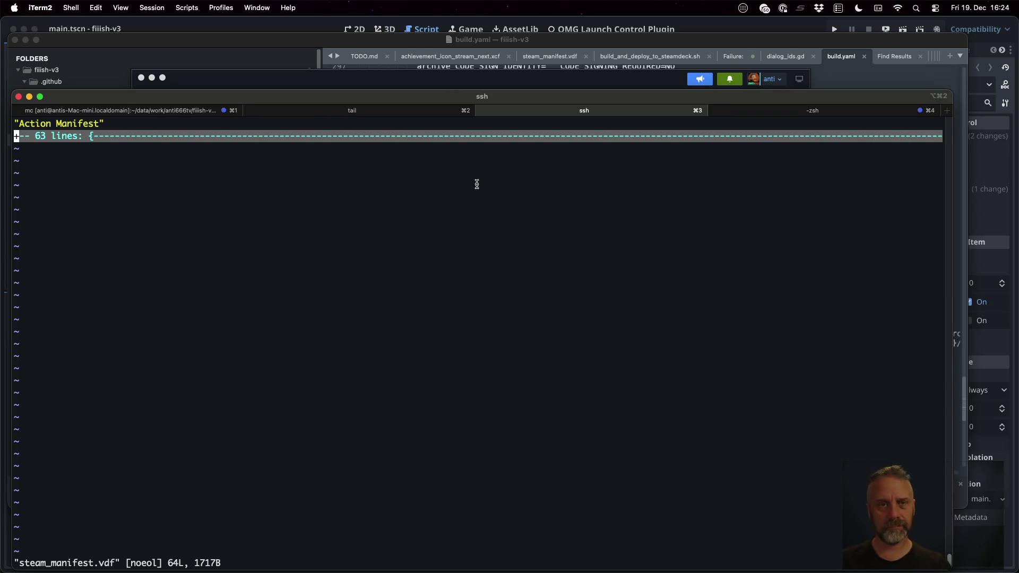
pyautogui.click(406, 111)
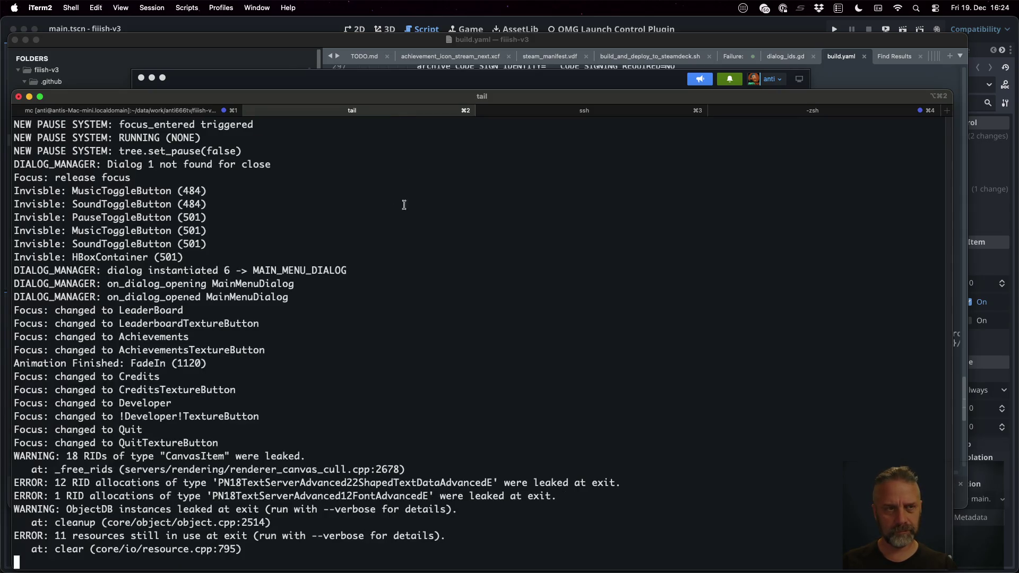
pyautogui.click(198, 113)
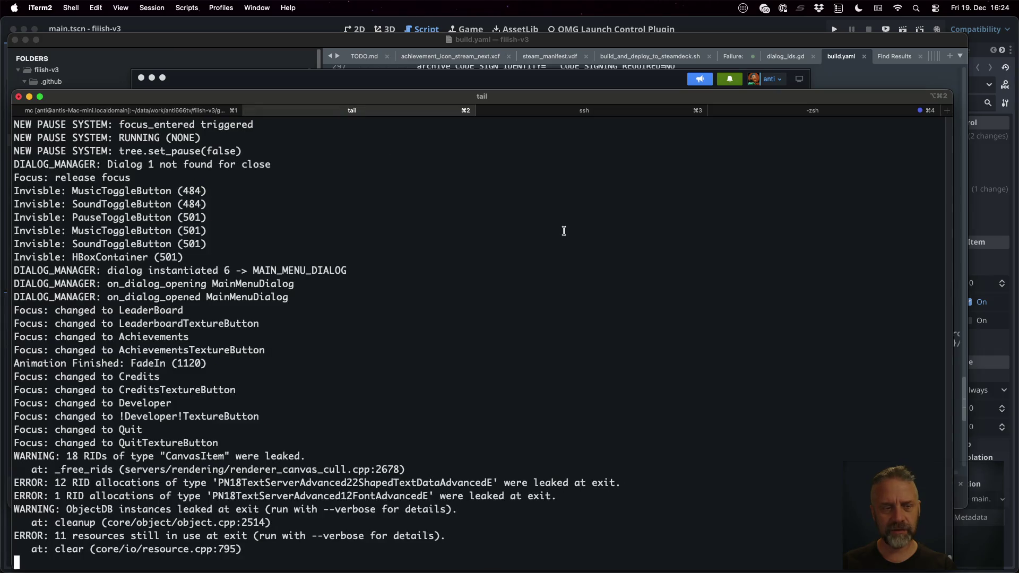
pyautogui.click(586, 114)
pyautogui.press('q')
pyautogui.press('Escape')
pyautogui.write(':q')
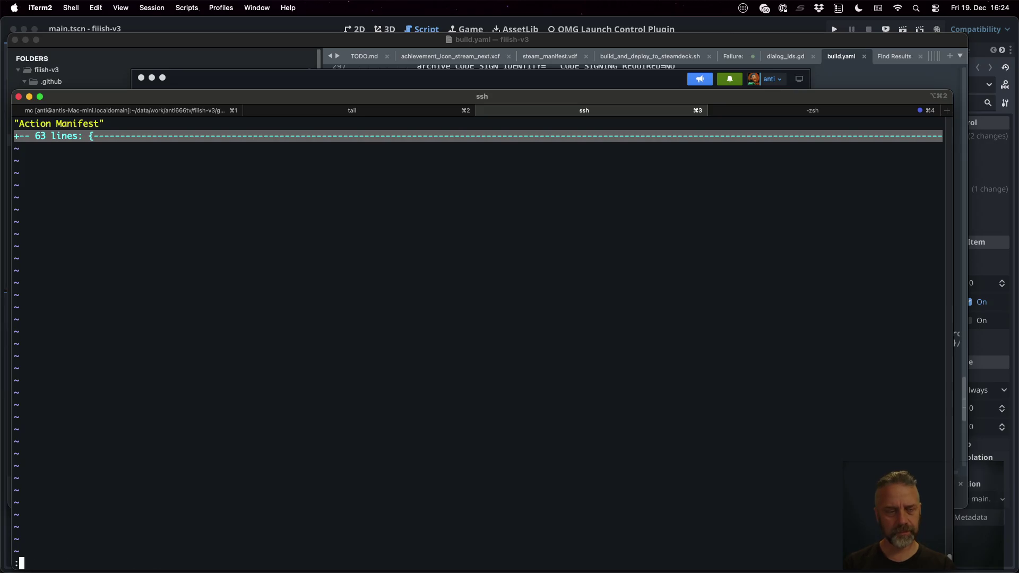
pyautogui.press('Return')
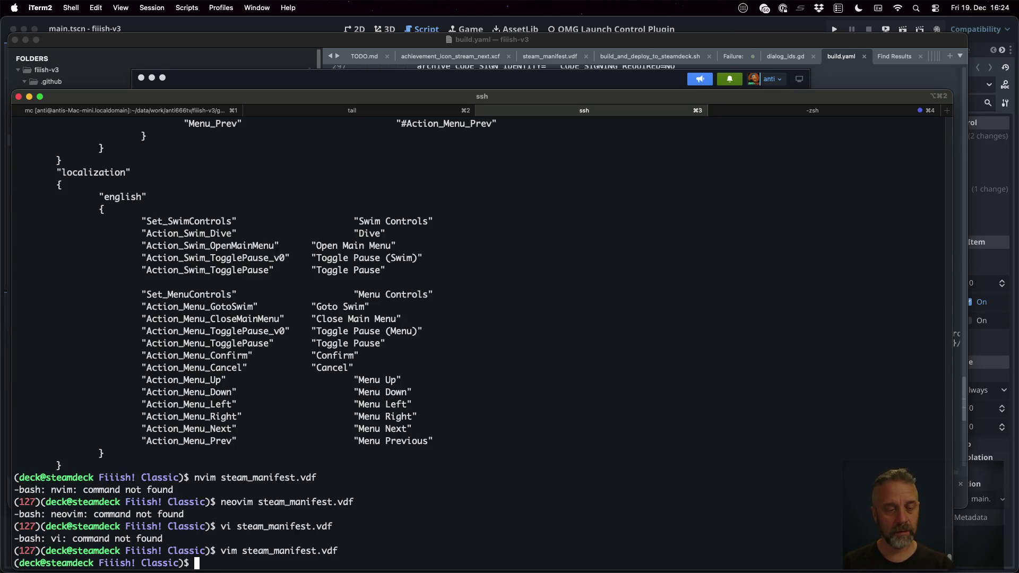
pyautogui.write('screen -S vim')
pyautogui.press('Return')
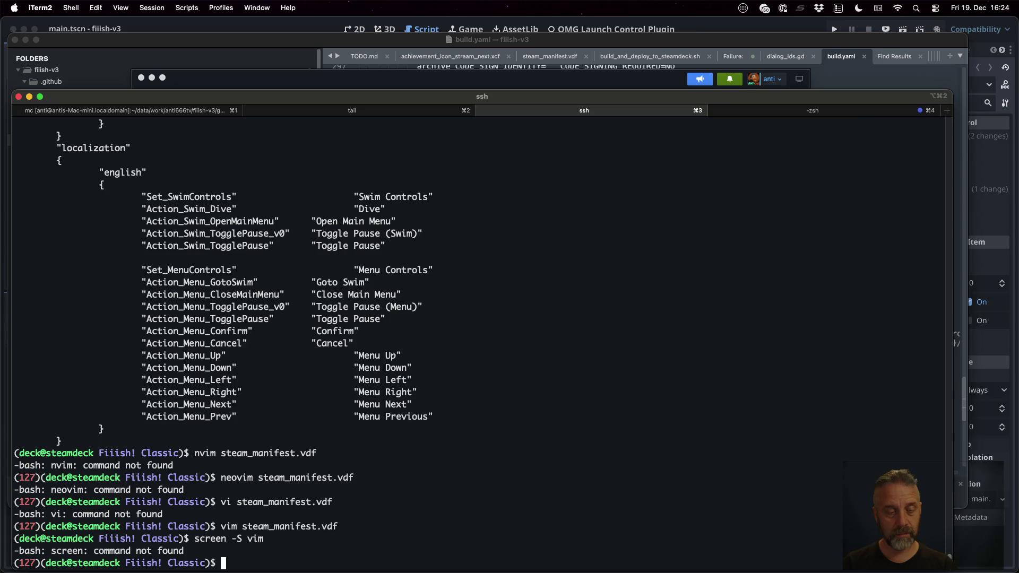
# Step: Try installing screen with yum, then with apt; both package managers are missing
pyautogui.write('y')
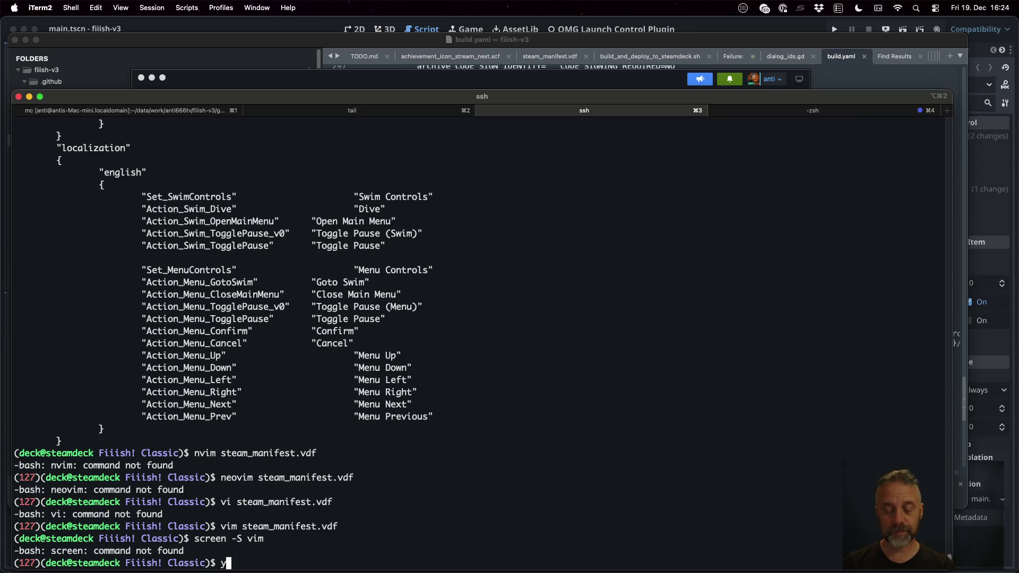
pyautogui.write('um install screen')
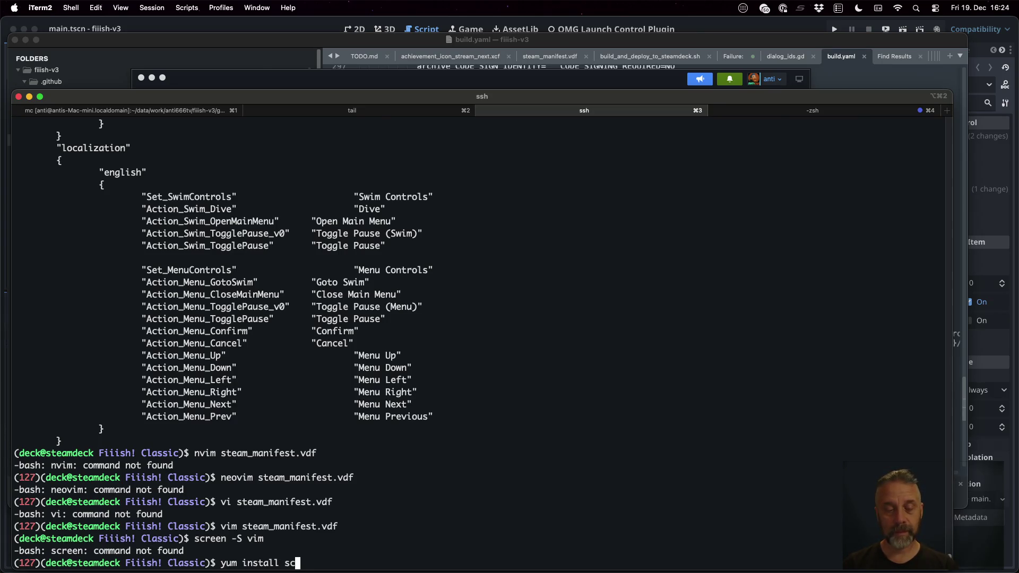
pyautogui.press('Return')
pyautogui.press('Up')
pyautogui.hotkey('ctrl', 'a')
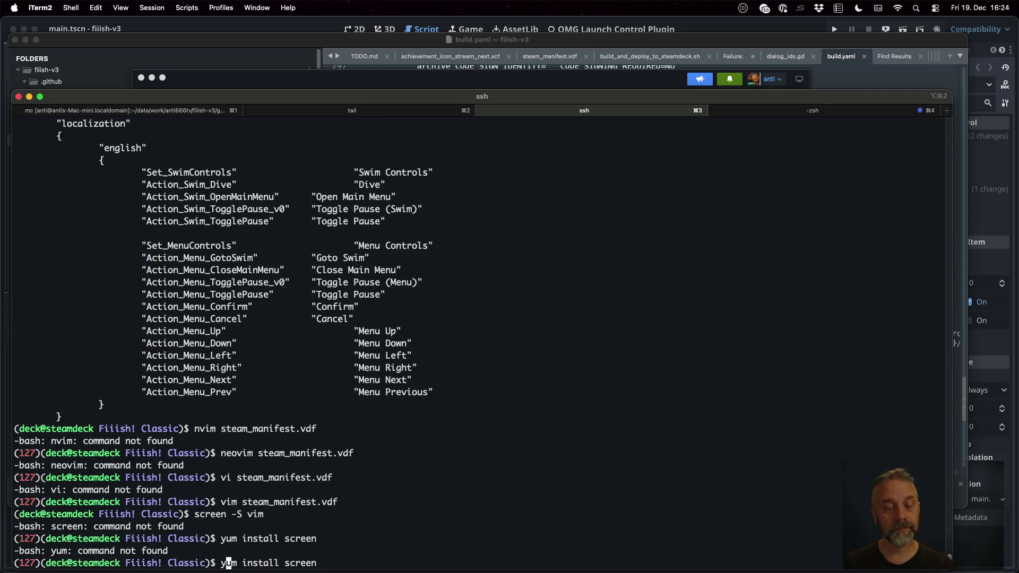
pyautogui.press('Delete')
pyautogui.press('Delete')
pyautogui.press('Delete')
pyautogui.write('apt')
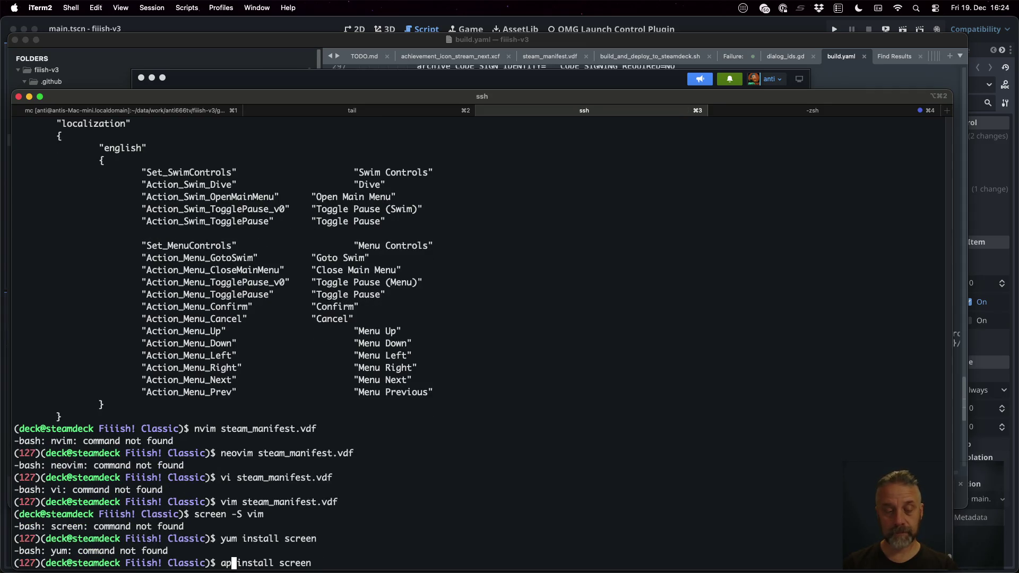
pyautogui.press('Return')
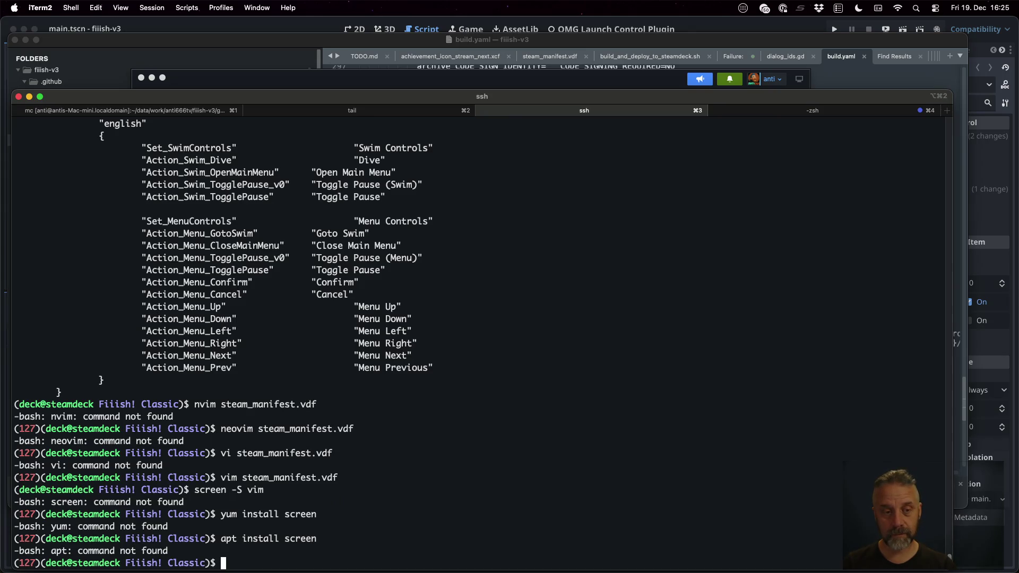
# Step: Check the deck's system with uname -a and cat /etc/issue, revealing SteamOS
pyautogui.write('uname -a')
pyautogui.press('Return')
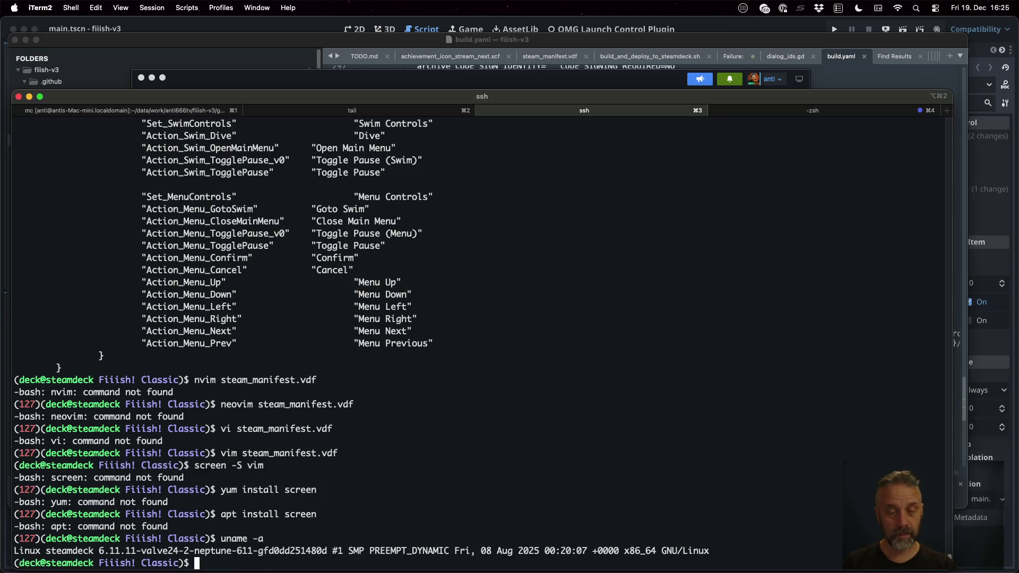
pyautogui.write('cat /e')
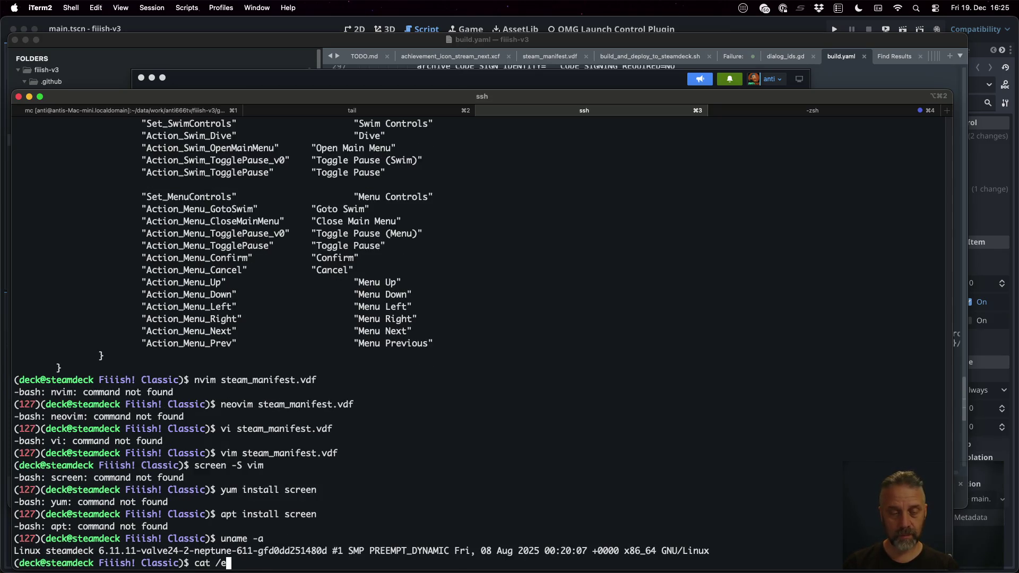
pyautogui.write('tc/issue')
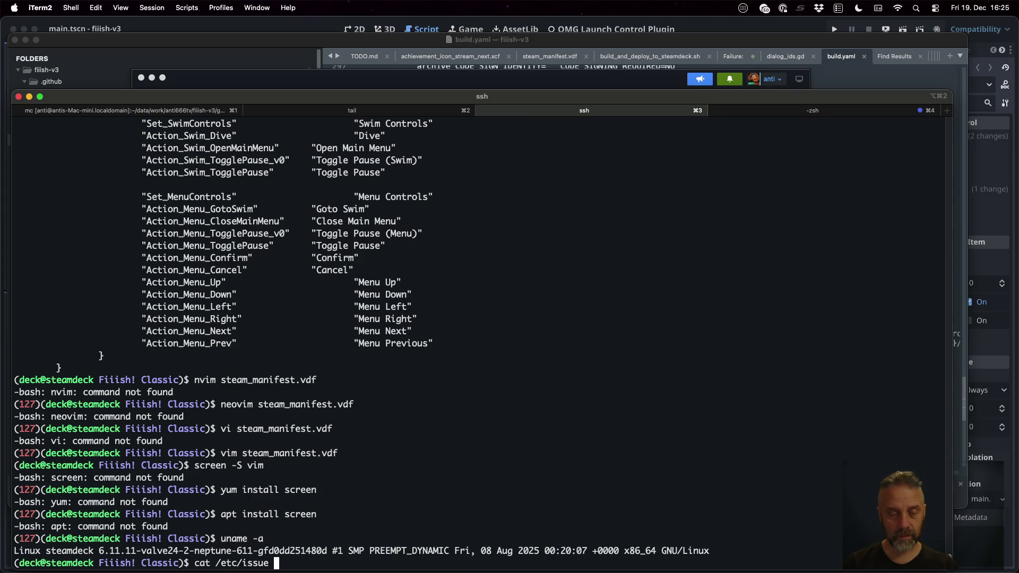
pyautogui.press('Return')
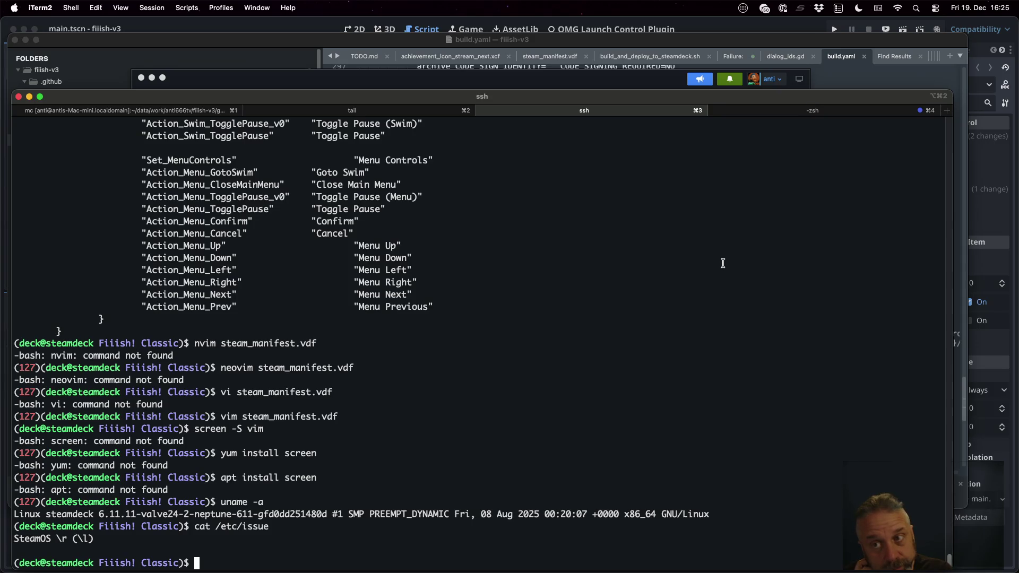
# Step: Print the deploy script's contents in the local shell tab
pyautogui.press('super+4')
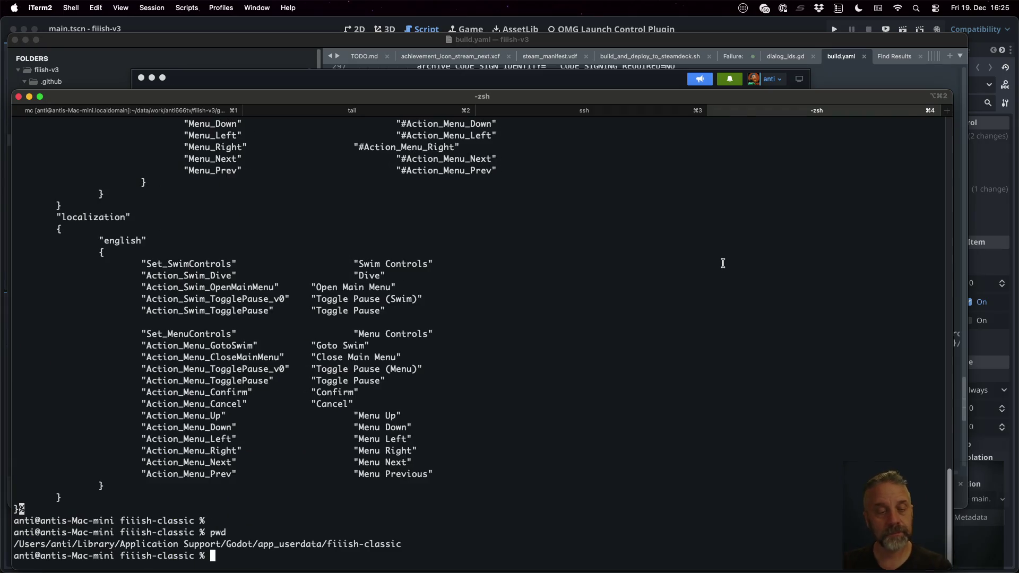
pyautogui.press('super+2')
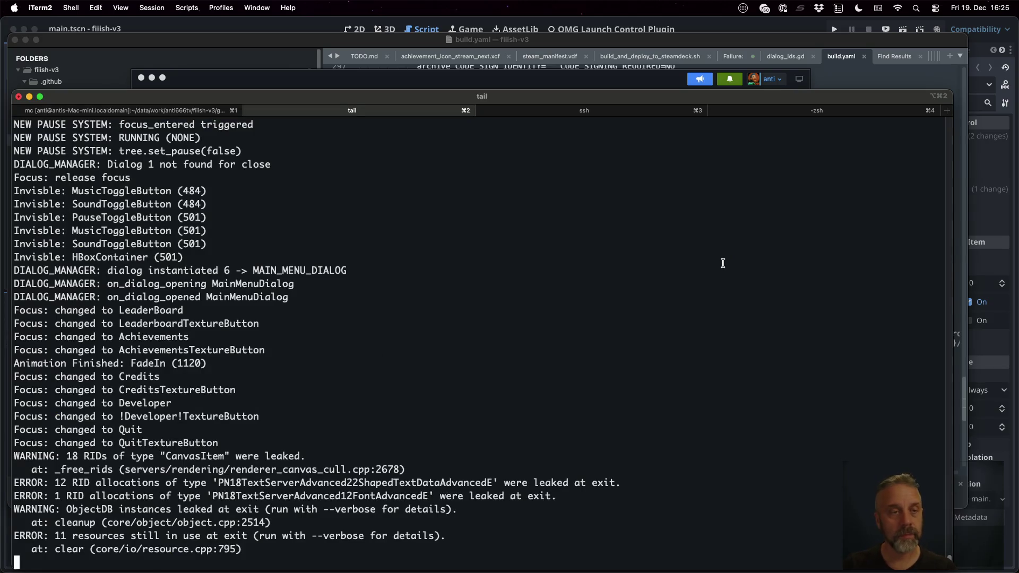
pyautogui.press('super+3')
pyautogui.write('cat d')
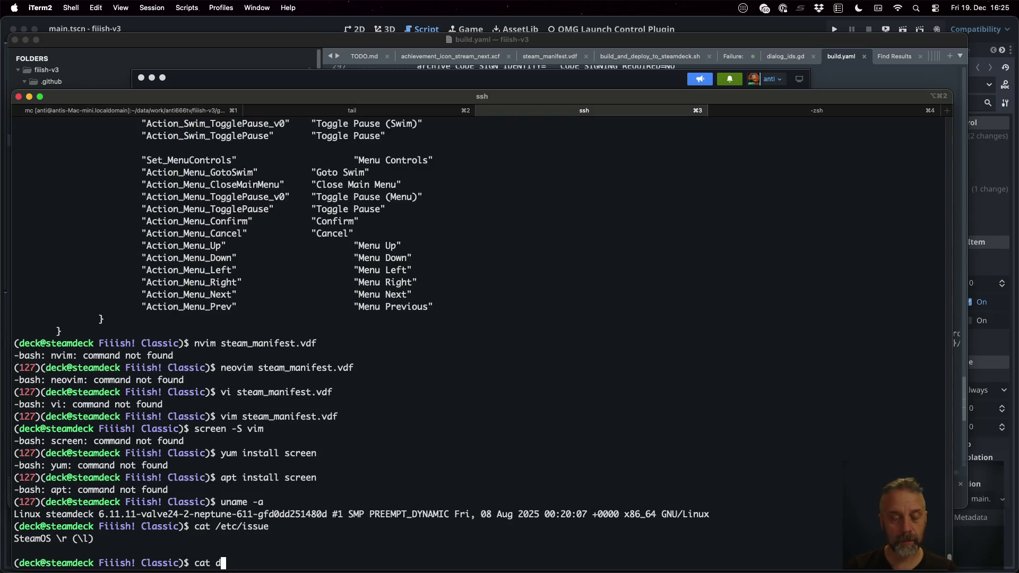
pyautogui.press('BackSpace')
pyautogui.press('BackSpace')
pyautogui.press('BackSpace')
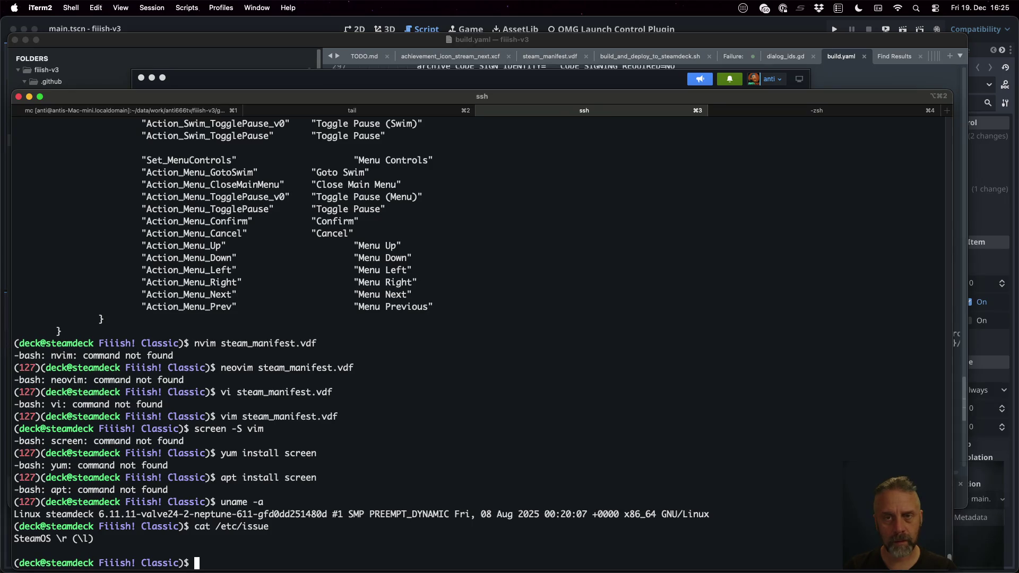
pyautogui.press('super+4')
pyautogui.press('super+1')
pyautogui.write('qcat dep')
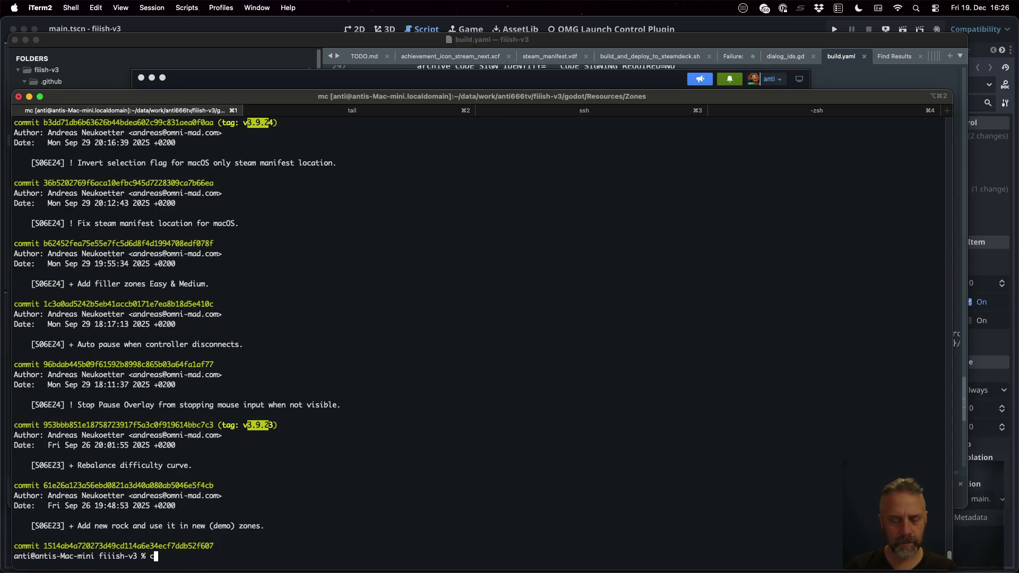
pyautogui.press('Tab')
pyautogui.press('Return')
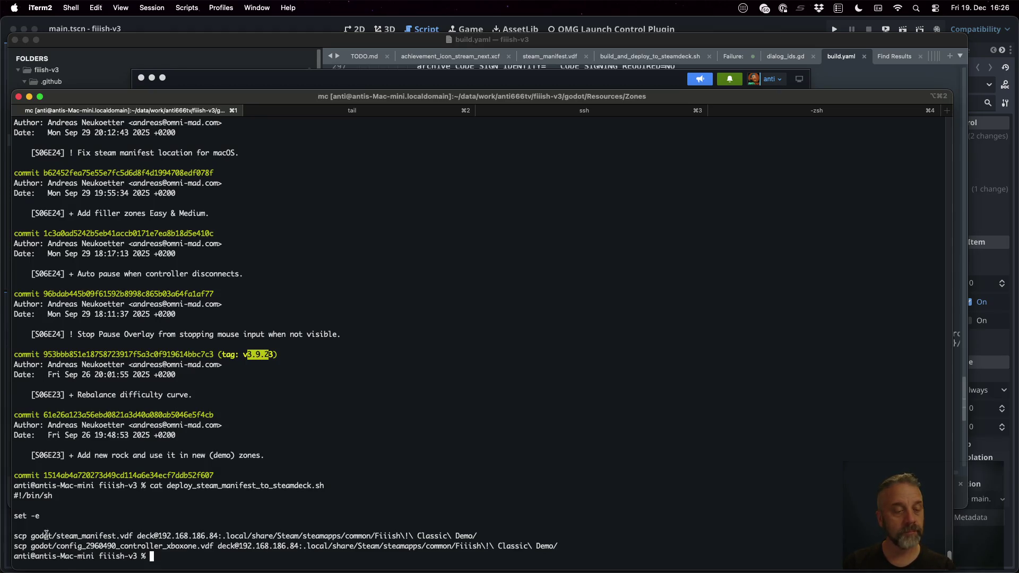
# Step: Copy steam_manifest.vdf to the deck's full-game folder via scp, dropping 'Demo' from the destination
pyautogui.moveTo(16, 535)
pyautogui.mouseDown()
pyautogui.moveTo(339, 546)
pyautogui.moveTo(478, 532)
pyautogui.mouseUp()
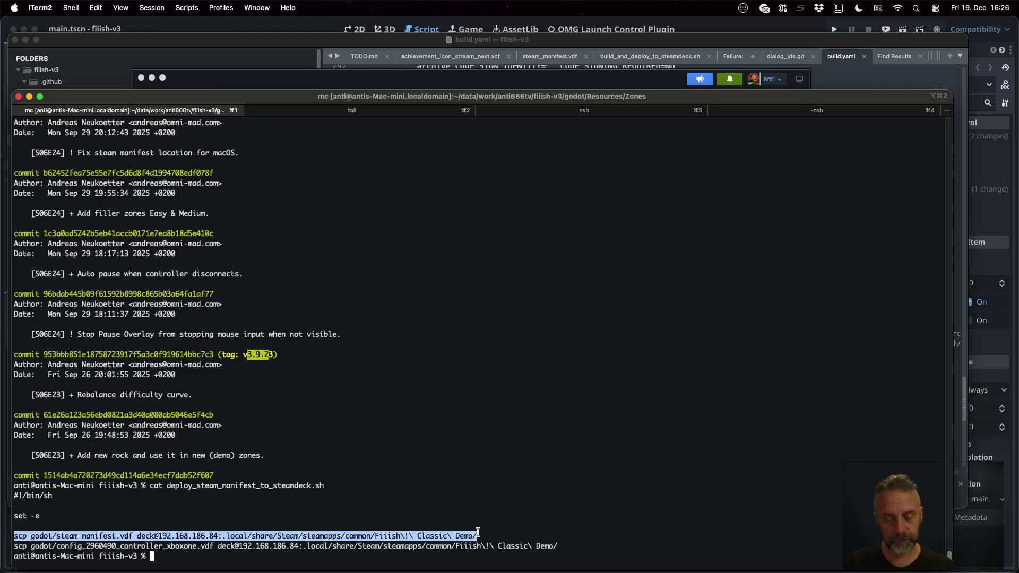
pyautogui.press('super+v')
pyautogui.press('Left')
pyautogui.press('BackSpace')
pyautogui.press('BackSpace')
pyautogui.press('BackSpace')
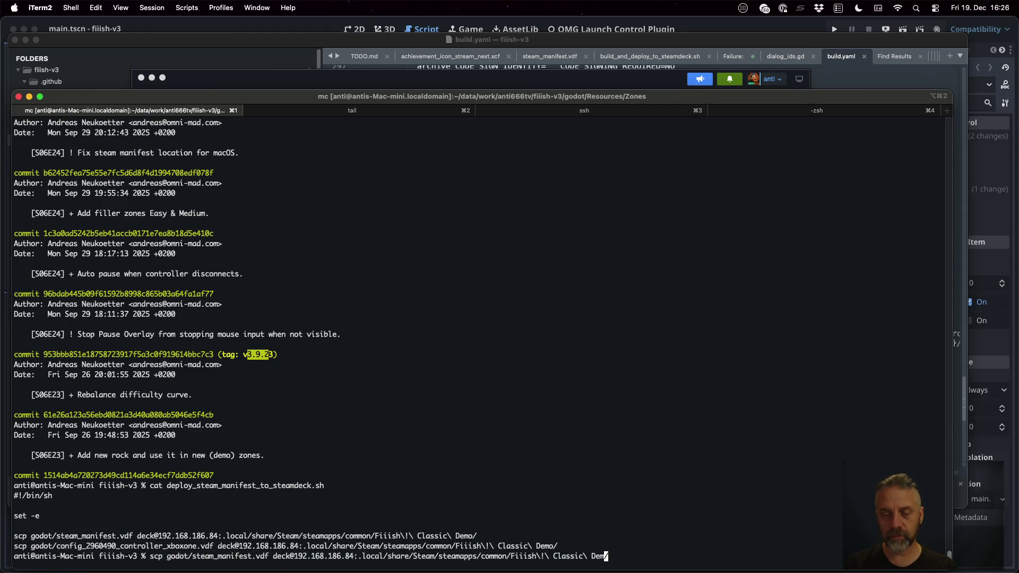
pyautogui.press('BackSpace')
pyautogui.press('BackSpace')
pyautogui.press('Return')
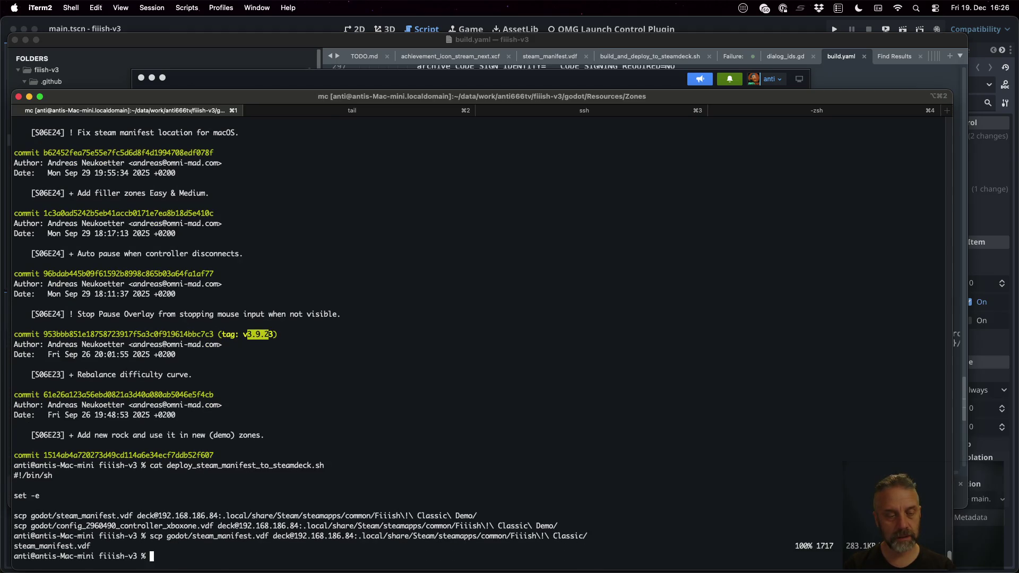
# Step: Print the deployed steam_manifest.vdf from the Steam Deck shell
pyautogui.press('super+Right')
pyautogui.press('super+Right')
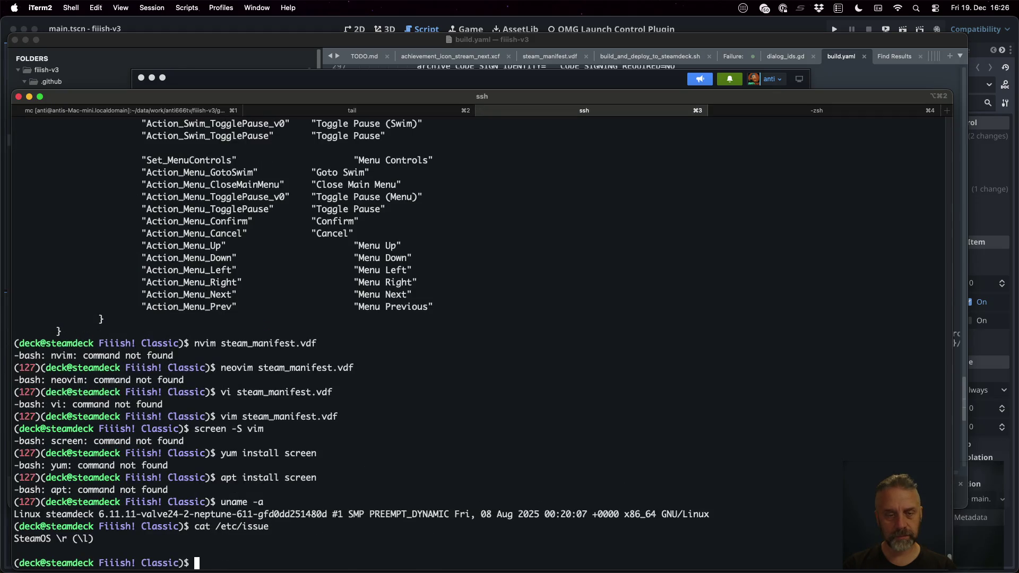
pyautogui.write('cat steam_manifest.vdf')
pyautogui.press('Return')
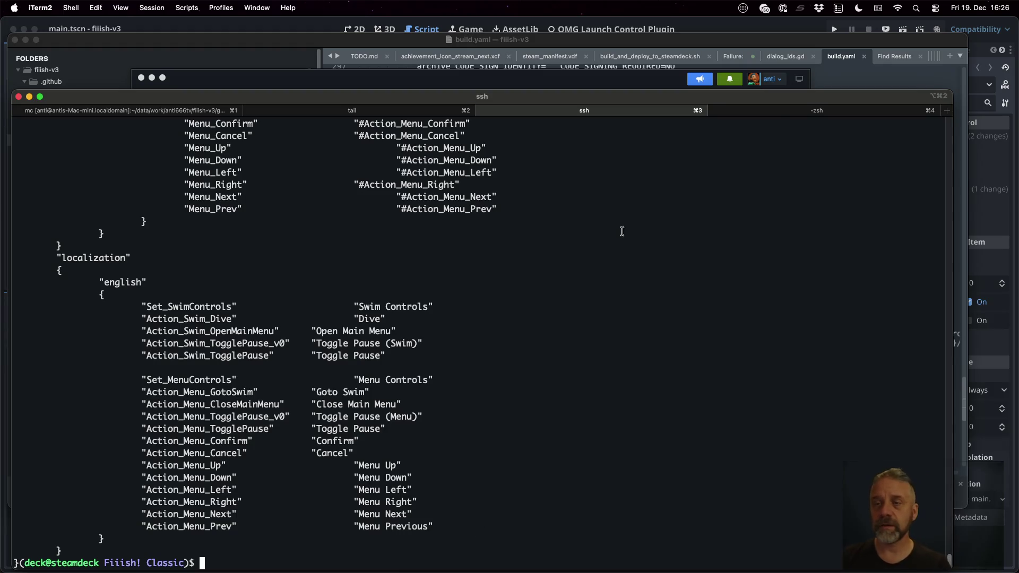
pyautogui.press('super+Tab')
# Step: Inspect the SwimControls action set in steam_manifest.vdf, undo a stray line break, and quit Steam
pyautogui.click(549, 56)
pyautogui.scroll(5, 566, 264)
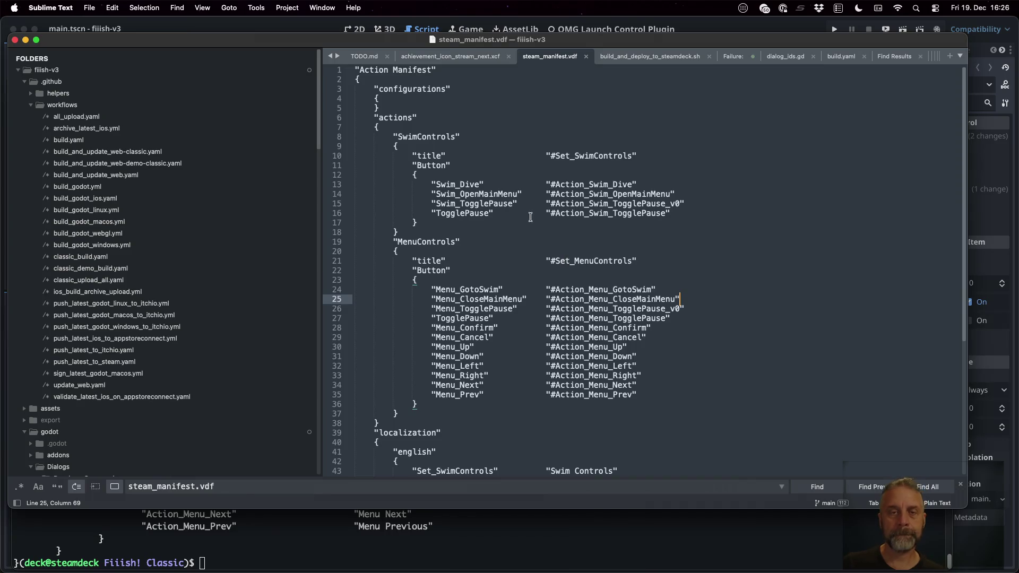
pyautogui.click(487, 166)
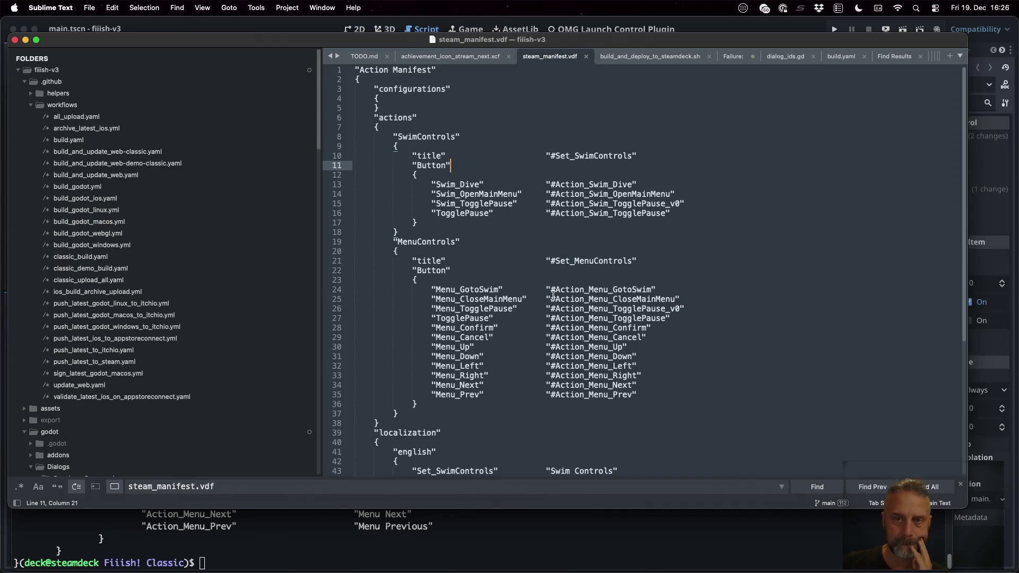
pyautogui.press('Up')
pyautogui.press('Up')
pyautogui.press('Up')
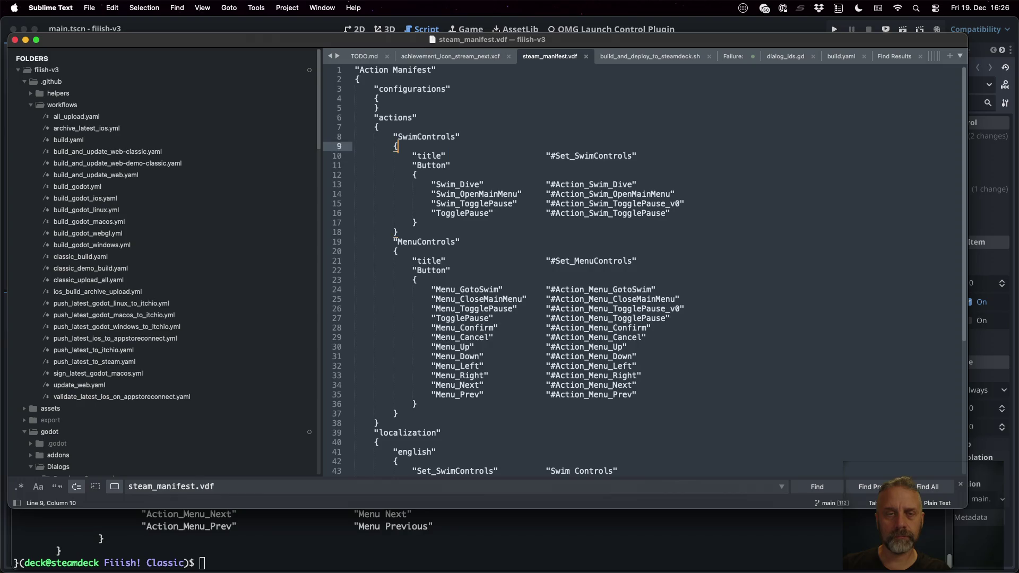
pyautogui.press('Return')
pyautogui.press('super+z')
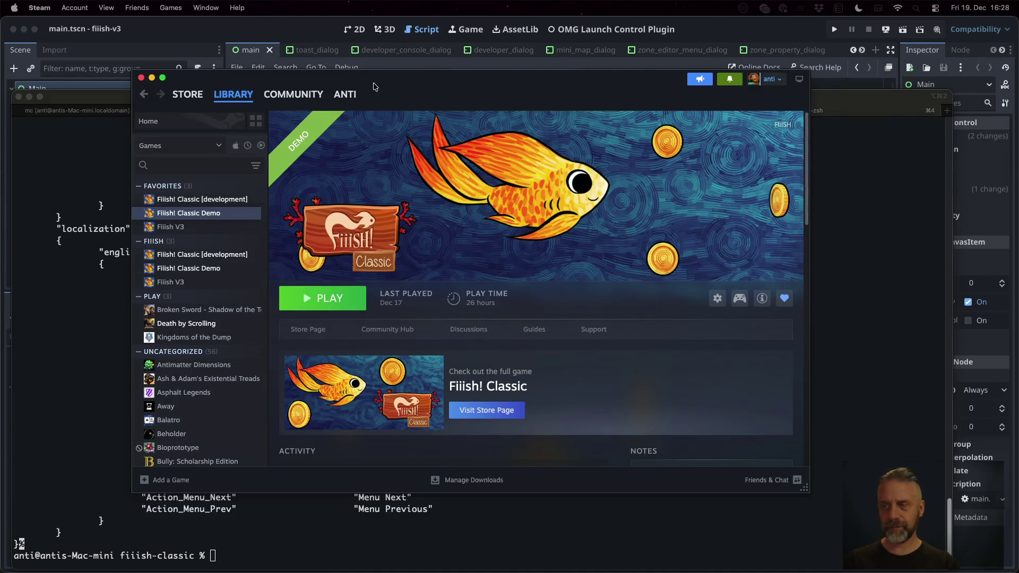
pyautogui.press('super+q')
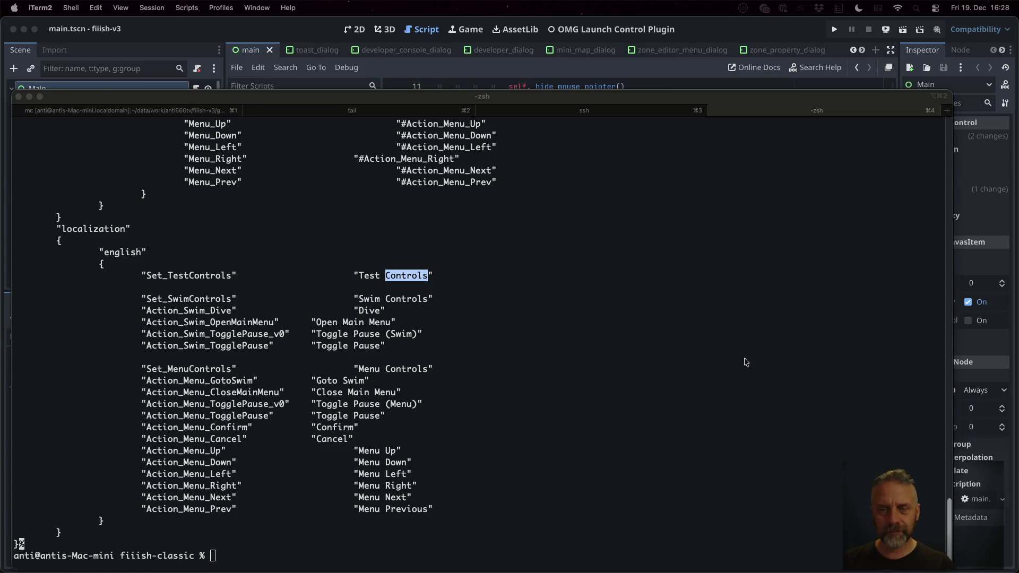
pyautogui.click(618, 288)
# Step: Relaunch Steam via Spotlight and open Fiiish! Classic [development]'s controller settings from the Library
pyautogui.press('super+space')
pyautogui.write('steam')
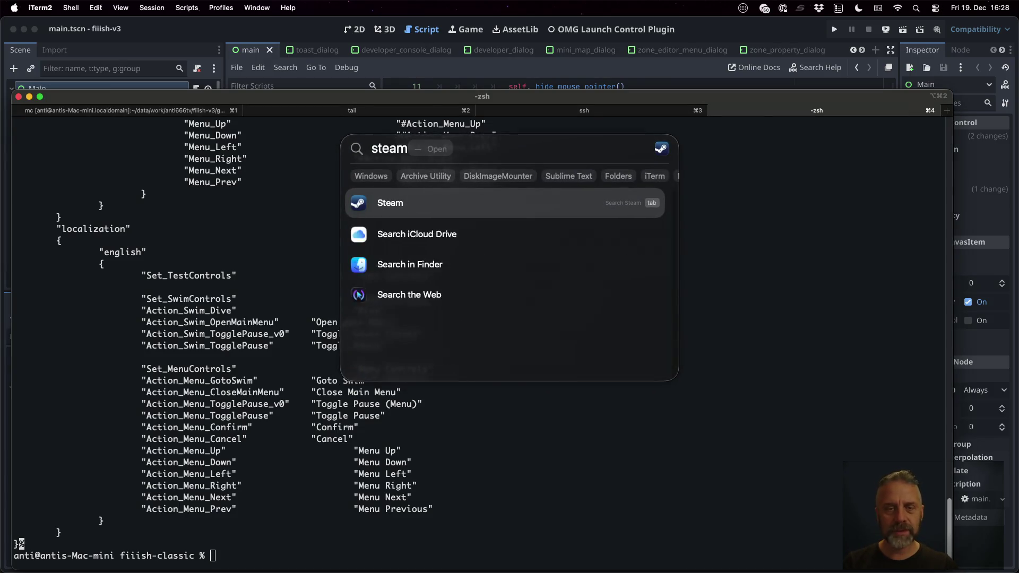
pyautogui.press('Return')
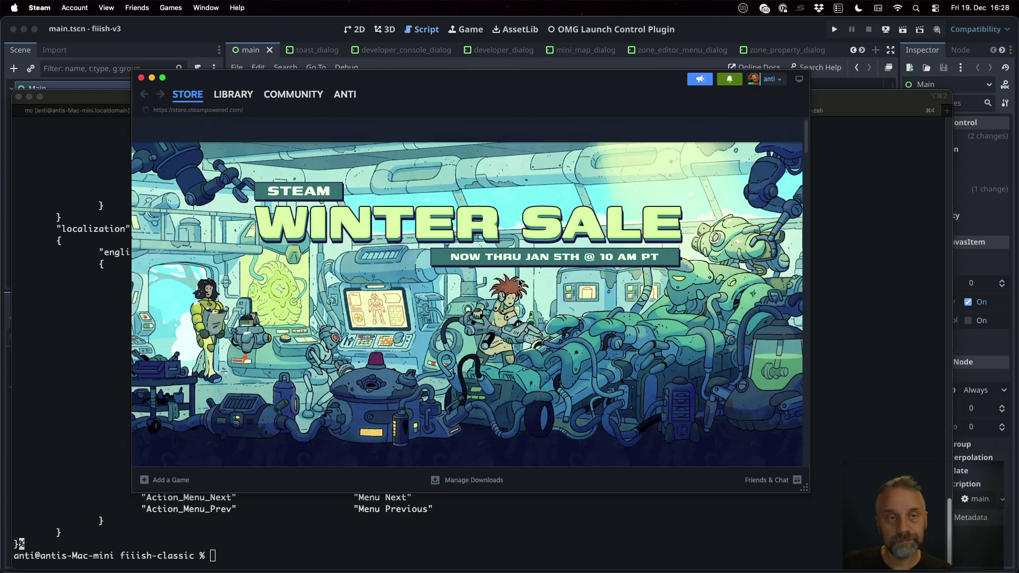
pyautogui.click(234, 93)
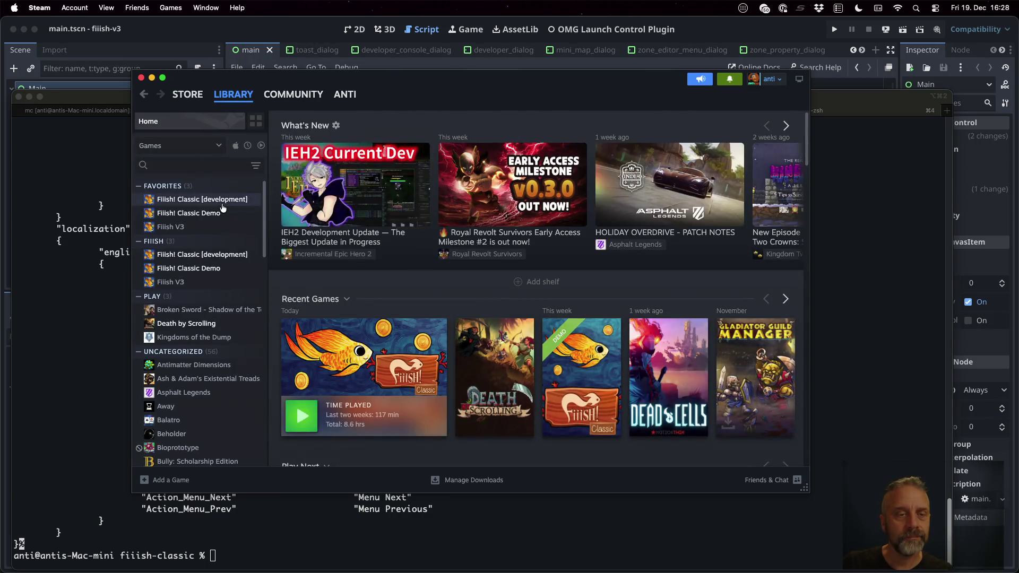
pyautogui.click(220, 201)
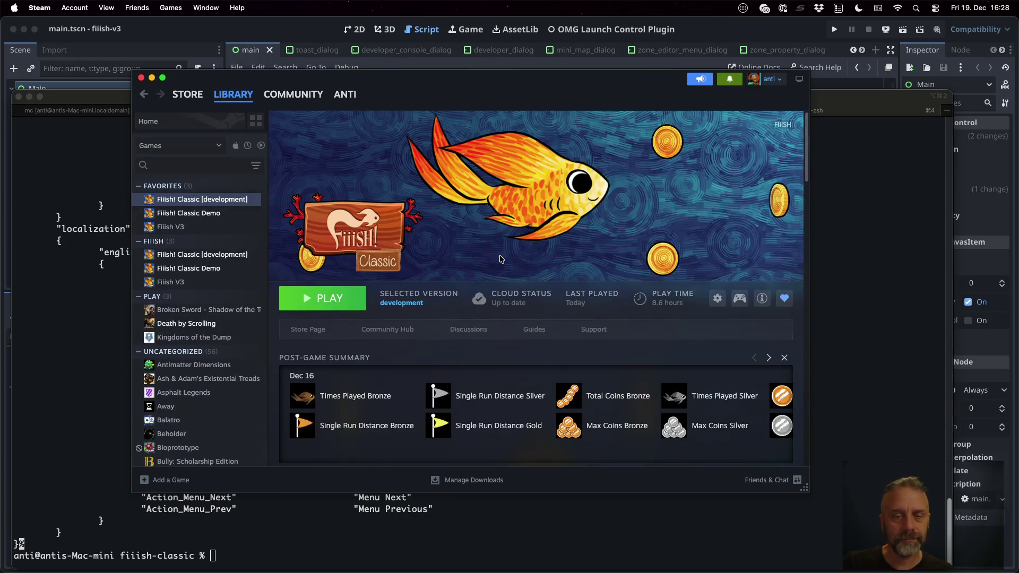
pyautogui.click(743, 301)
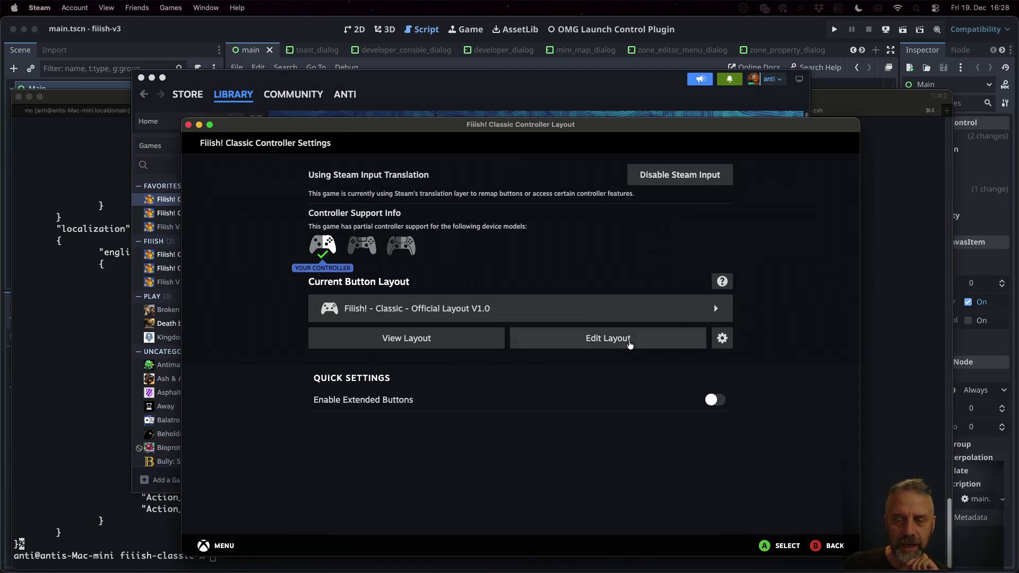
# Step: Open the layout editor, glance at Action Sets, and pick a new Right Trigger full-pull command
pyautogui.click(629, 343)
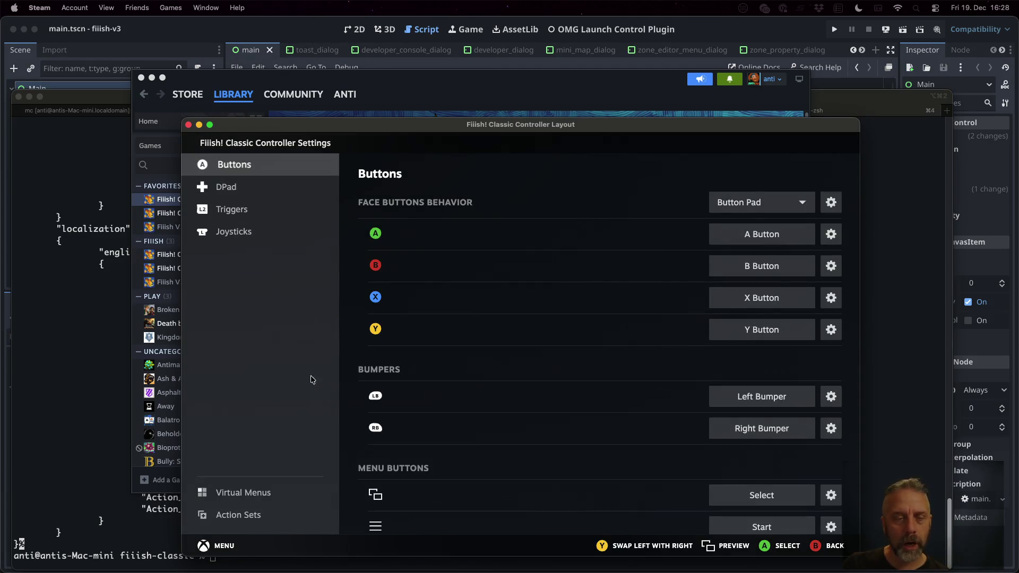
pyautogui.click(253, 511)
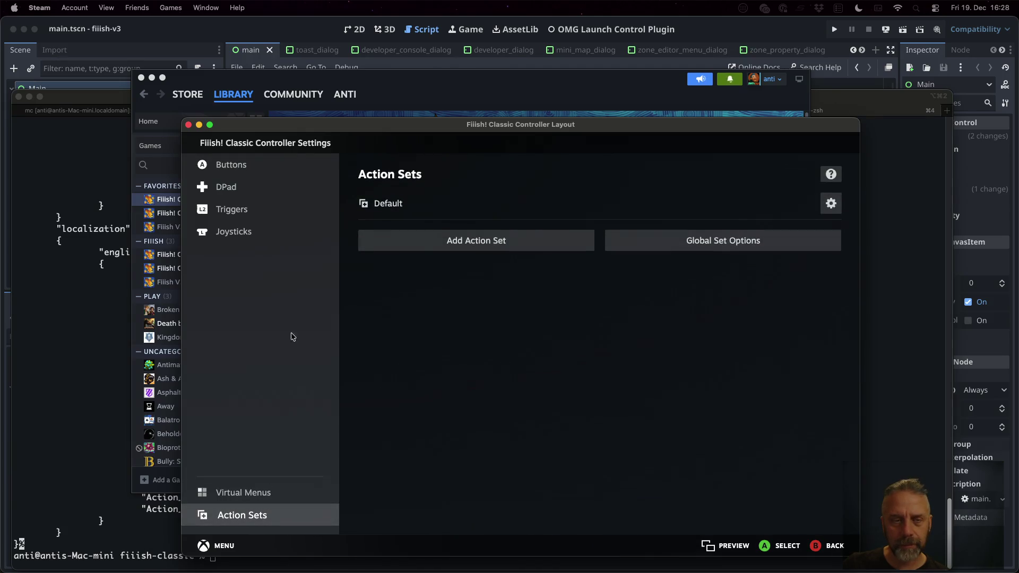
pyautogui.click(234, 165)
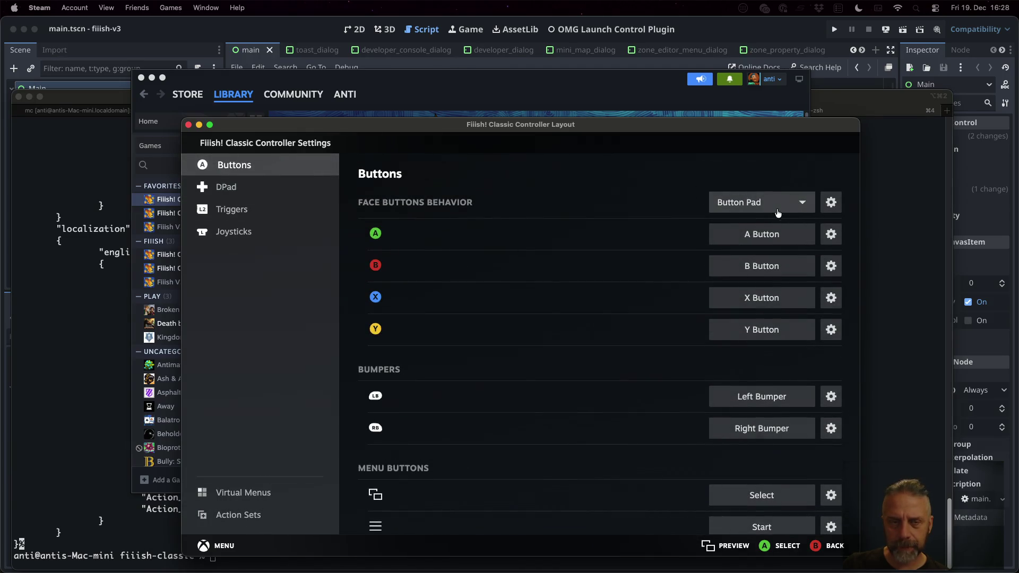
pyautogui.click(251, 210)
pyautogui.click(728, 240)
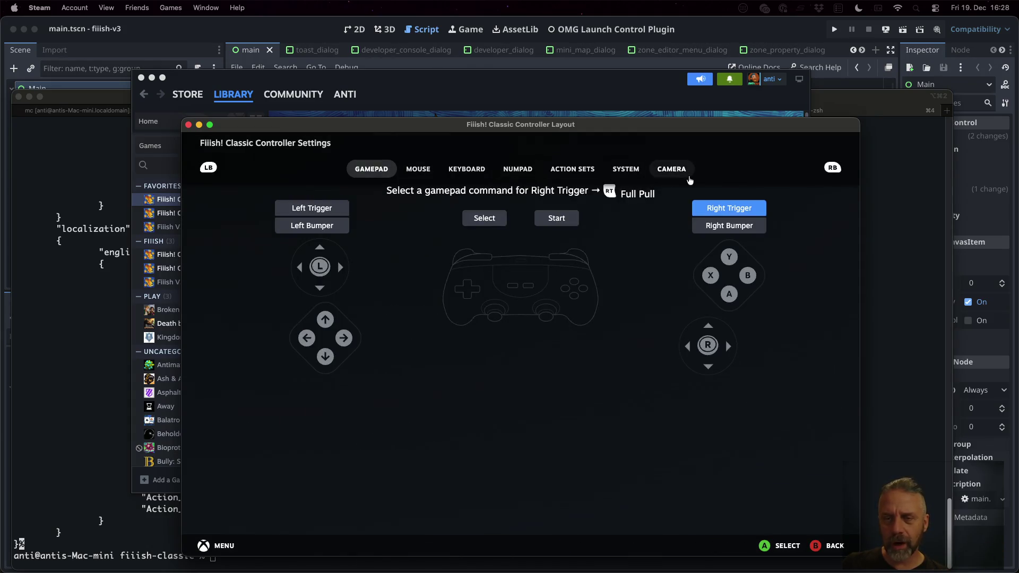
# Step: Browse the Action Set, Mouse, Gamepad, Keyboard, Numpad, System and Camera command tabs
pyautogui.click(577, 177)
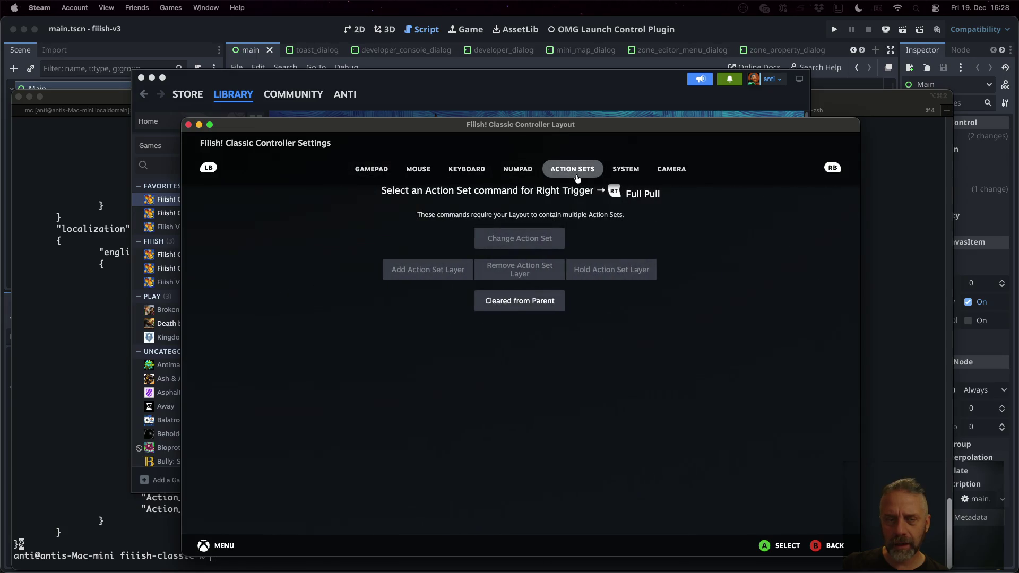
pyautogui.click(418, 171)
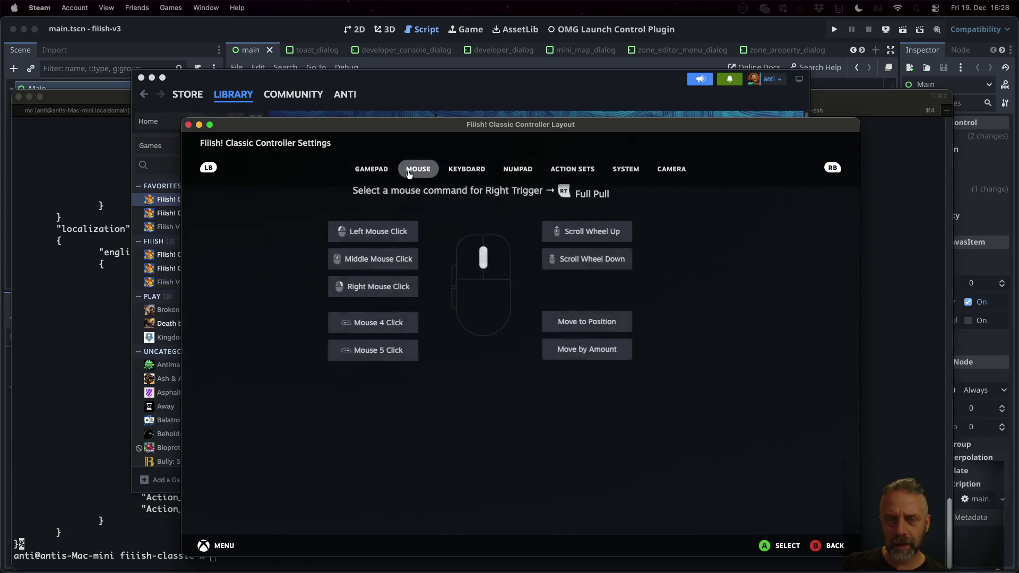
pyautogui.click(375, 171)
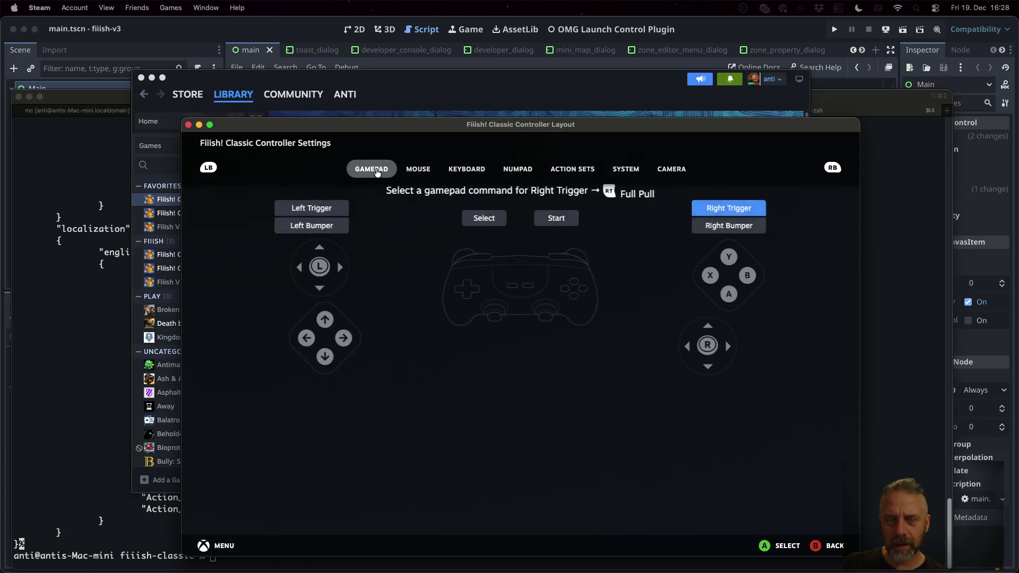
pyautogui.click(419, 168)
pyautogui.click(467, 169)
pyautogui.click(517, 169)
pyautogui.click(572, 169)
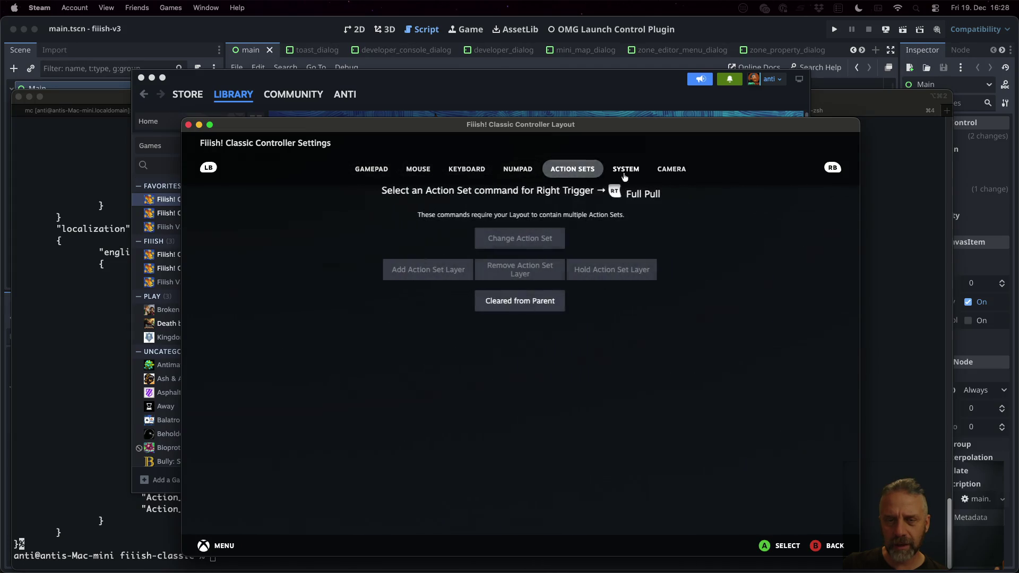
pyautogui.click(626, 174)
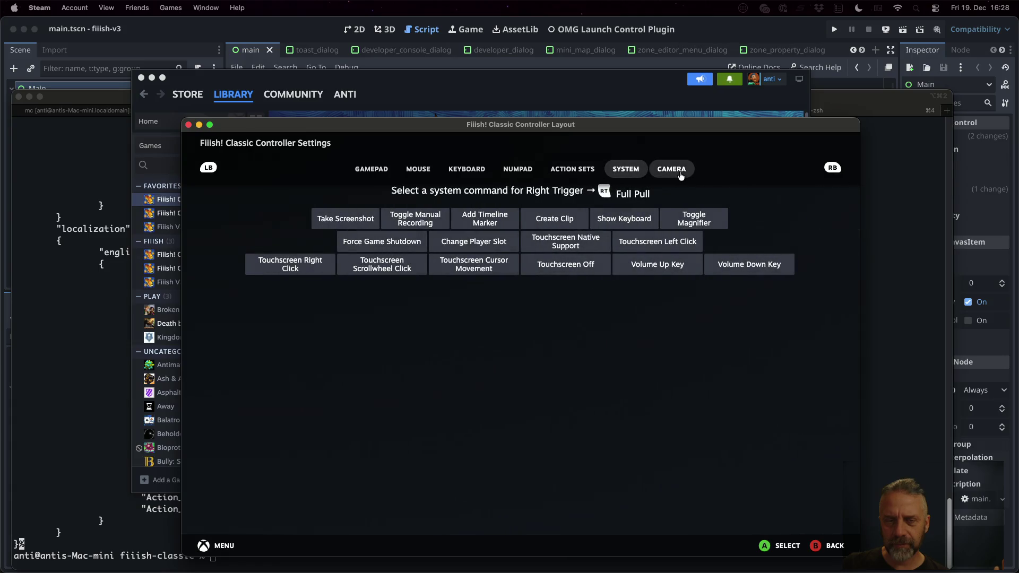
pyautogui.click(681, 175)
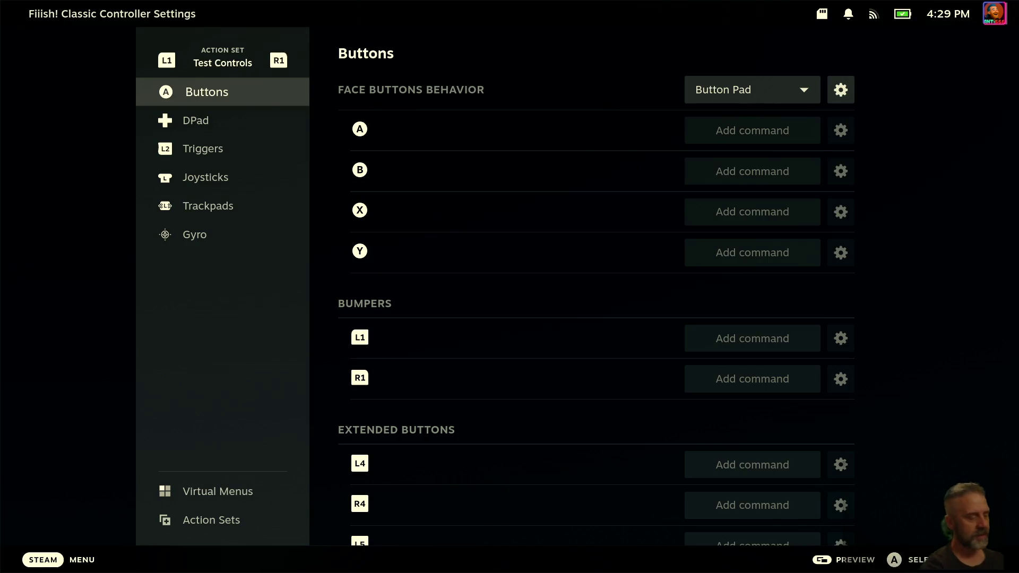
# Step: On the Steam Deck, leave the editor and open the layout overview
pyautogui.press('Escape')
pyautogui.press('Left')
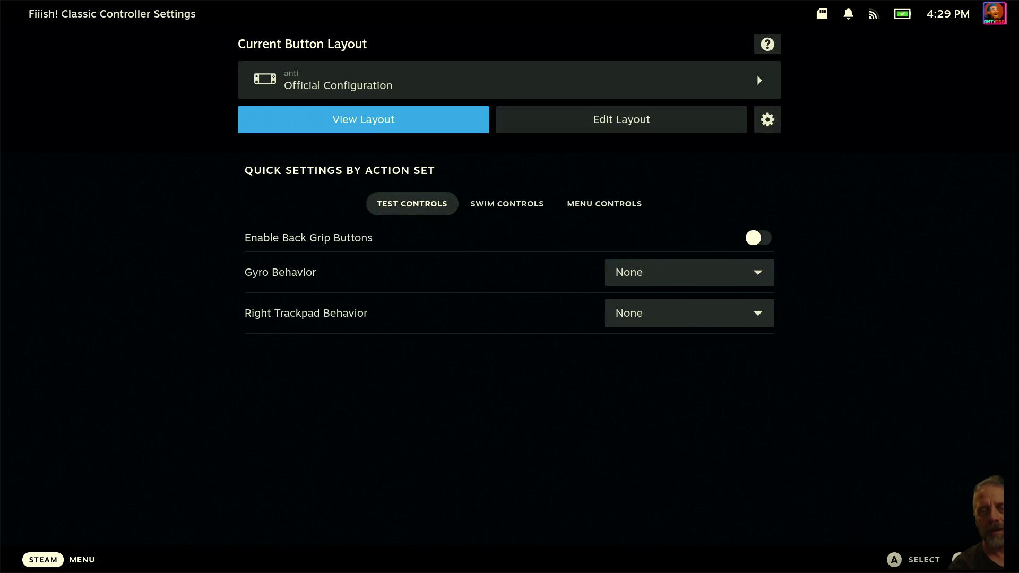
pyautogui.press('Return')
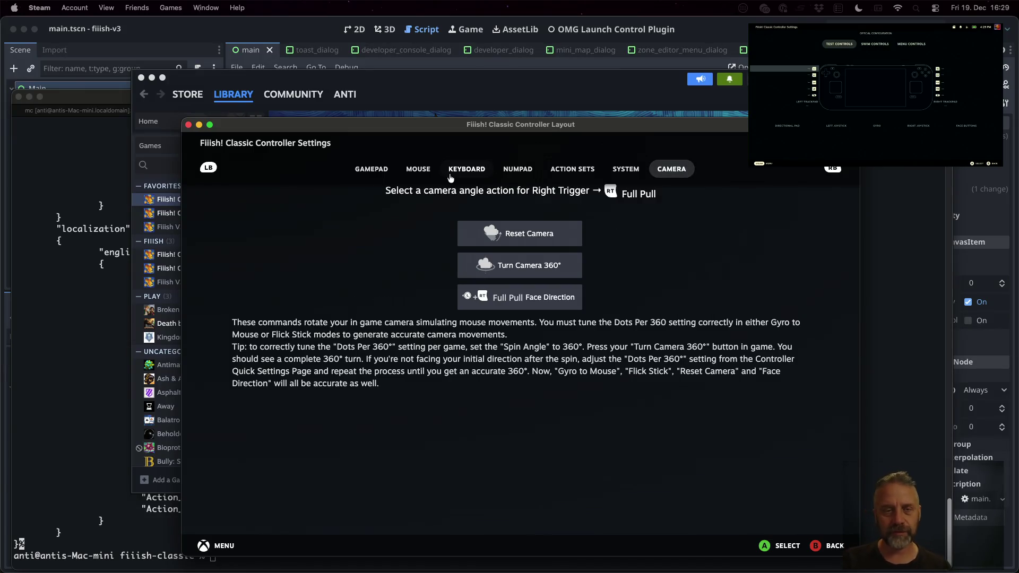
# Step: On the Mac, back out of the command picker to View Layout and shift the window left
pyautogui.click(822, 546)
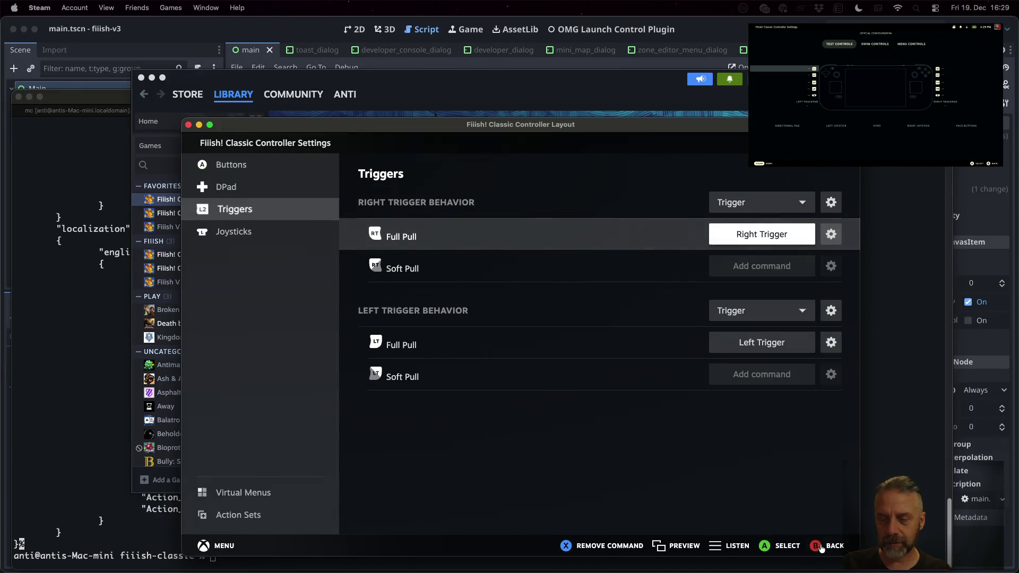
pyautogui.click(821, 546)
pyautogui.click(445, 339)
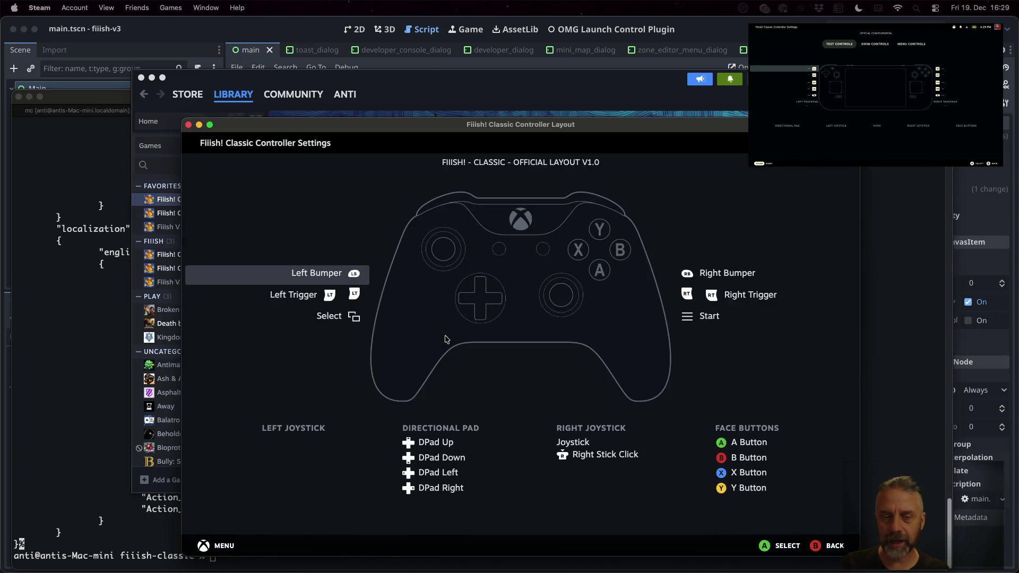
pyautogui.moveTo(561, 135); pyautogui.dragTo(398, 135)
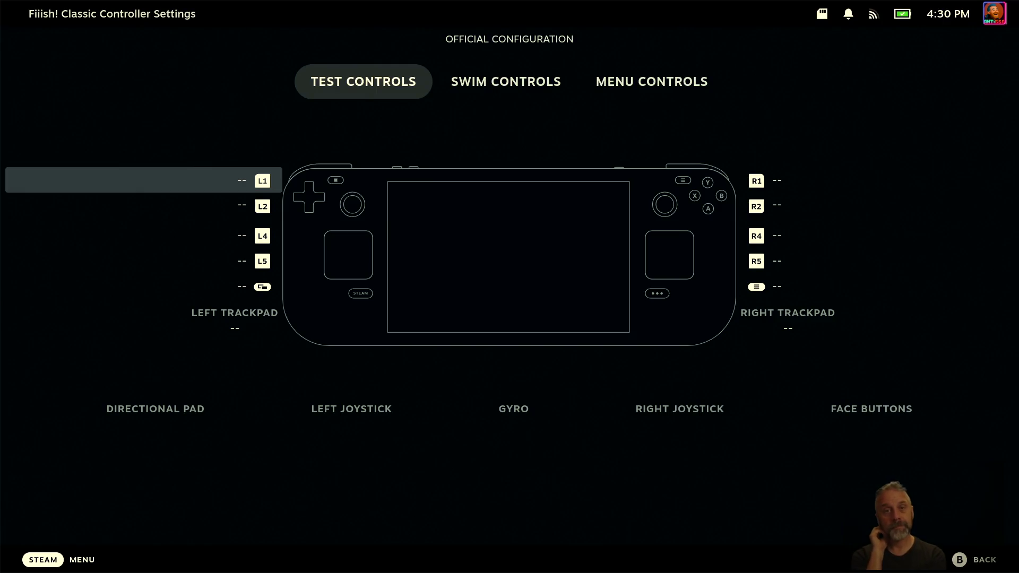
# Step: Cycle through the Test, Swim and Menu Controls sets comparing bindings, ending on empty Test Controls
pyautogui.press('Right')
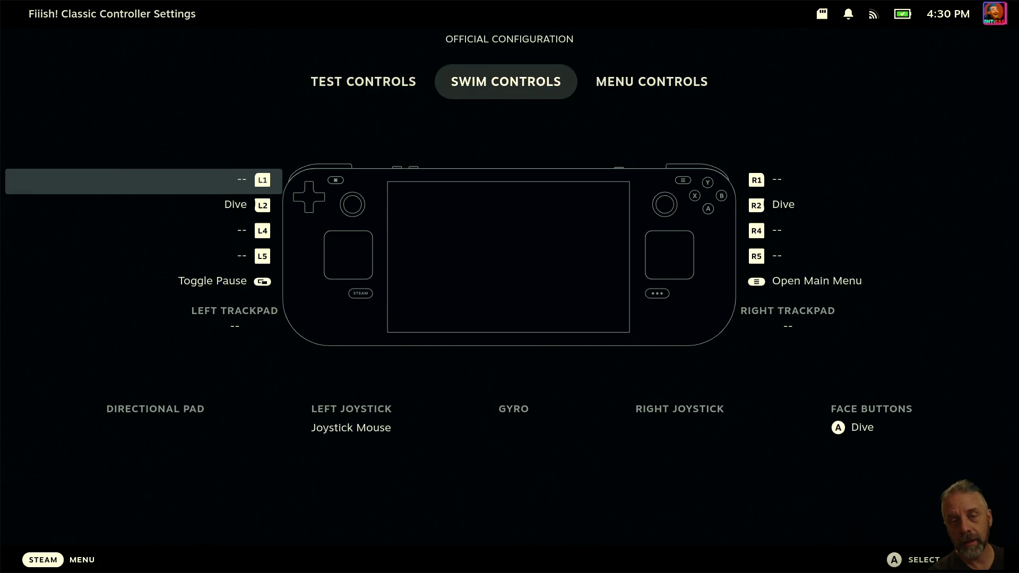
pyautogui.press('Right')
pyautogui.press('Left')
pyautogui.press('Left')
pyautogui.press('Right')
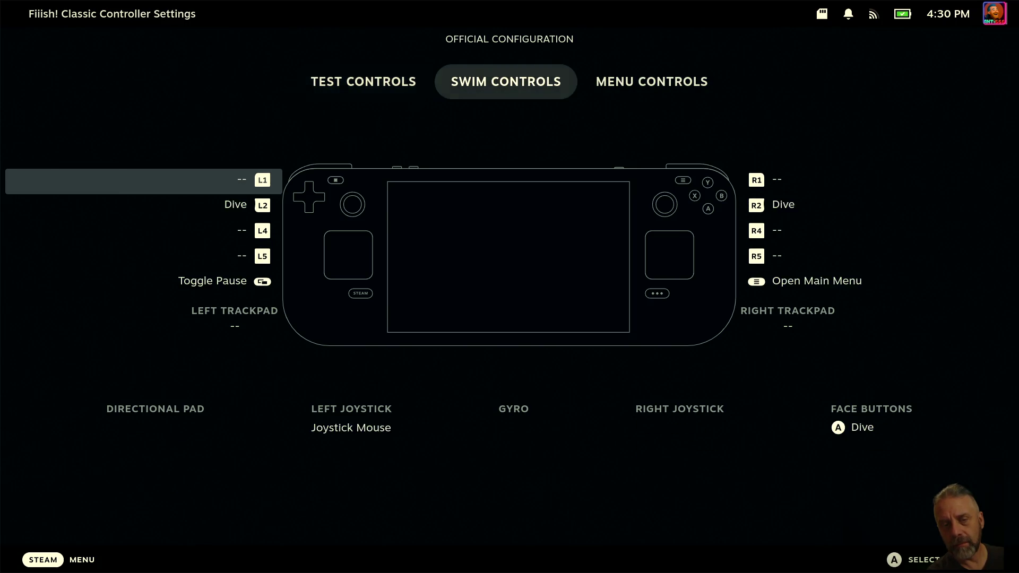
pyautogui.press('Right')
pyautogui.press('Left')
pyautogui.press('Left')
pyautogui.press('Right')
pyautogui.press('Right')
pyautogui.press('Left')
pyautogui.press('Left')
pyautogui.press('Right')
pyautogui.press('Right')
pyautogui.press('Left')
pyautogui.press('Left')
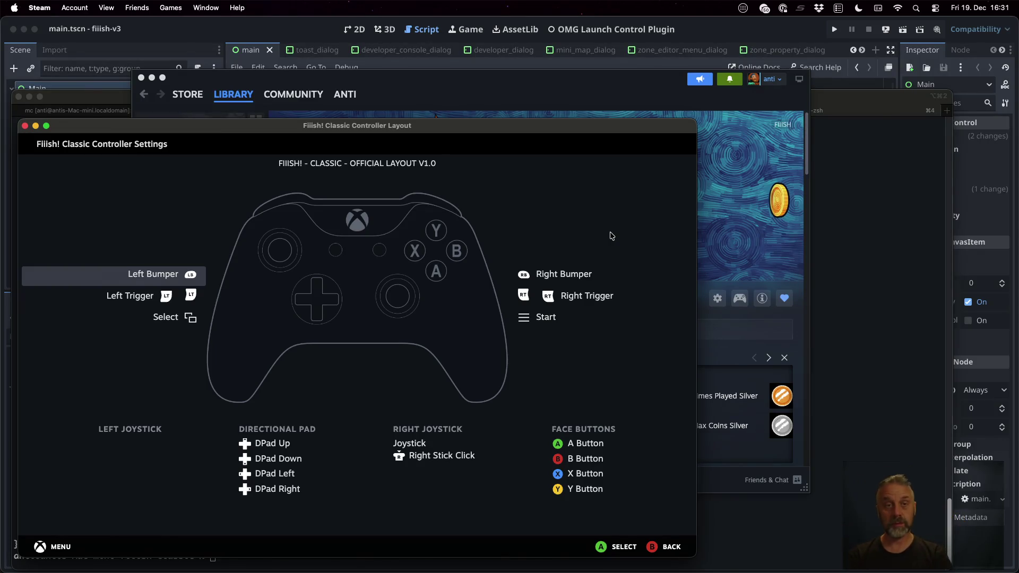
# Step: Search the web in a new Firefox tab for 'steam macos map input' and load more results
pyautogui.hotkey('ctrl', 'Left')
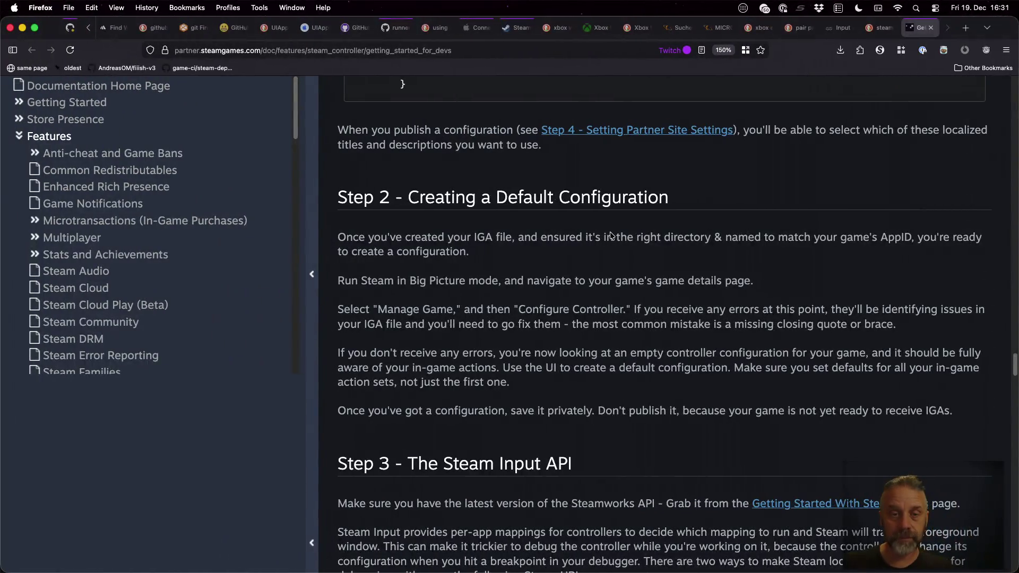
pyautogui.press('super+t')
pyautogui.write('steam m')
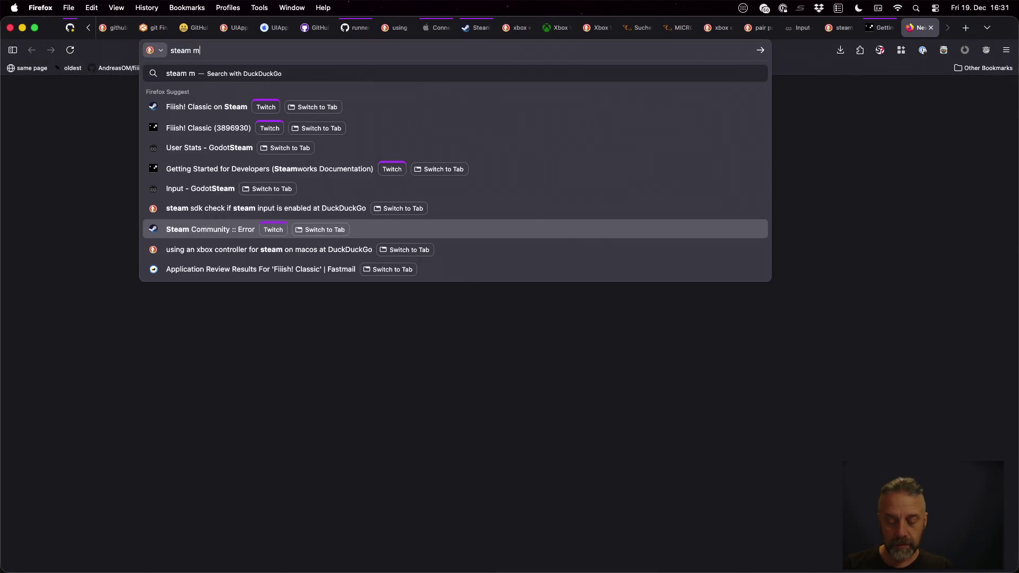
pyautogui.write('acos map input')
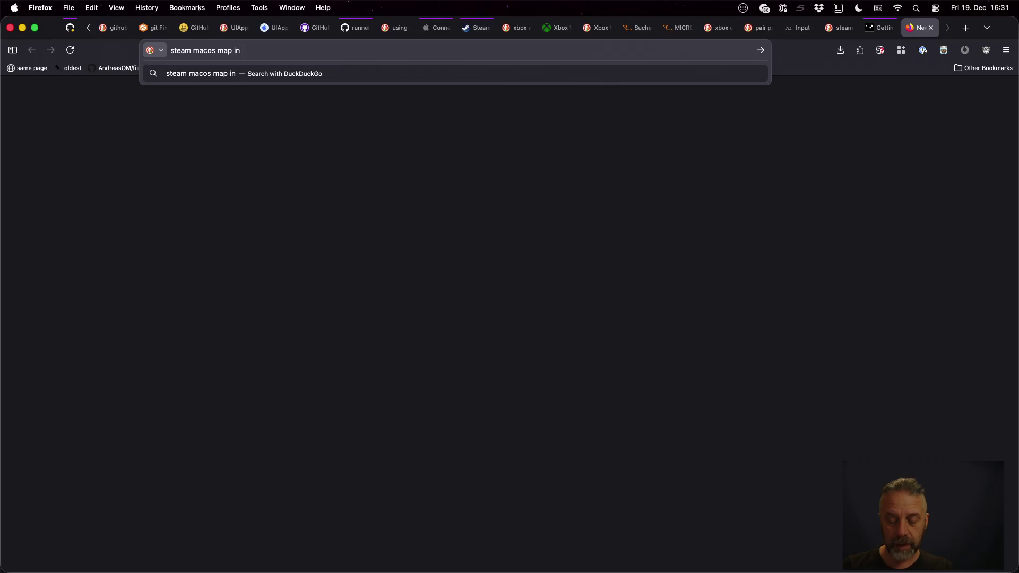
pyautogui.press('Return')
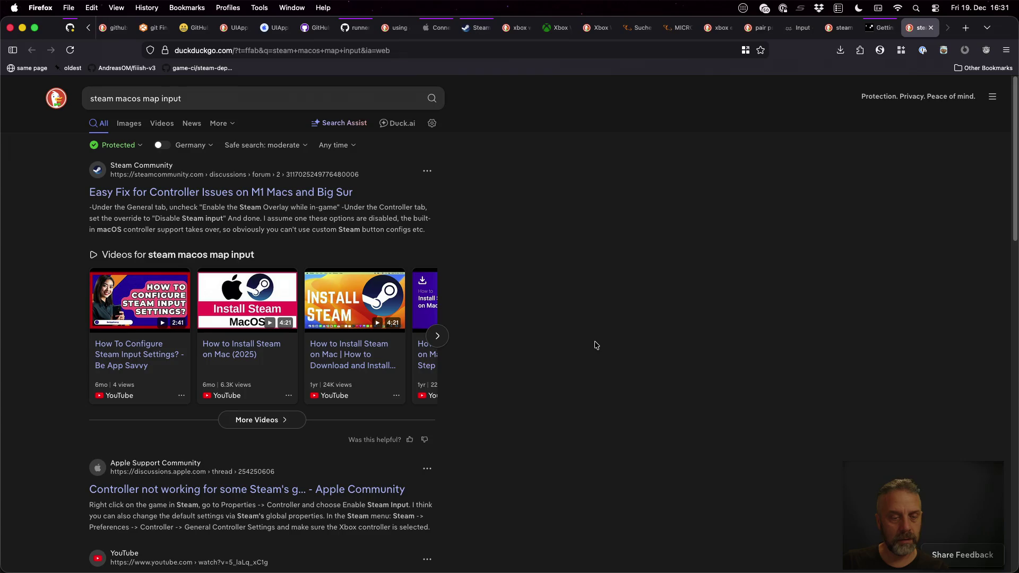
pyautogui.scroll(-3, 595, 345)
pyautogui.scroll(-2, 595, 345)
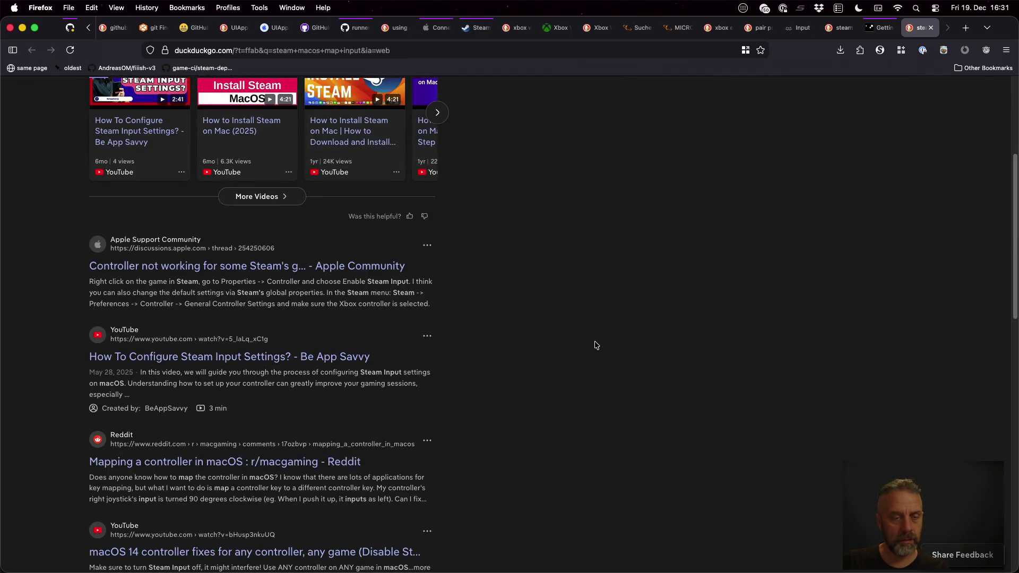
pyautogui.scroll(-3, 595, 345)
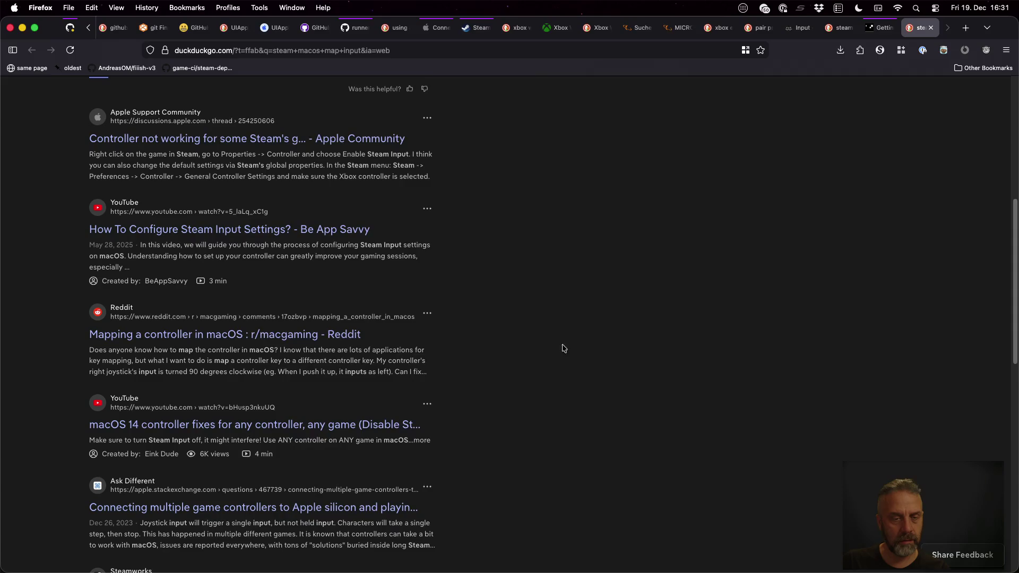
pyautogui.scroll(-2, 609, 380)
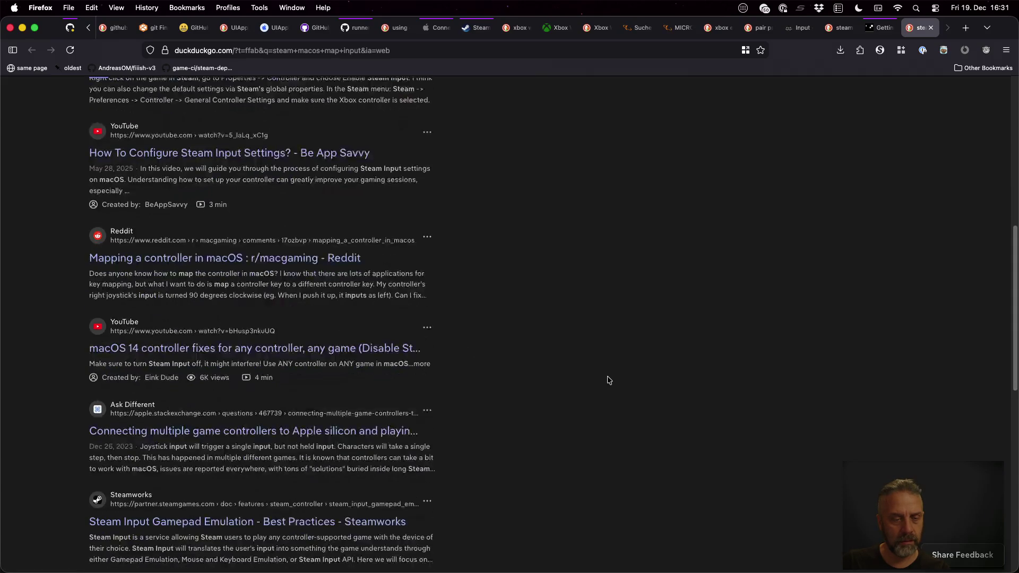
pyautogui.scroll(-4, 608, 380)
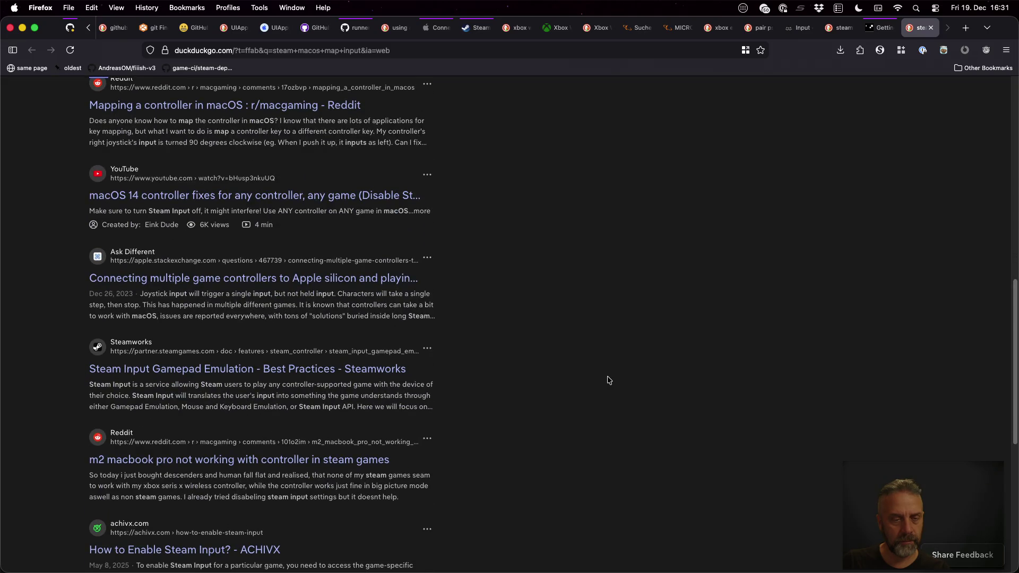
pyautogui.scroll(-2, 608, 380)
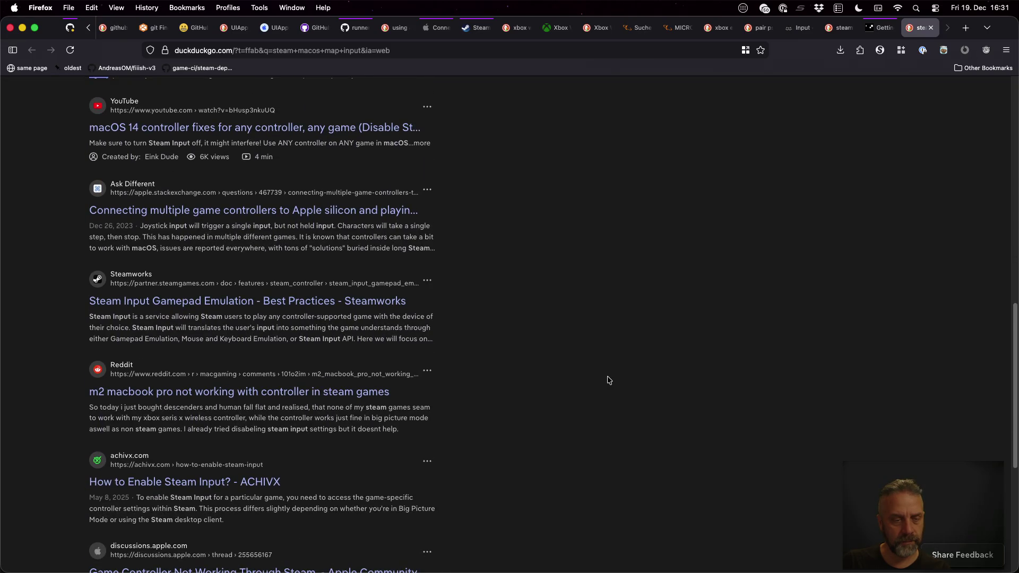
pyautogui.scroll(-2, 609, 380)
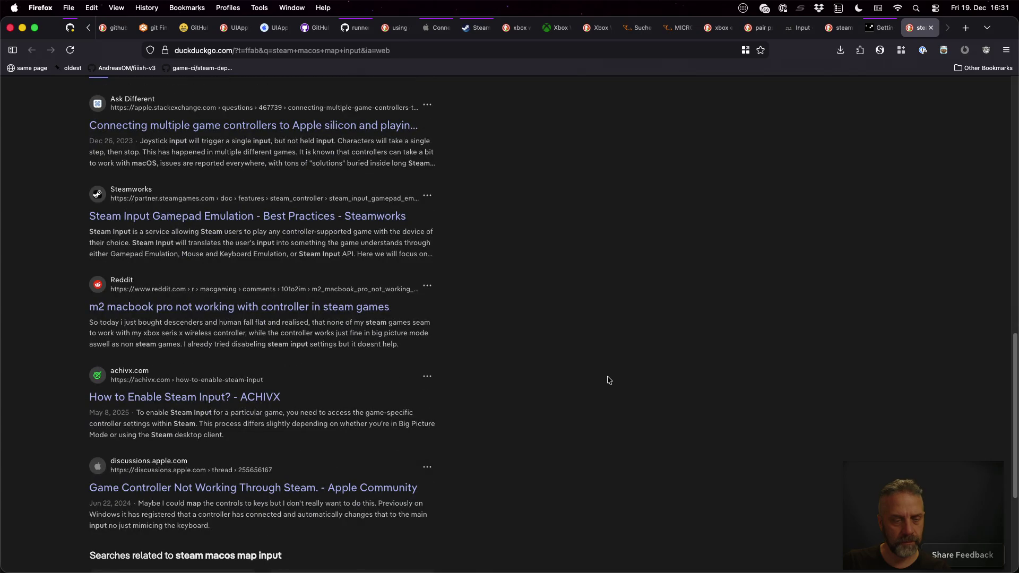
pyautogui.scroll(-4, 609, 380)
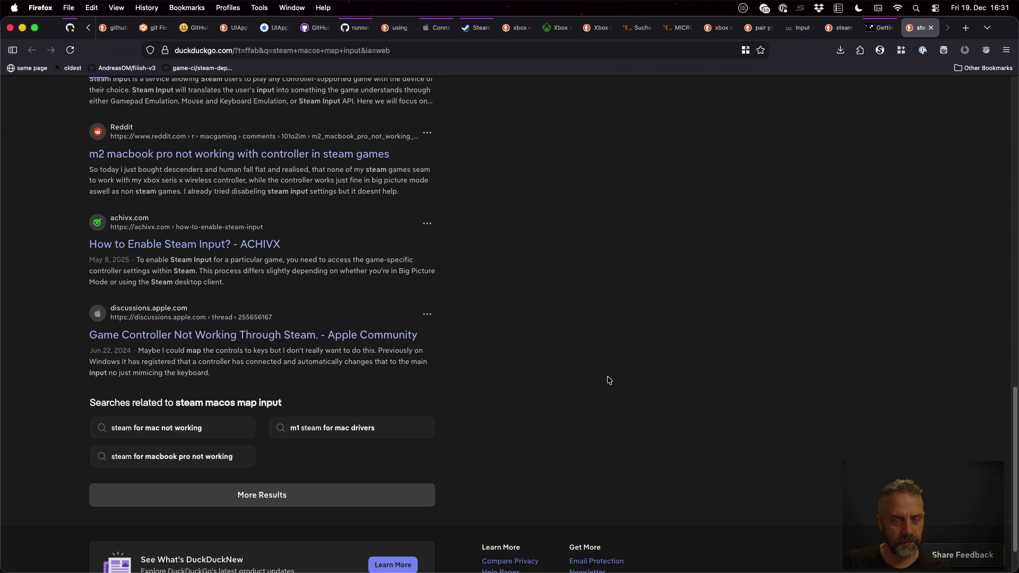
pyautogui.click(342, 496)
pyautogui.scroll(-1, 632, 467)
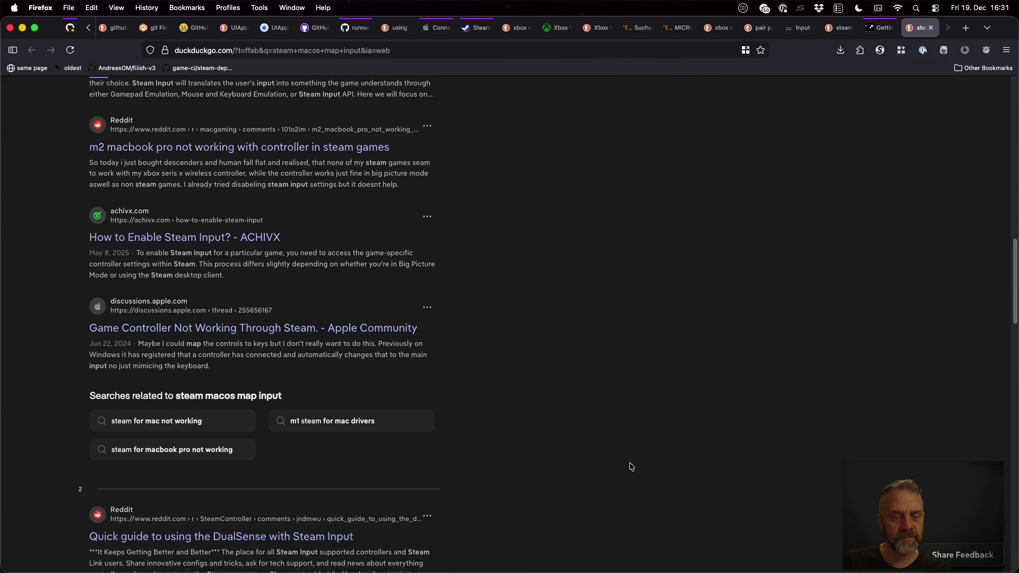
pyautogui.scroll(-4, 632, 467)
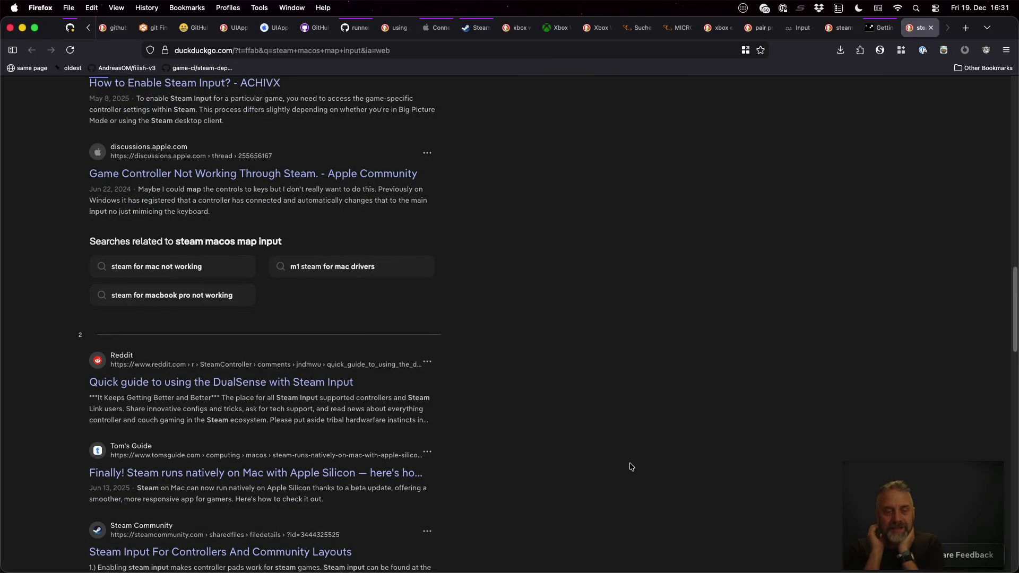
# Step: Read the Reddit DualSense Steam Input guide, then open the Tom's Guide article on Steam for Mac
pyautogui.click(333, 385)
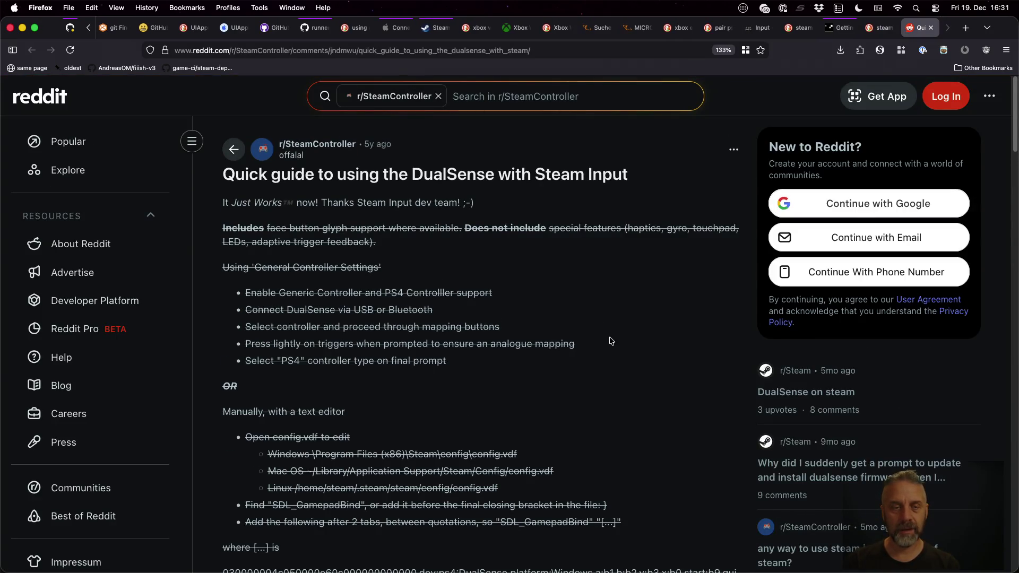
pyautogui.scroll(-10, 611, 341)
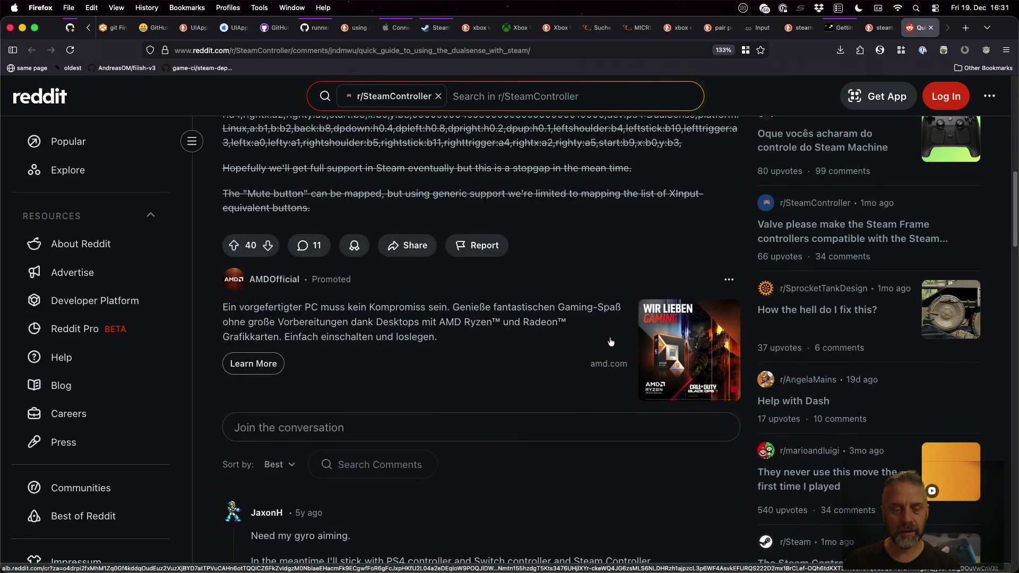
pyautogui.scroll(-5, 611, 341)
pyautogui.press('super+Left')
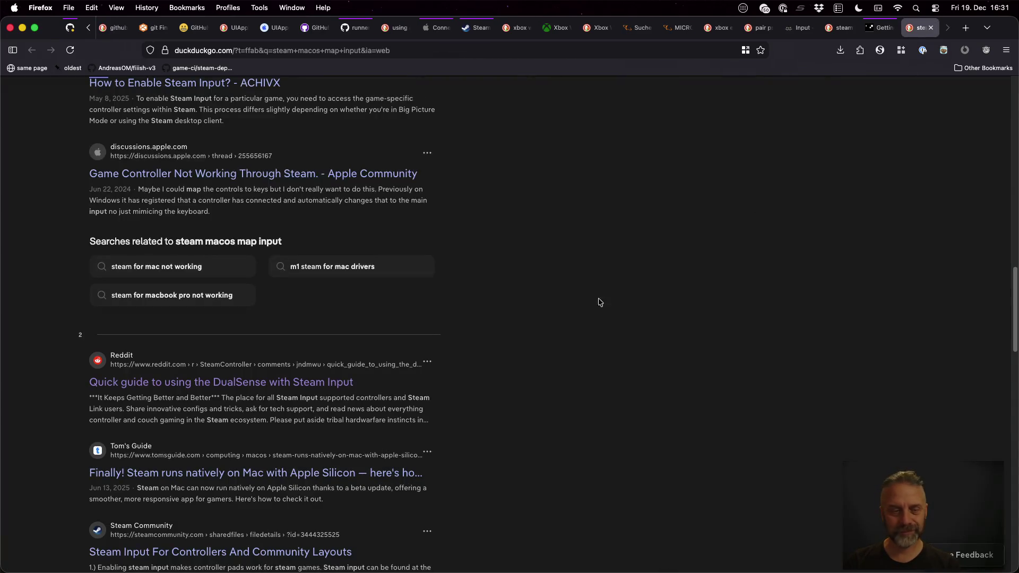
pyautogui.scroll(-3, 599, 303)
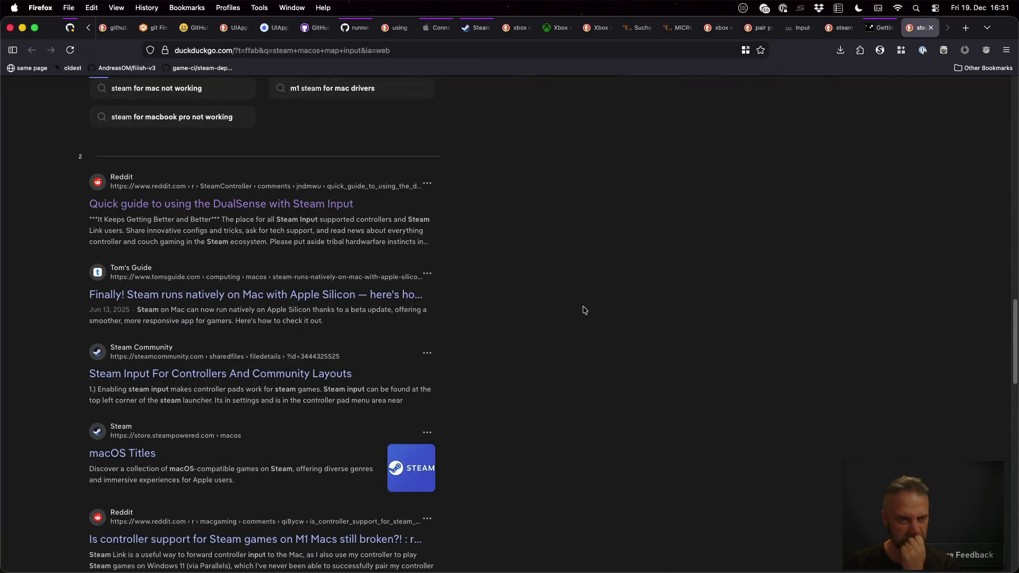
pyautogui.click(357, 295)
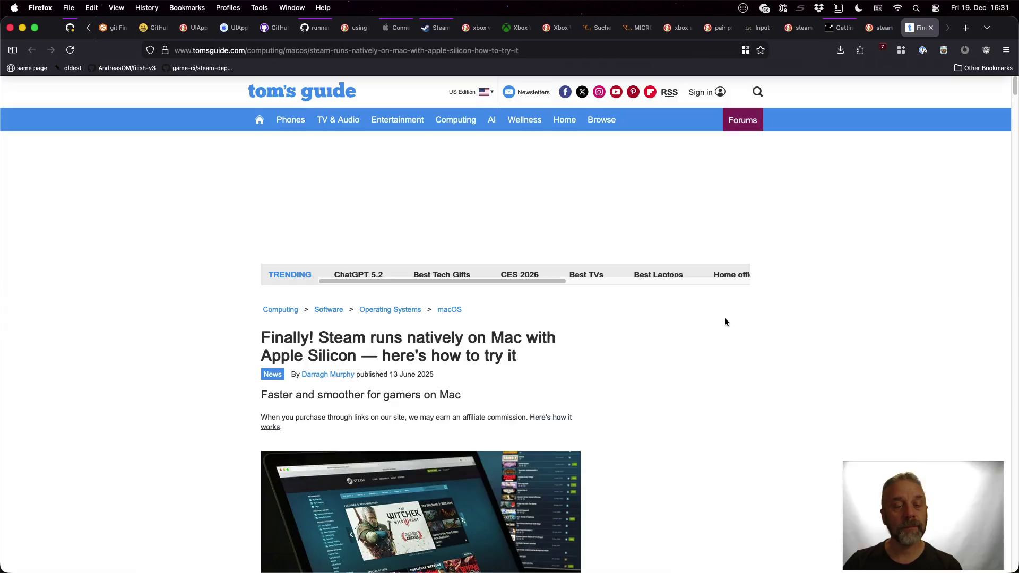
pyautogui.scroll(-10, 759, 359)
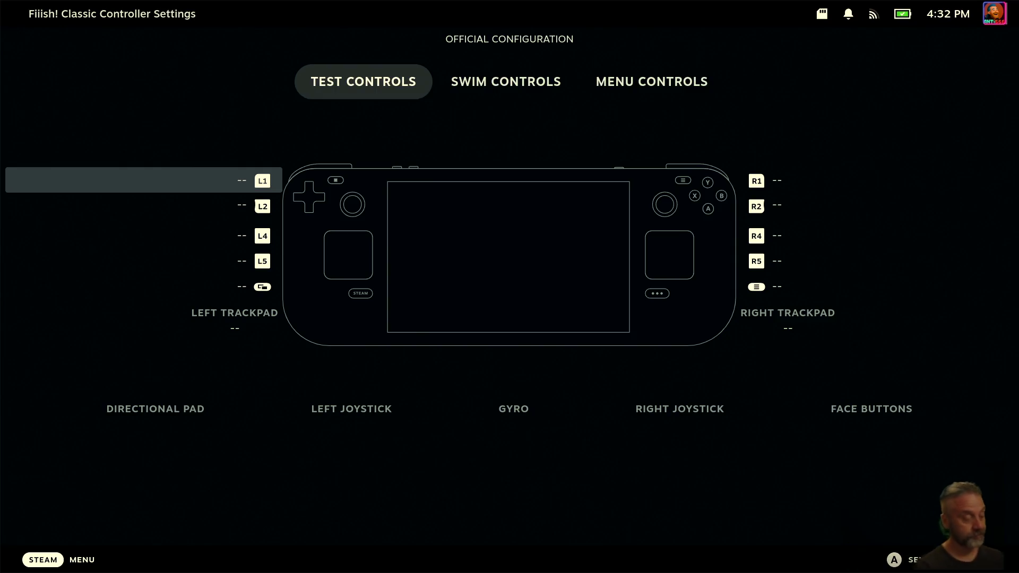
# Step: Leave the layout view and open the Steam Deck's system settings from the Steam menu
pyautogui.press('Escape')
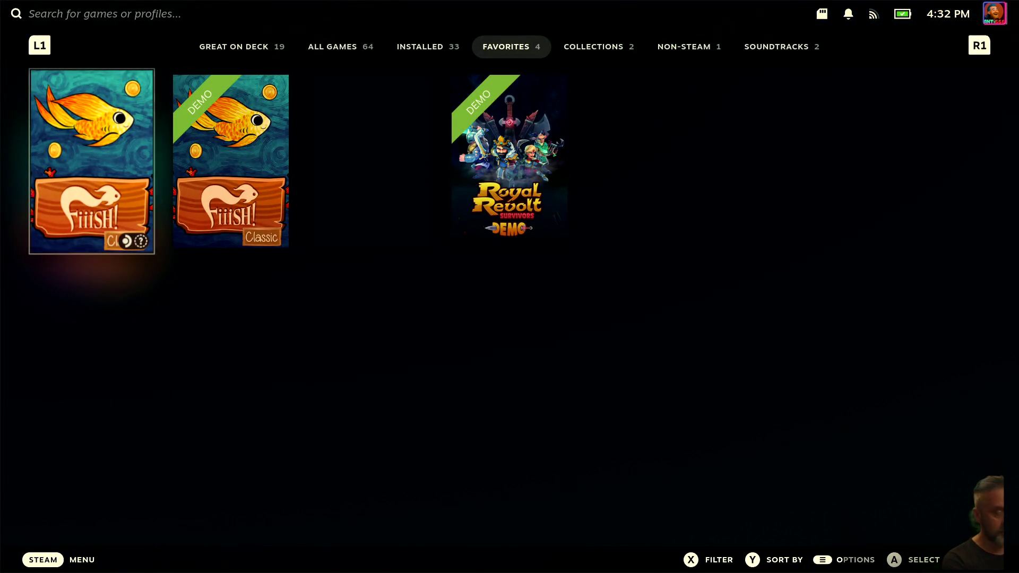
pyautogui.press('super')
pyautogui.press('Down')
pyautogui.press('Down')
pyautogui.press('Down')
pyautogui.press('Down')
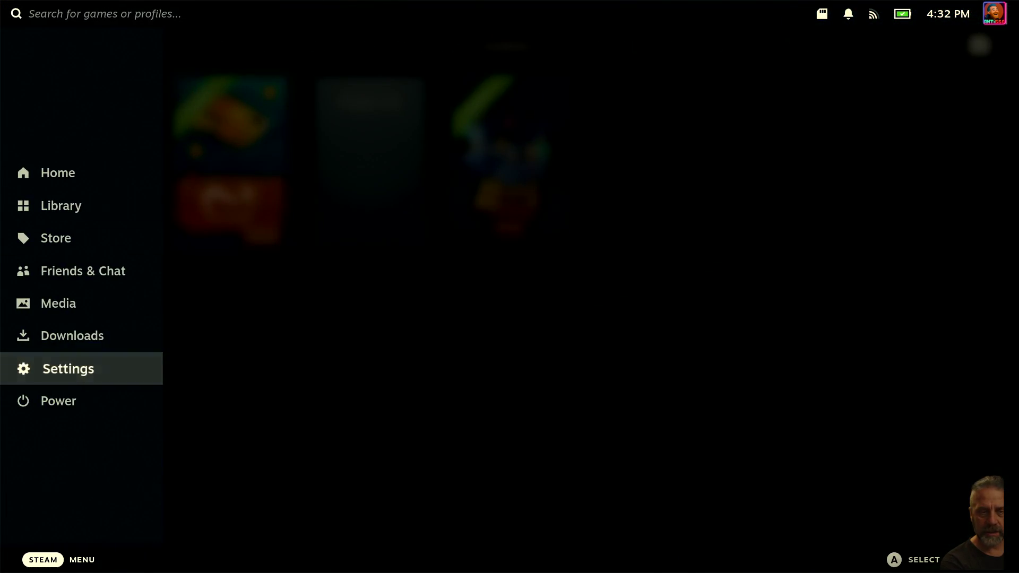
pyautogui.press('Return')
pyautogui.press('Down')
pyautogui.press('Down')
pyautogui.press('Down')
pyautogui.press('Down')
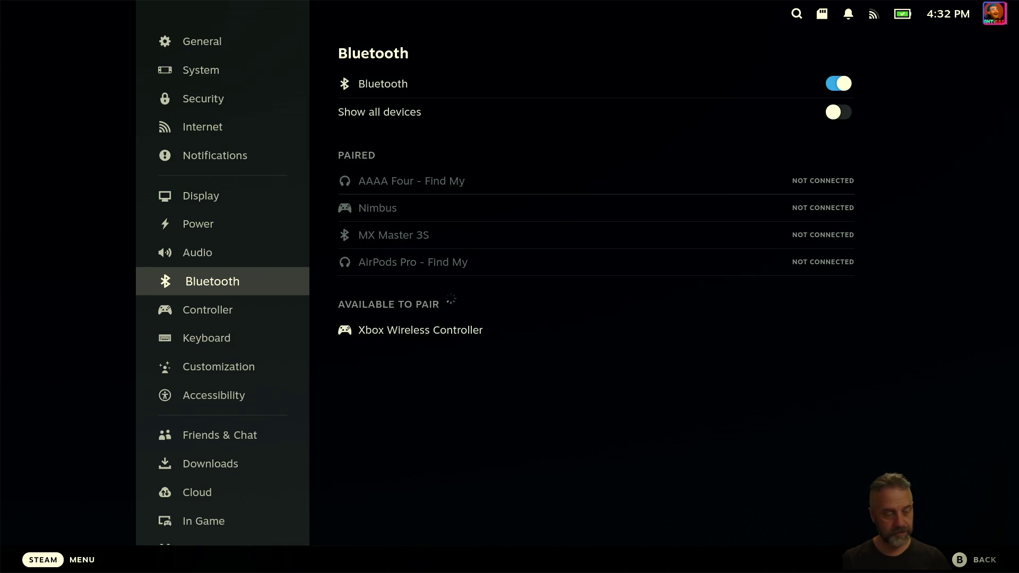
# Step: Pair the Xbox Wireless Controller from the Bluetooth settings, then return to Fiiish! Classic's page
pyautogui.press('Down')
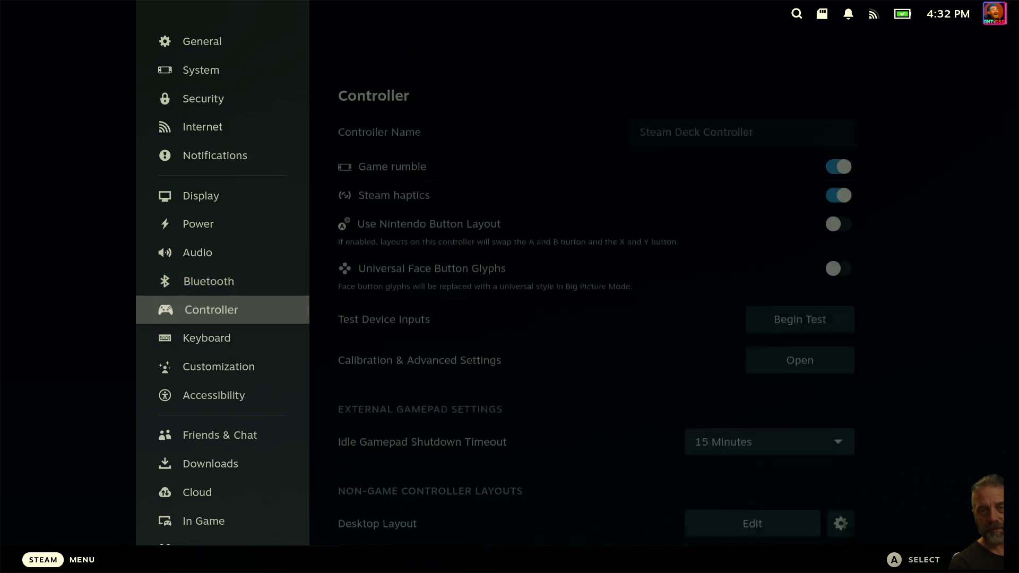
pyautogui.press('Right')
pyautogui.press('Up')
pyautogui.press('Down')
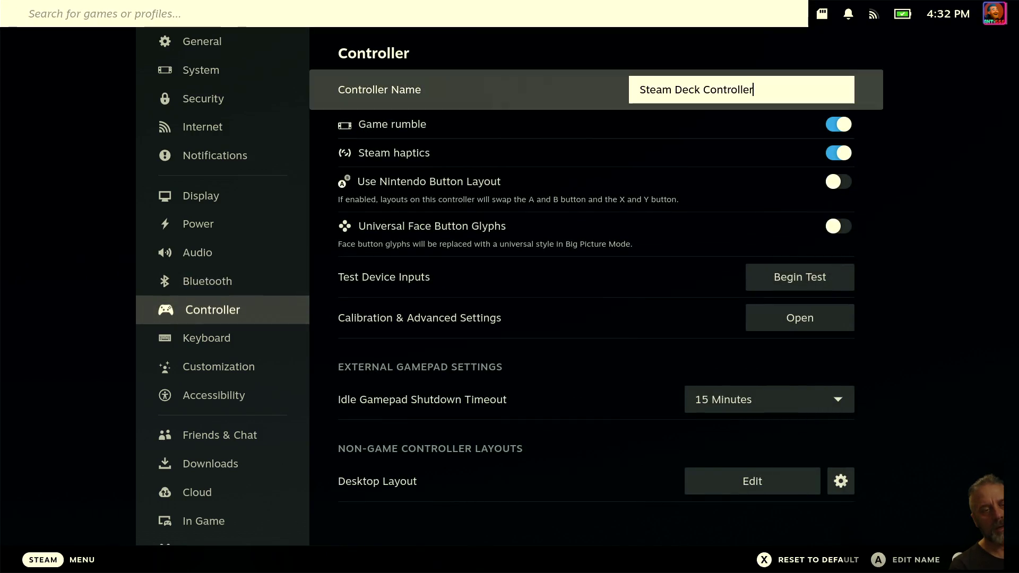
pyautogui.press('Left')
pyautogui.press('Up')
pyautogui.press('Right')
pyautogui.press('Down')
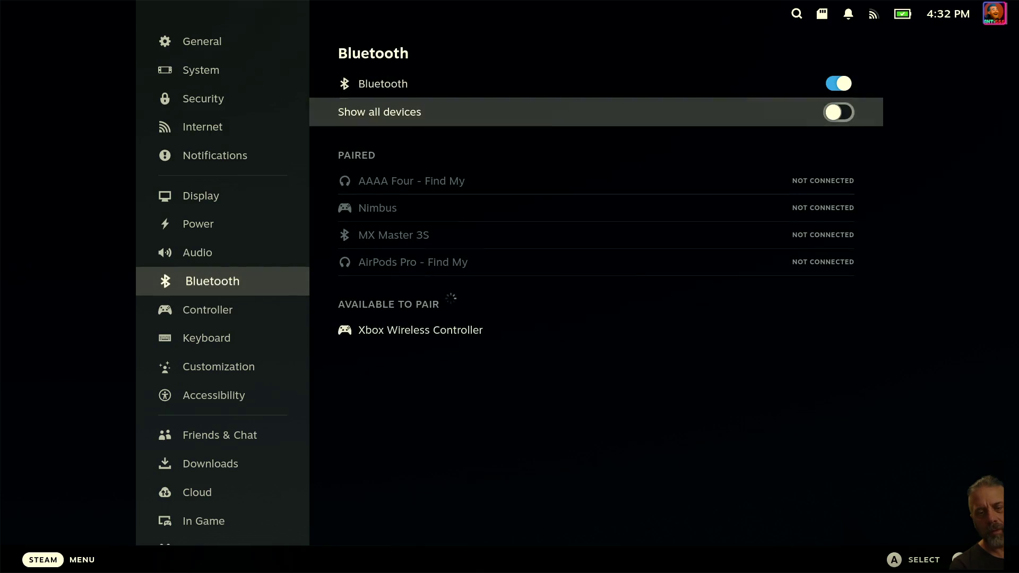
pyautogui.press('Down')
pyautogui.press('Down')
pyautogui.press('Down')
pyautogui.press('Down')
pyautogui.press('Return')
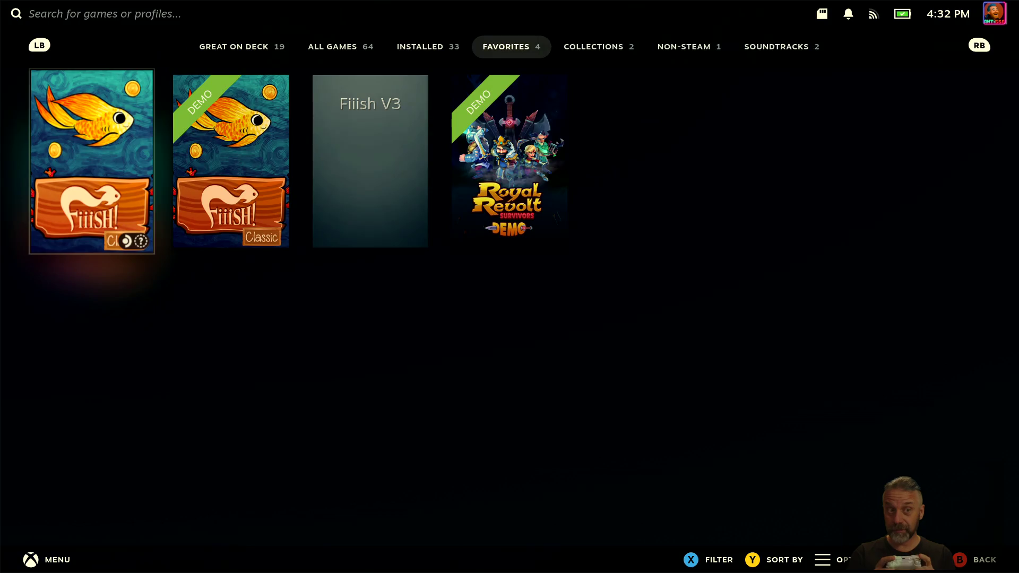
pyautogui.press('Return')
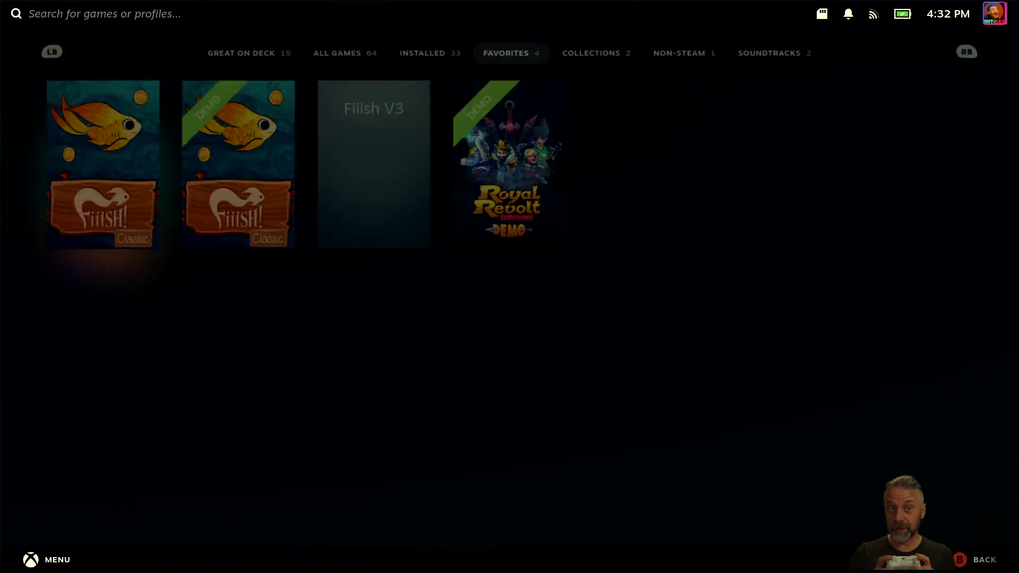
# Step: Open the Steam Deck layout editor for Fiiish! Classic on the Swim Controls action set
pyautogui.press('Right')
pyautogui.press('Return')
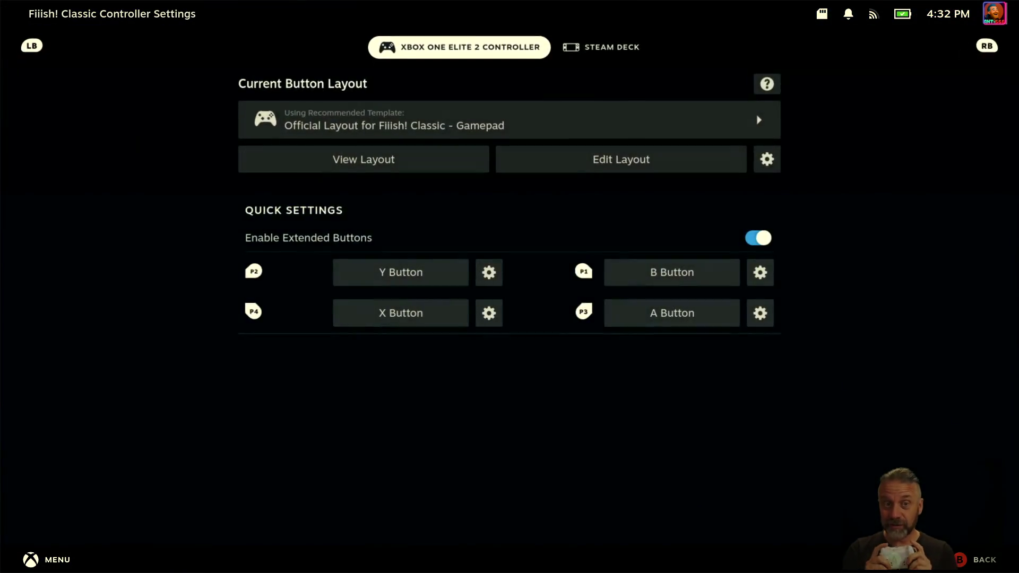
pyautogui.press('Right')
pyautogui.press('Down')
pyautogui.press('Down')
pyautogui.press('Down')
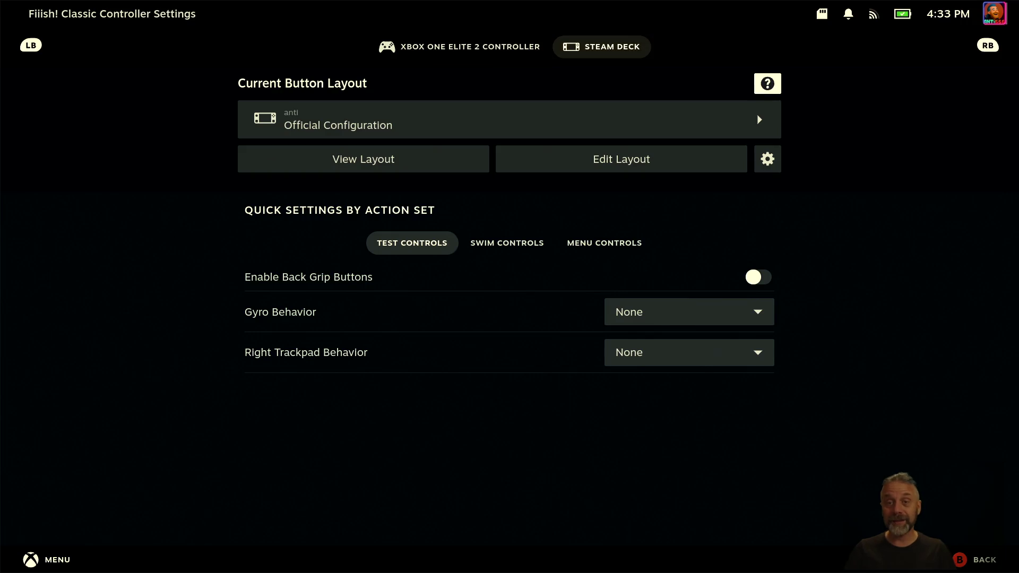
pyautogui.press('Right')
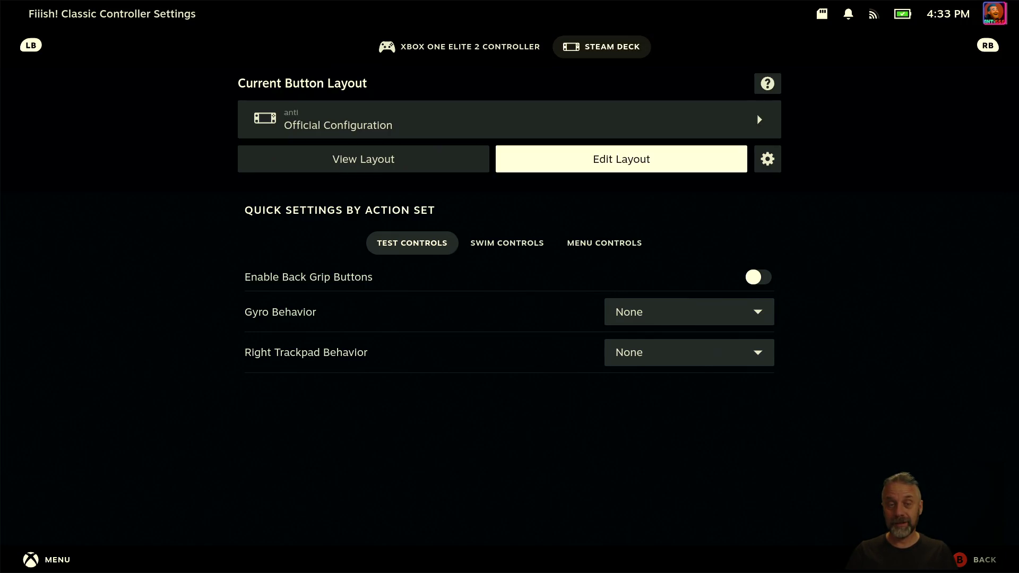
pyautogui.press('Return')
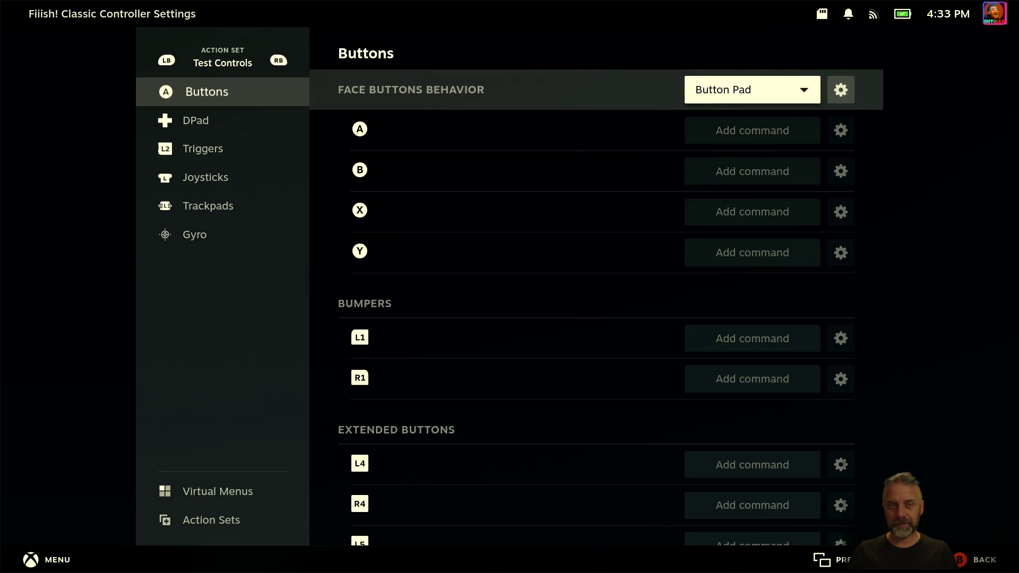
pyautogui.press('pagedown')
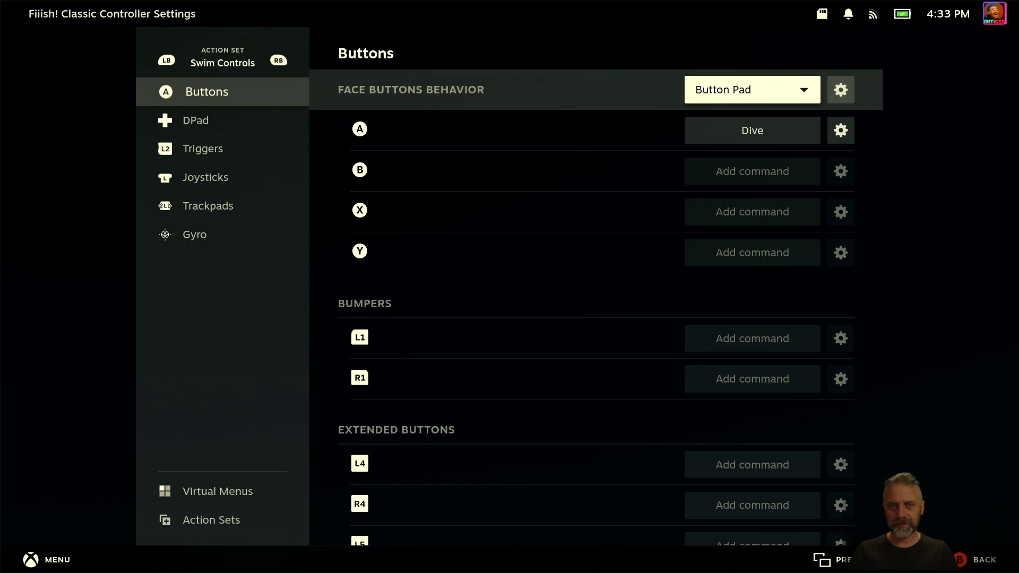
# Step: Review the Swim Controls face-button, trigger and trackpad bindings
pyautogui.press('Down')
pyautogui.press('Down')
pyautogui.press('Down')
pyautogui.press('Down')
pyautogui.press('Down')
pyautogui.press('Up')
pyautogui.press('Left')
pyautogui.press('Down')
pyautogui.press('Down')
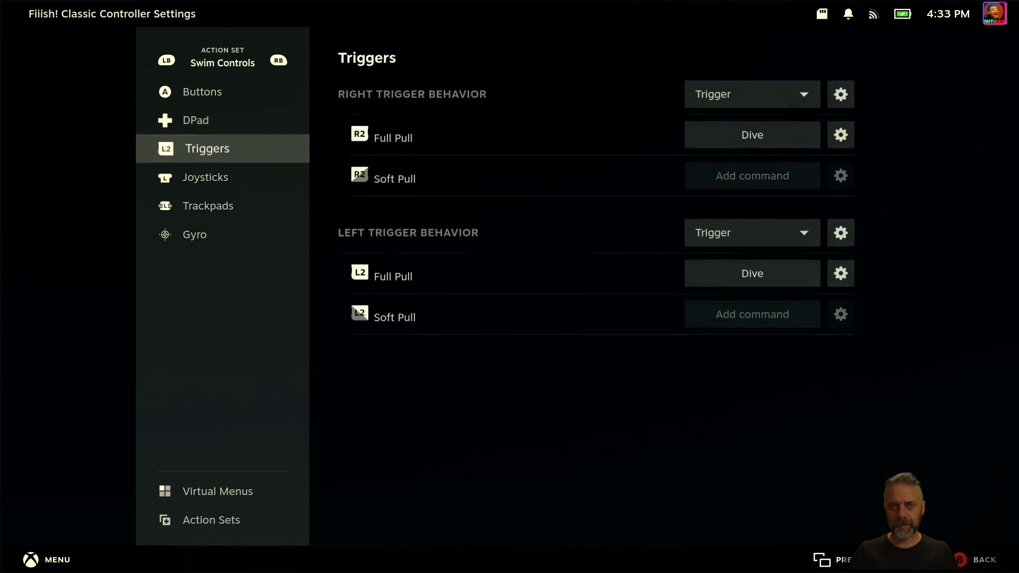
pyautogui.press('Down')
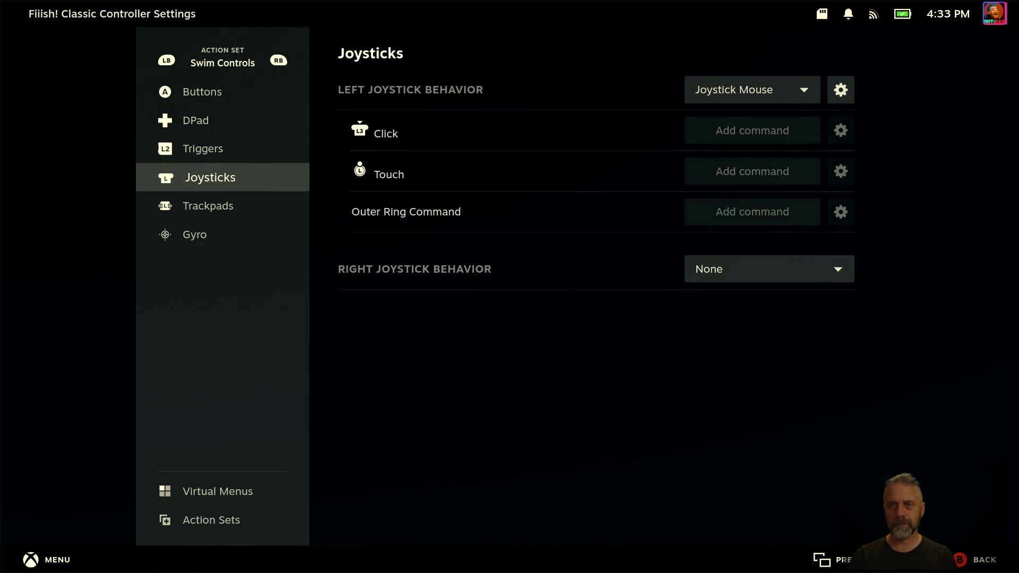
pyautogui.press('Down')
pyautogui.press('Up')
pyautogui.press('Down')
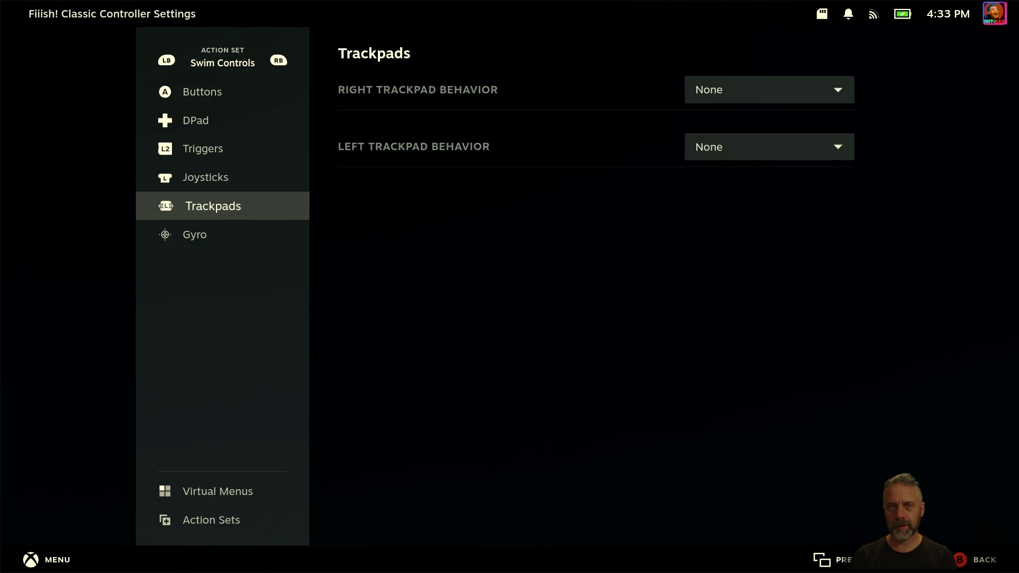
pyautogui.press('Up')
# Step: Set the Swim Controls left joystick behaviour to None, then move on to Menu Controls
pyautogui.press('Right')
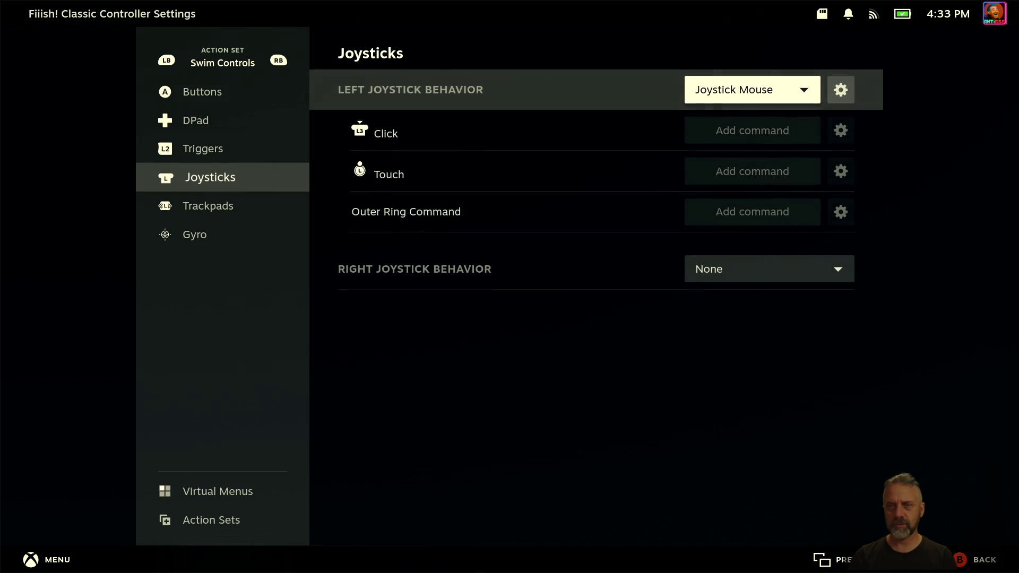
pyautogui.press('Return')
pyautogui.press('Up')
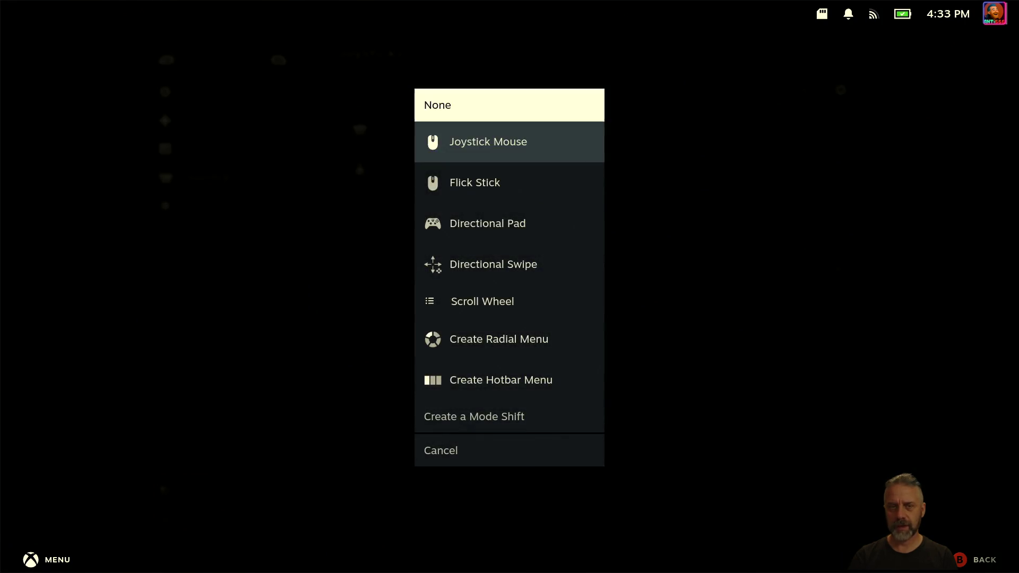
pyautogui.press('Return')
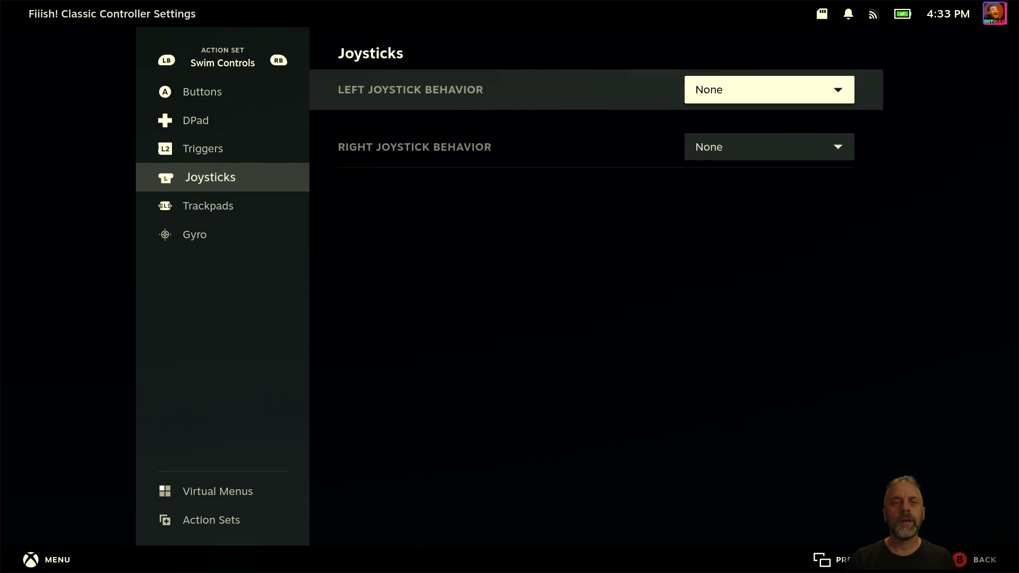
pyautogui.press('pagedown')
pyautogui.press('Left')
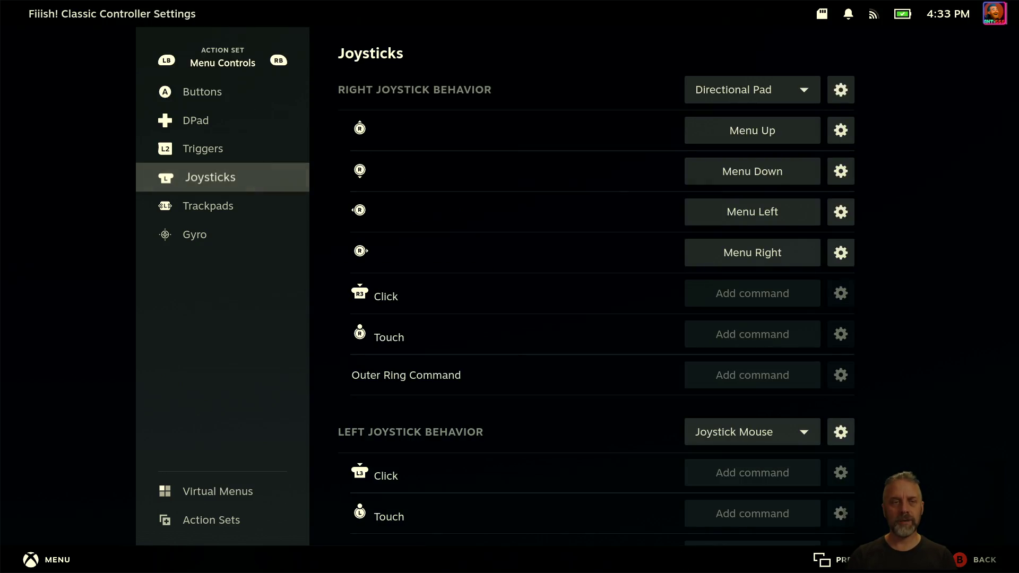
# Step: Review the Menu Controls button bindings, including the empty X and Y slots and the menu buttons
pyautogui.press('Up')
pyautogui.press('Up')
pyautogui.press('Up')
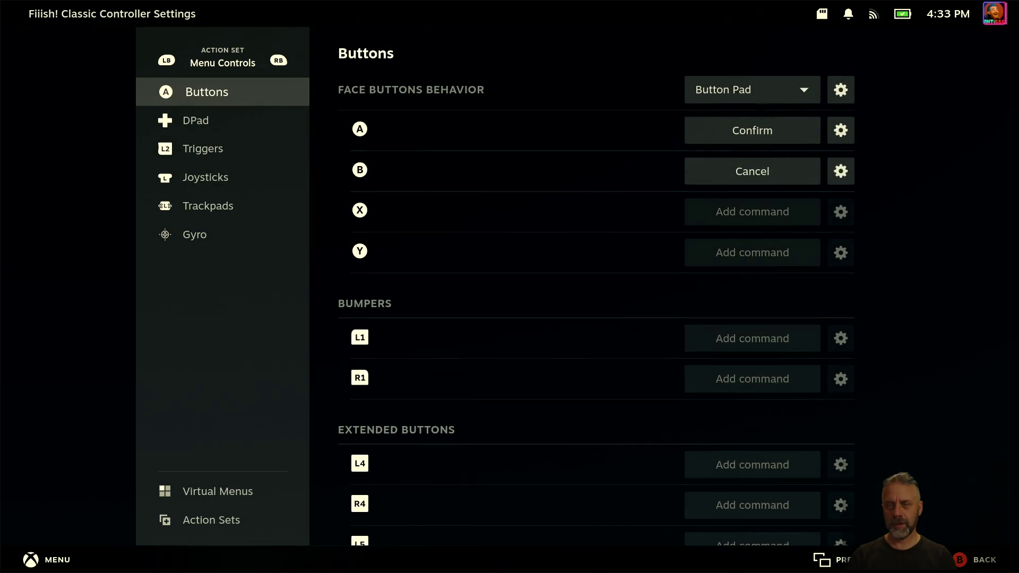
pyautogui.press('Right')
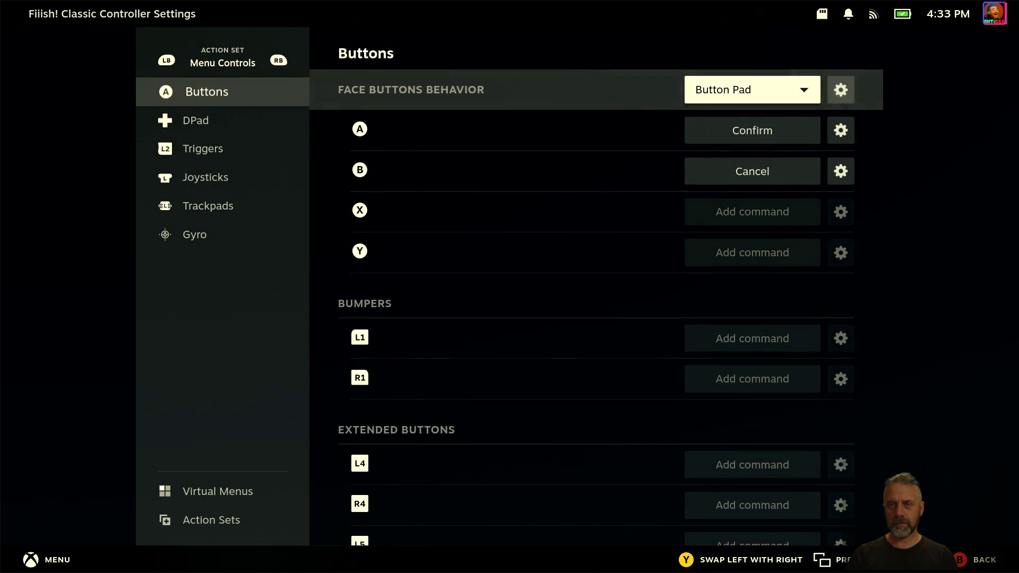
pyautogui.press('Down')
pyautogui.press('Down')
pyautogui.press('Down')
pyautogui.press('Down')
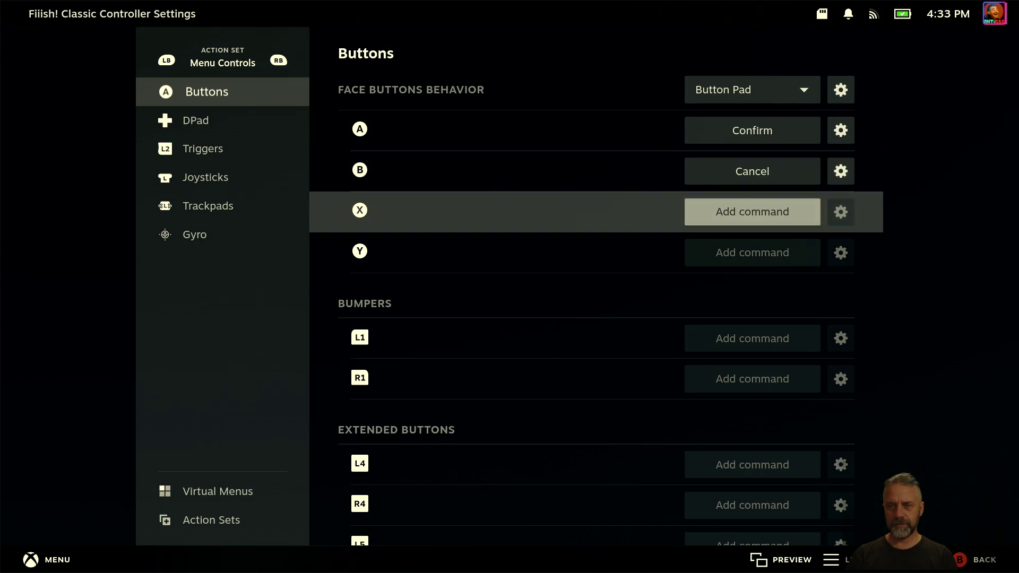
pyautogui.press('Down')
pyautogui.press('Down')
pyautogui.press('Down')
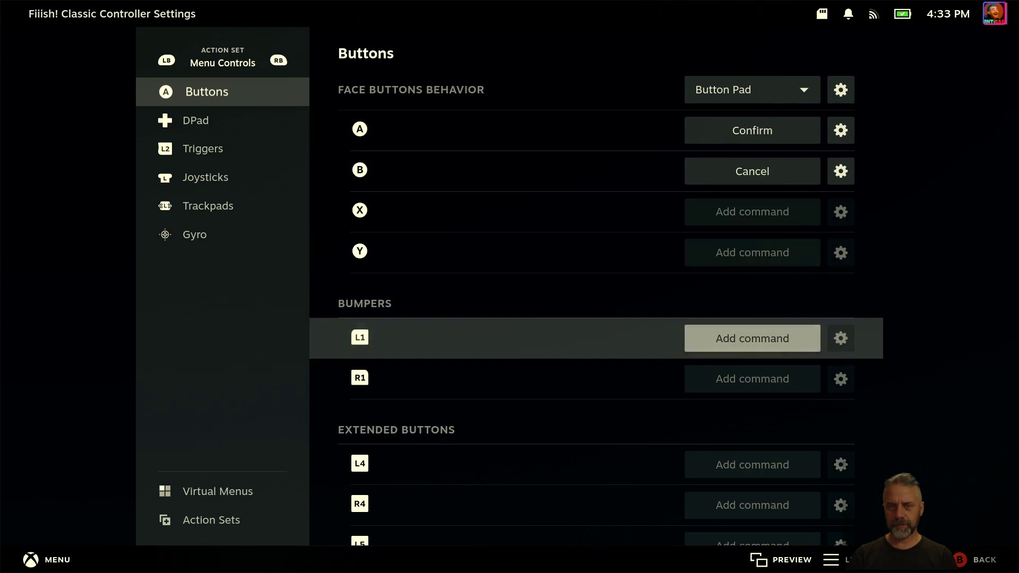
pyautogui.press('Down')
pyautogui.press('Down')
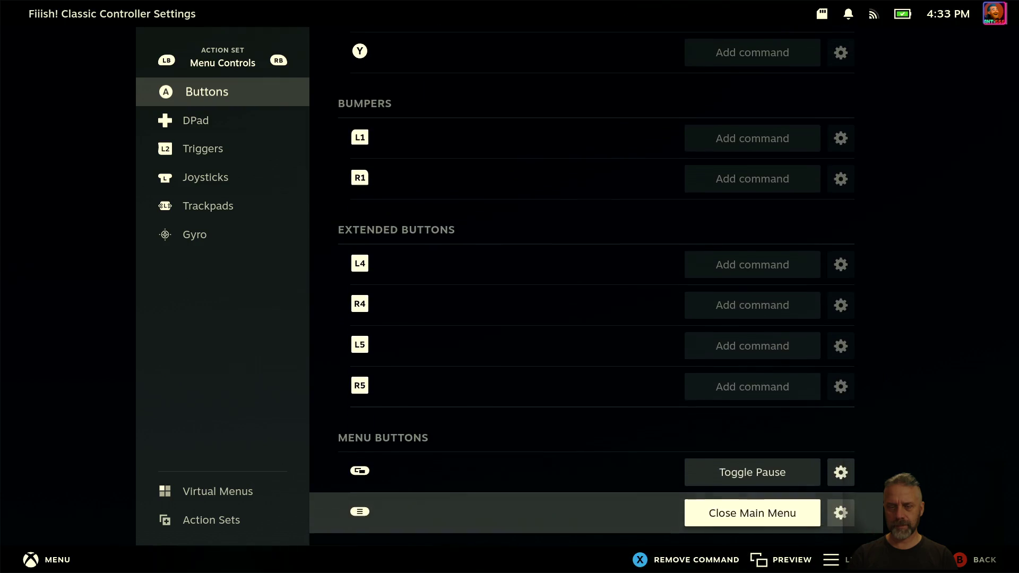
pyautogui.press('Up')
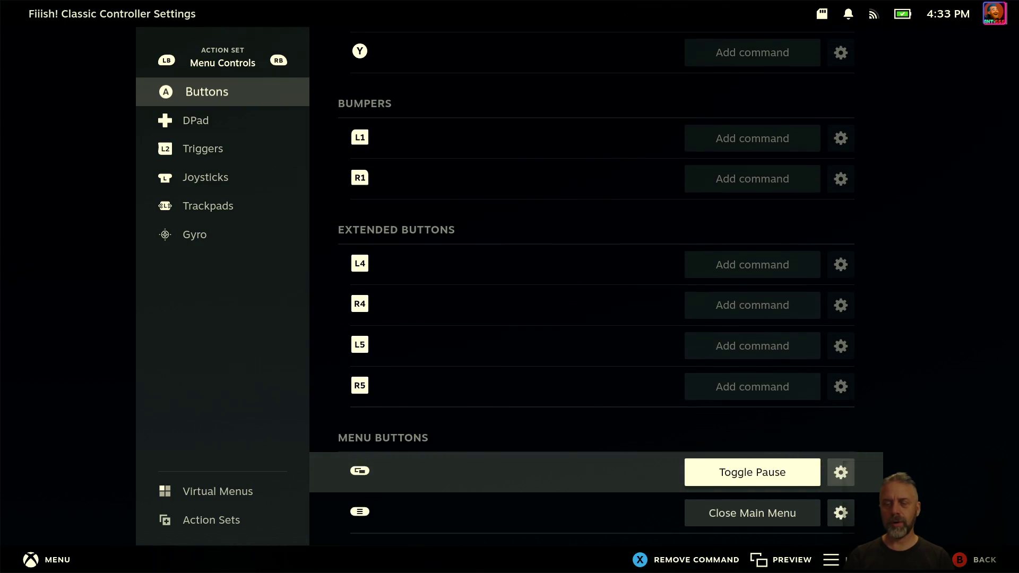
pyautogui.press('Down')
pyautogui.press('Up')
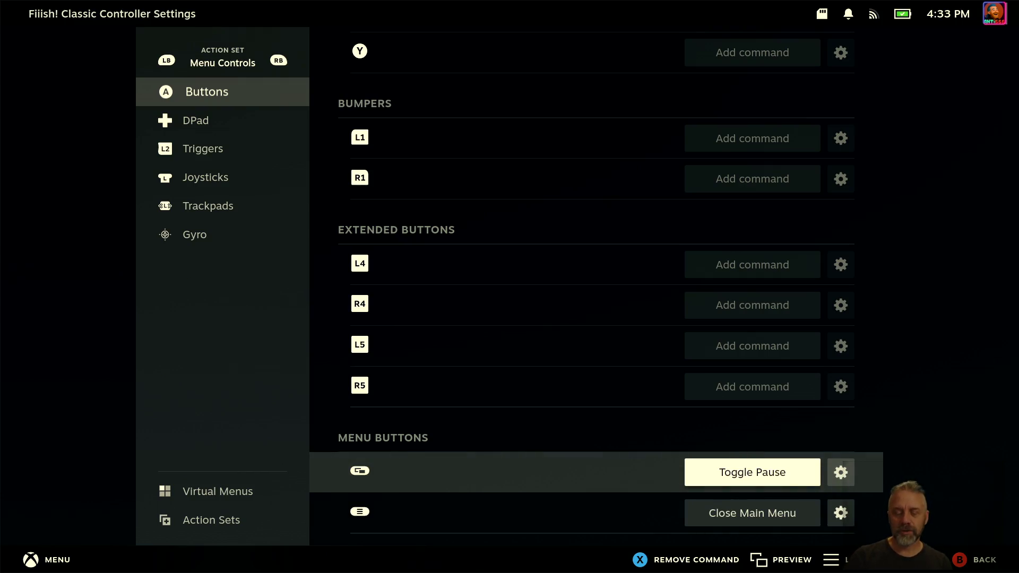
pyautogui.press('Down')
# Step: Bind Toggle Pause (Menu) to the Y button, then exit controller settings and launch Fiiish! Classic
pyautogui.press('Up')
pyautogui.press('Up')
pyautogui.press('Up')
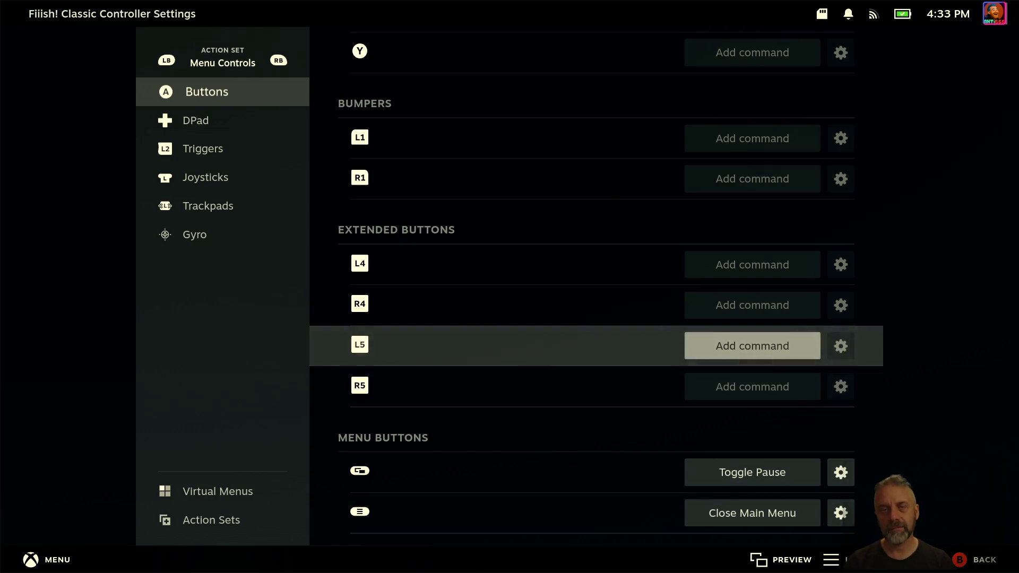
pyautogui.press('Return')
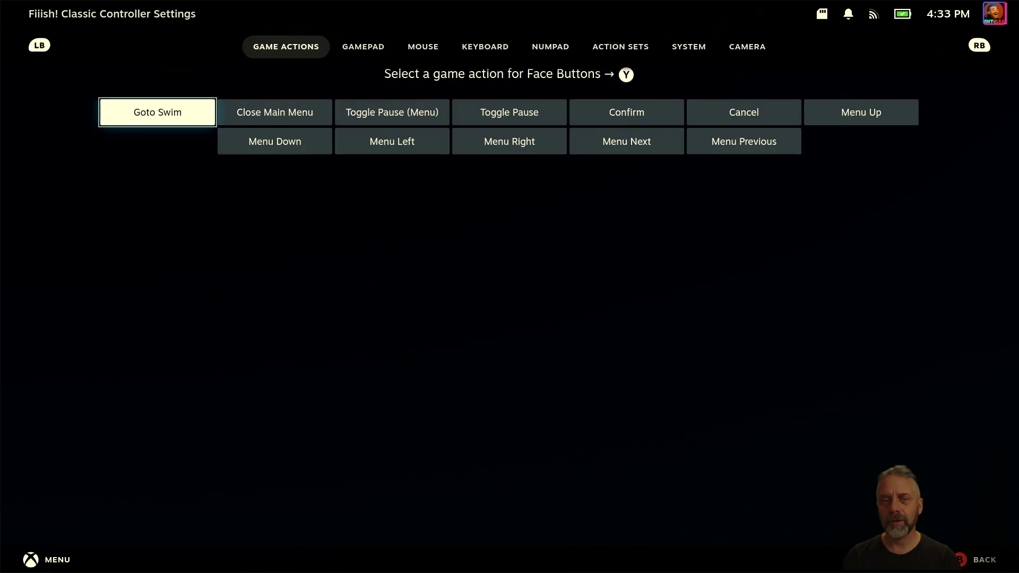
pyautogui.press('Right')
pyautogui.press('Right')
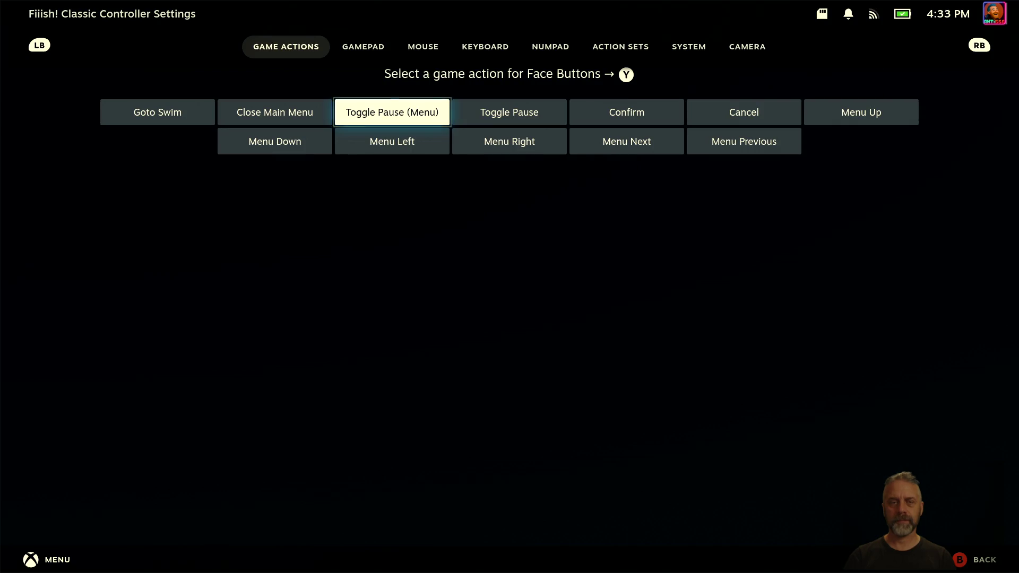
pyautogui.press('Return')
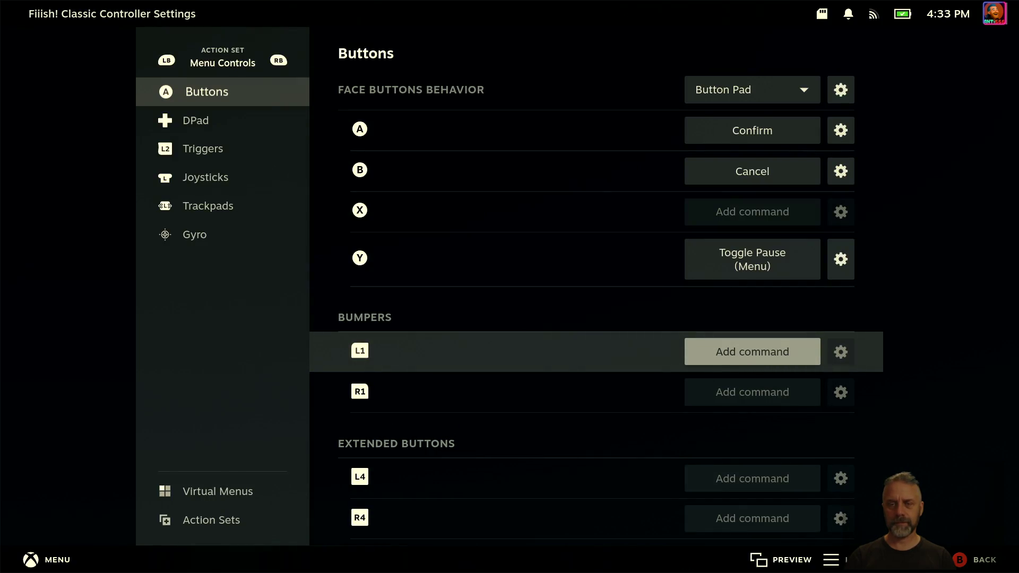
pyautogui.press('Up')
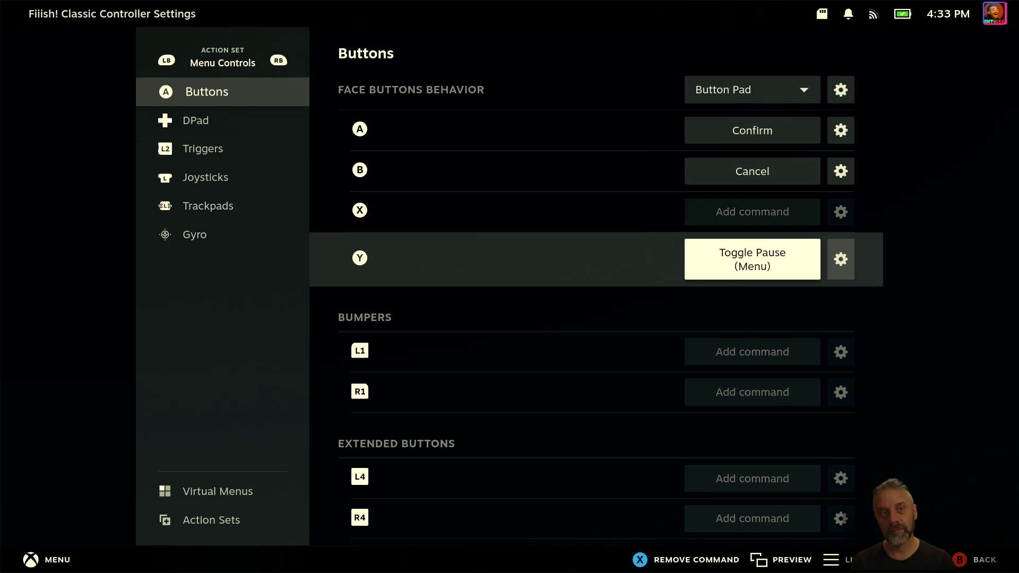
pyautogui.press('Escape')
pyautogui.press('Escape')
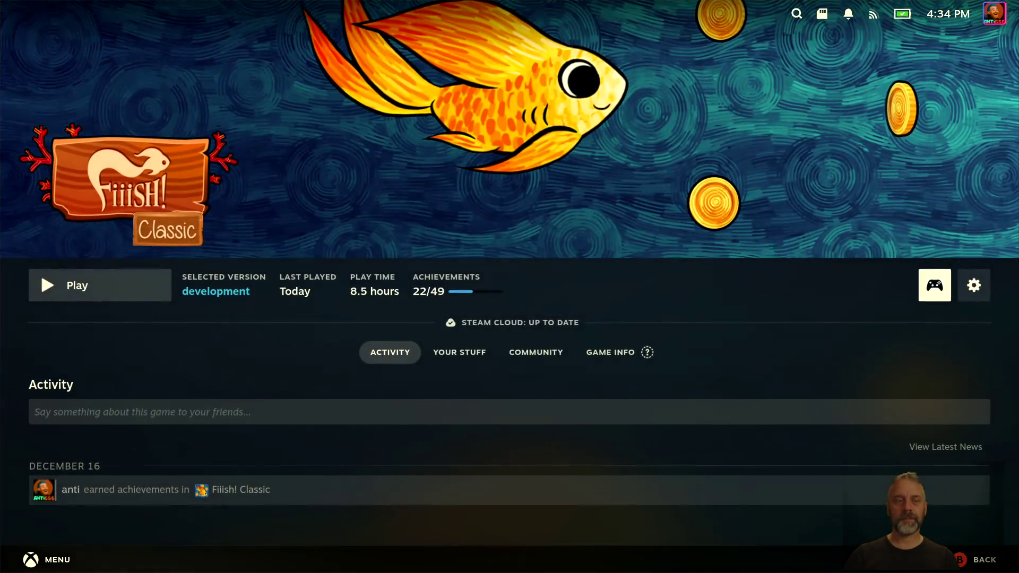
pyautogui.click(100, 285)
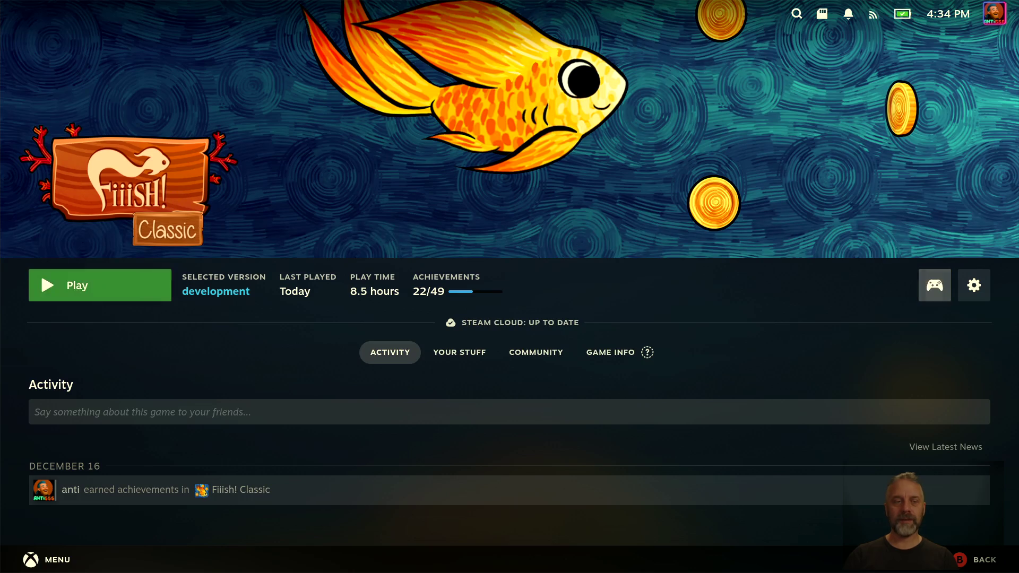
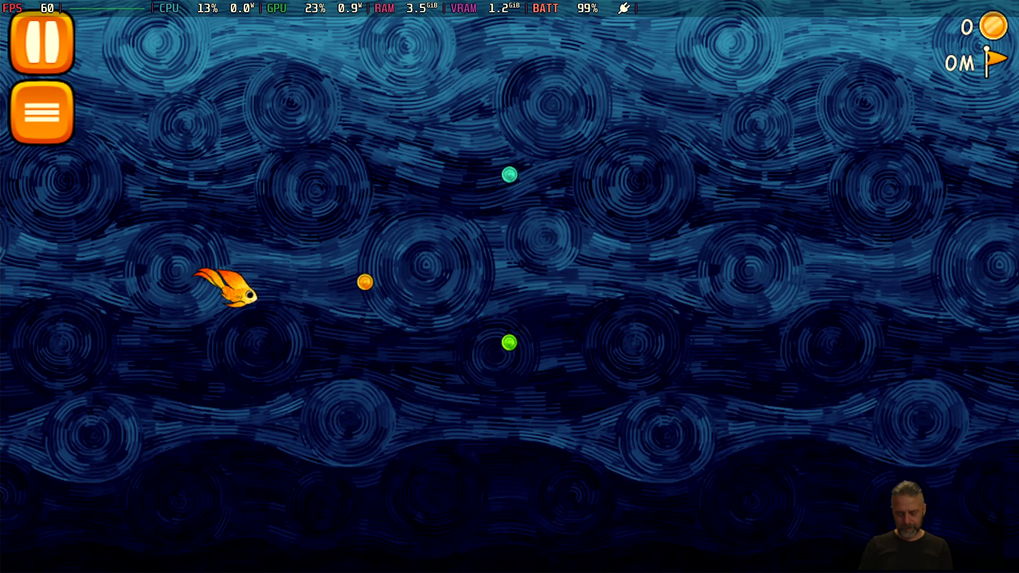
# Step: Bring up the Steam overlay over Fiiish! Classic and browse its game menu entries
pyautogui.hotkey('shift', 'Tab')
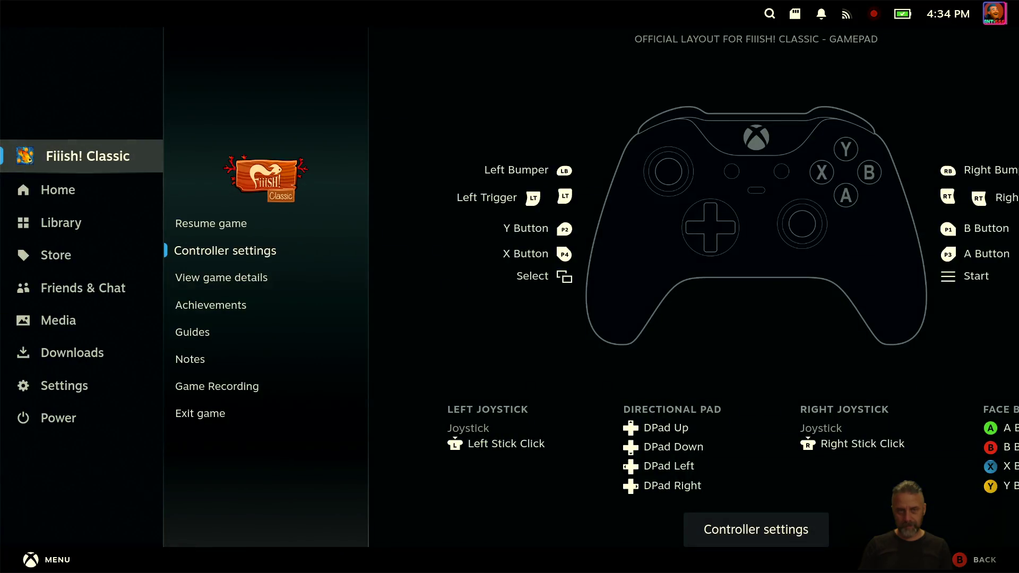
pyautogui.press('Right')
pyautogui.press('Down')
pyautogui.press('Down')
pyautogui.press('Down')
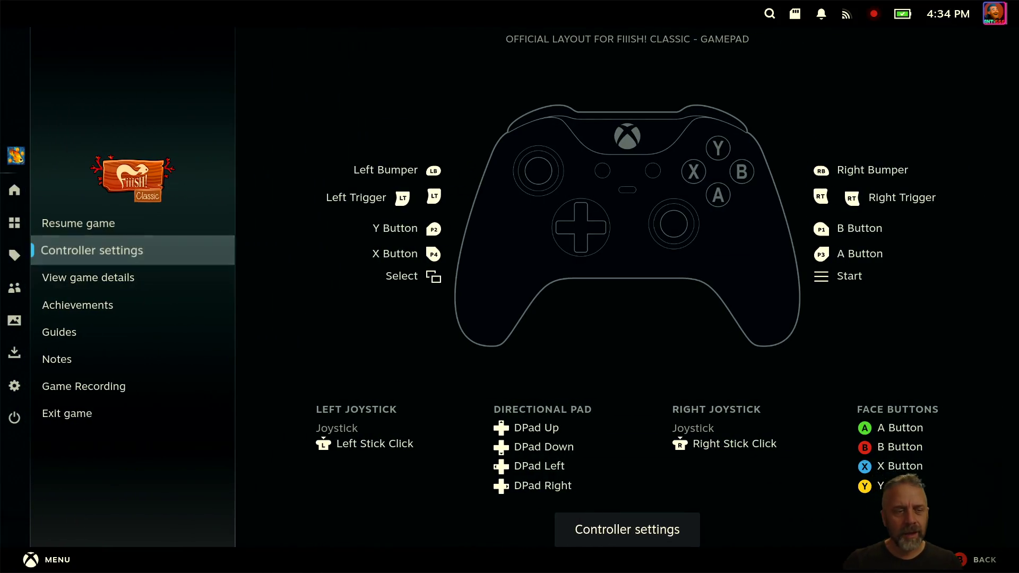
pyautogui.press('Up')
pyautogui.press('Up')
pyautogui.press('Right')
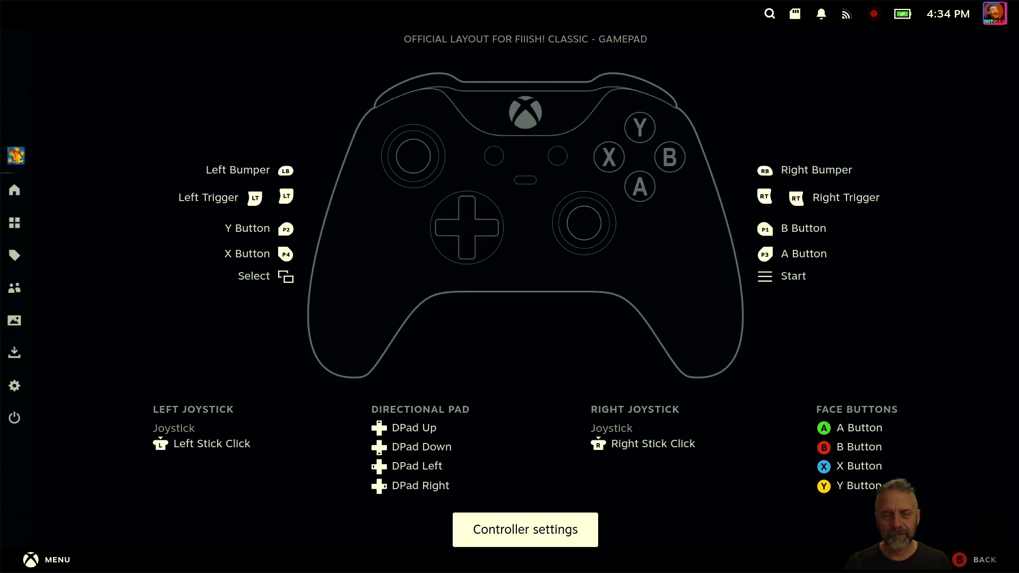
pyautogui.press('Left')
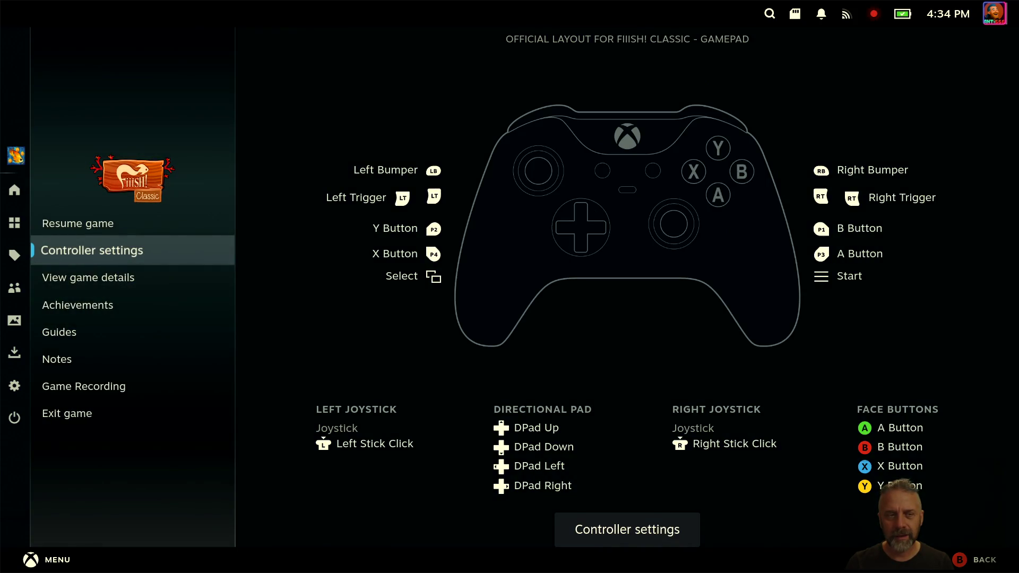
pyautogui.press('Left')
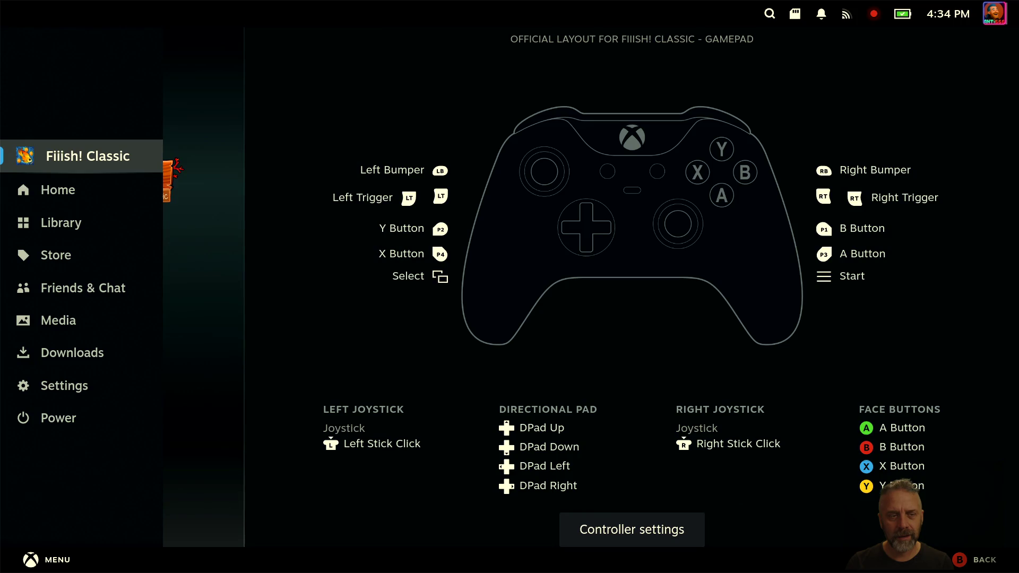
pyautogui.press('Right')
pyautogui.press('Down')
pyautogui.press('Down')
pyautogui.press('Down')
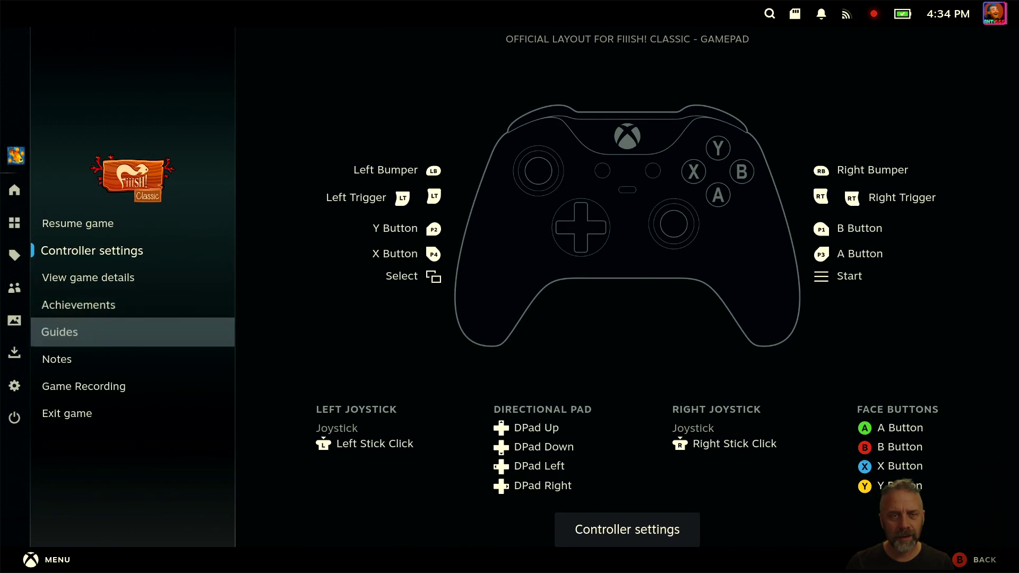
pyautogui.press('Down')
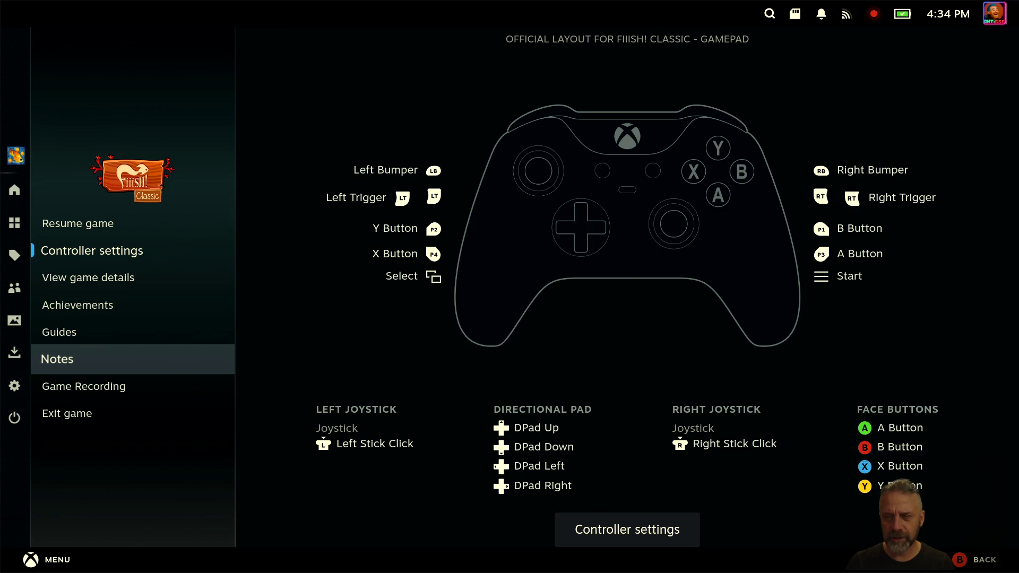
# Step: Exit Fiiish! Classic and confirm quitting the game
pyautogui.press('Down')
pyautogui.press('Down')
pyautogui.press('Return')
pyautogui.press('Escape')
pyautogui.press('Right')
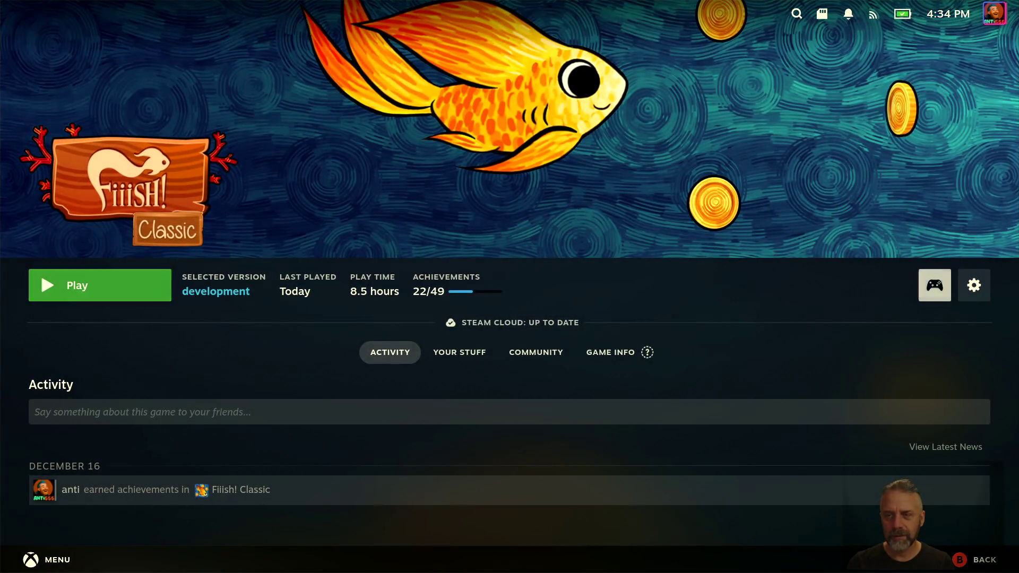
# Step: Preview Fiiish! Classic's current gamepad layout bindings from its controller settings
pyautogui.press('Return')
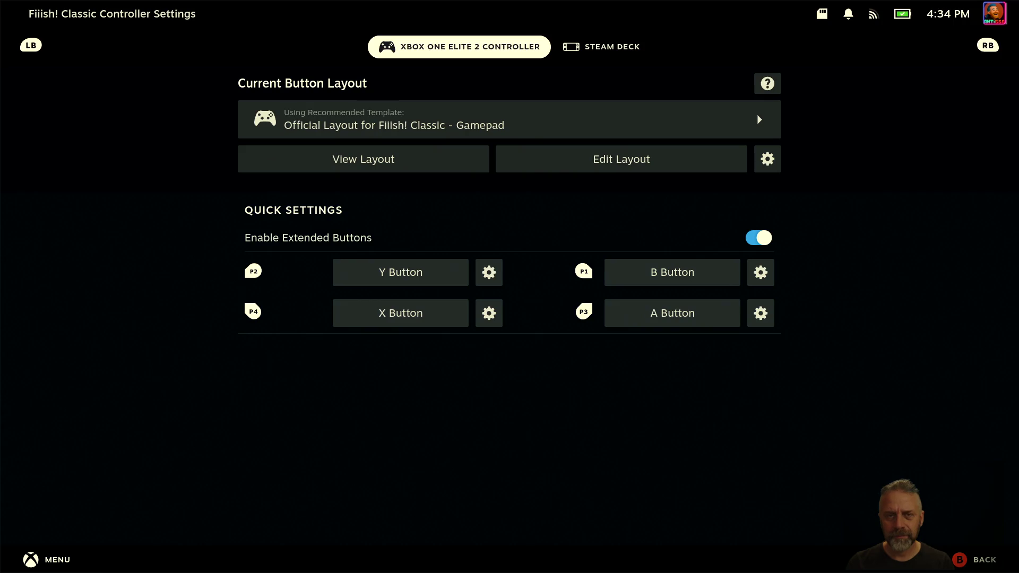
pyautogui.press('Down')
pyautogui.press('Down')
pyautogui.press('Return')
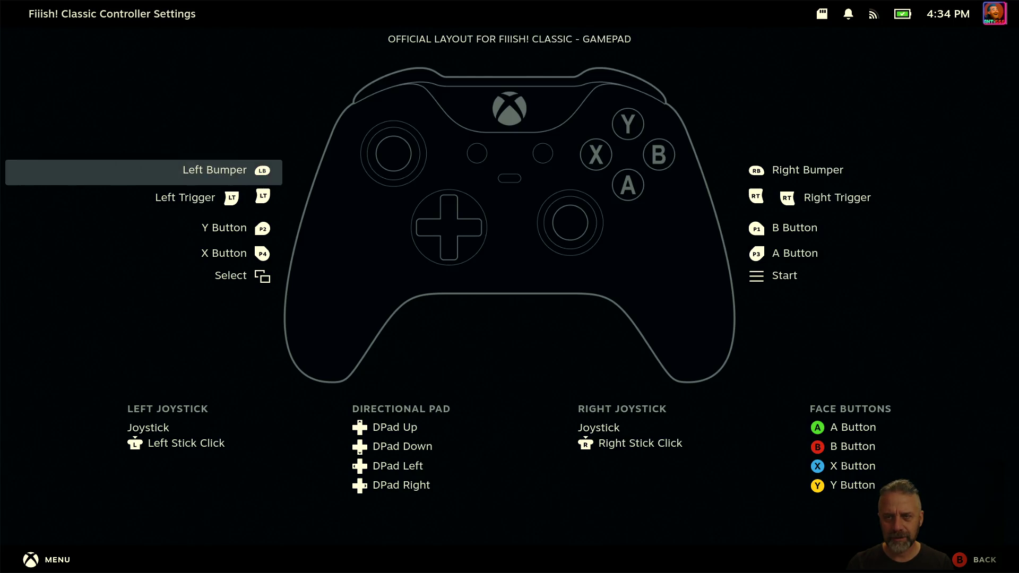
pyautogui.press('Escape')
# Step: Browse the layout templates and Recommended Gamepad without loading any, then enter Edit Layout
pyautogui.press('Up')
pyautogui.press('Return')
pyautogui.press('Tab')
pyautogui.press('Tab')
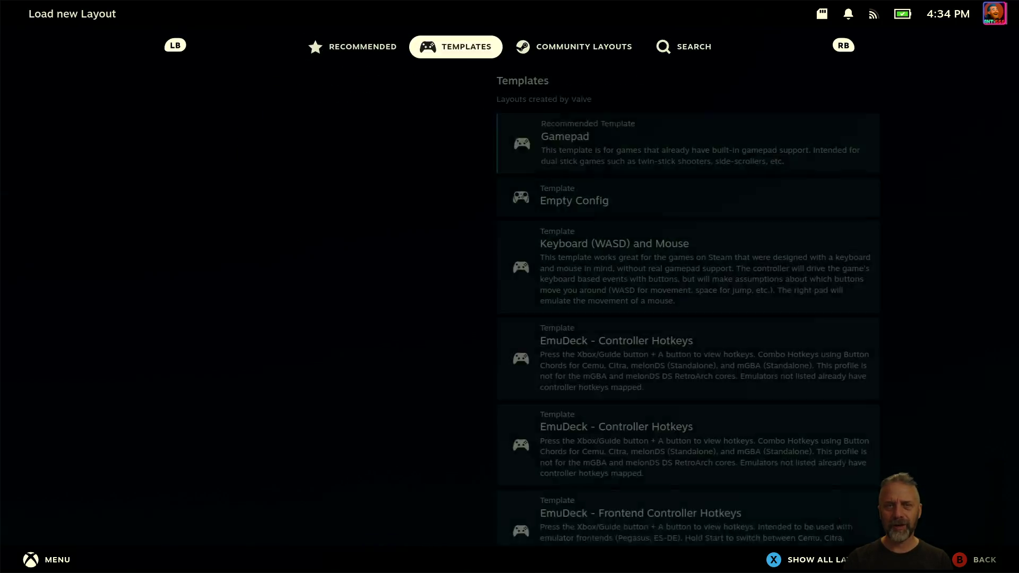
pyautogui.hotkey('shift', 'Tab')
pyautogui.hotkey('shift', 'Tab')
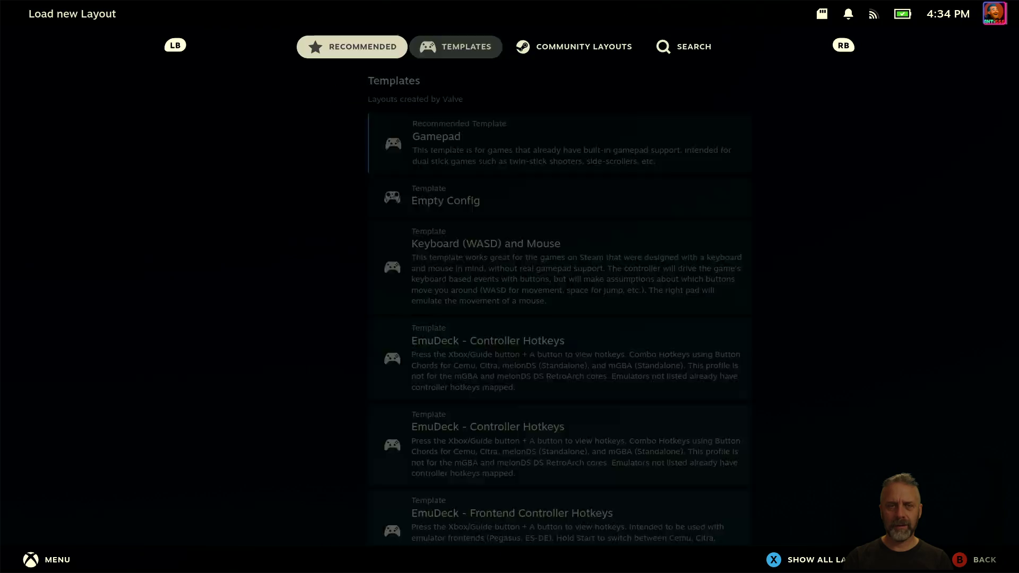
pyautogui.press('Down')
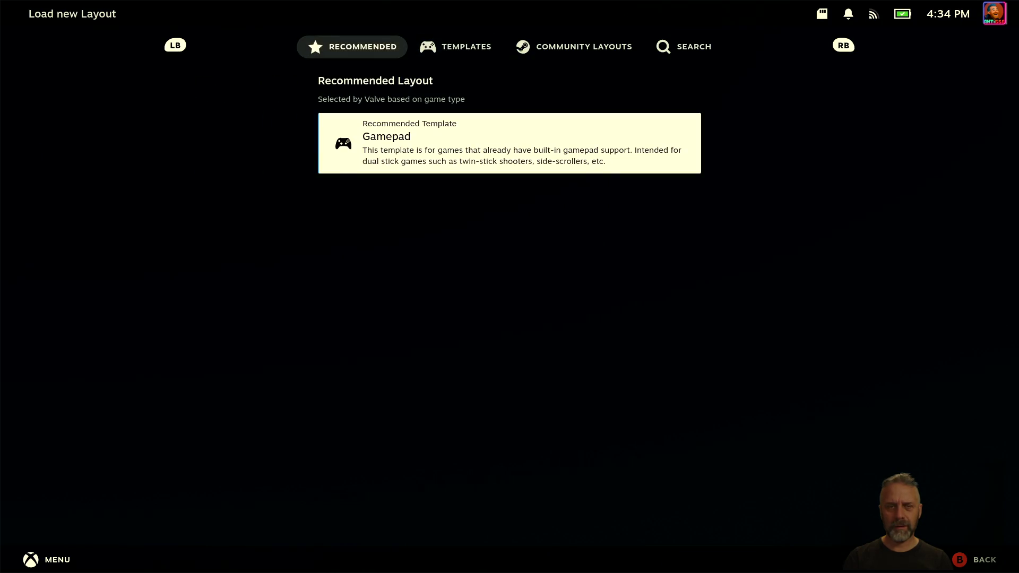
pyautogui.press('Escape')
pyautogui.press('Right')
pyautogui.press('Return')
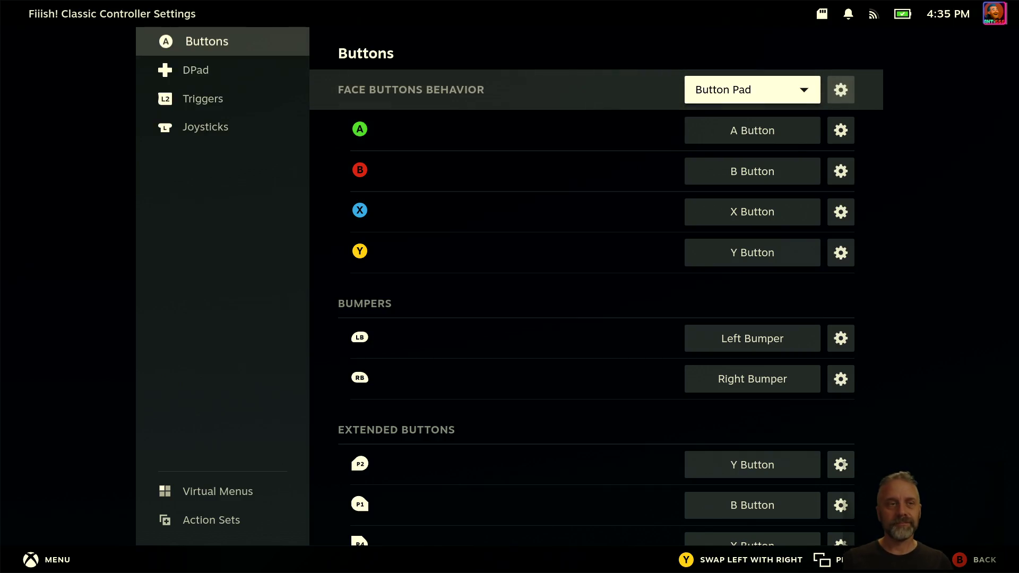
# Step: Leave the bindings editor and compare the Steam Deck and Xbox One Elite 2 controller configurations
pyautogui.press('Escape')
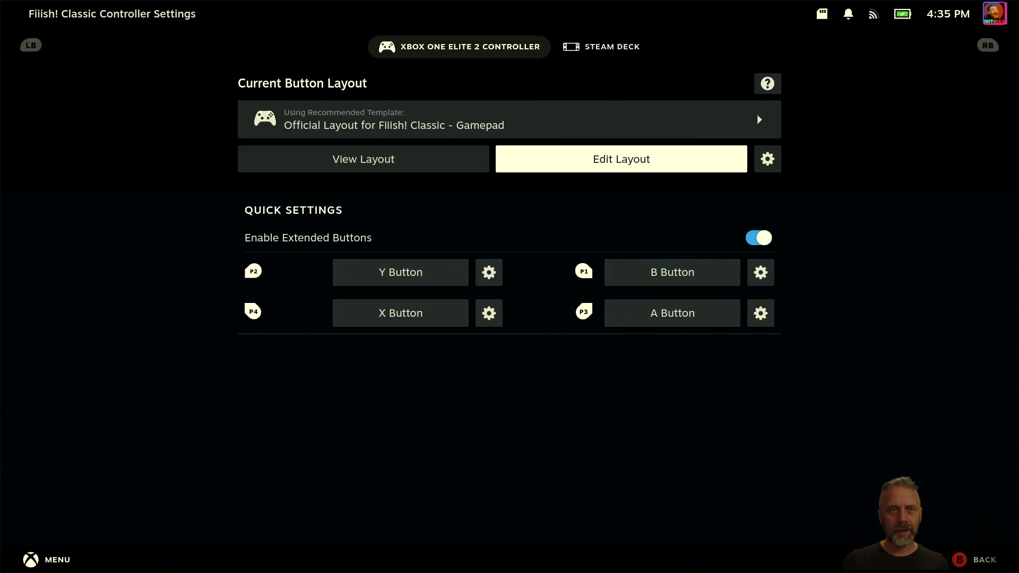
pyautogui.hotkey('ctrl', 'Tab')
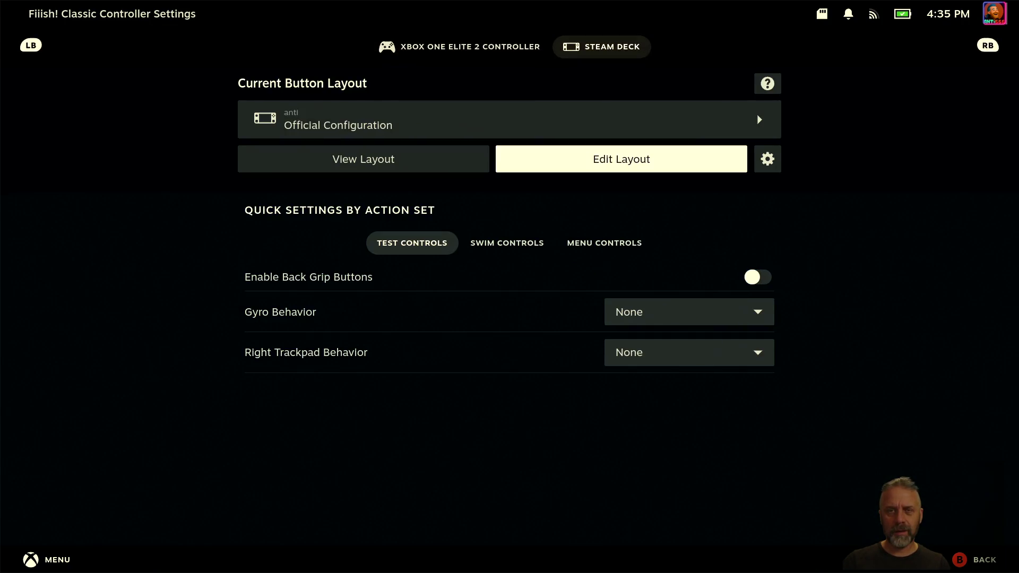
pyautogui.hotkey('ctrl', 'shift', 'Tab')
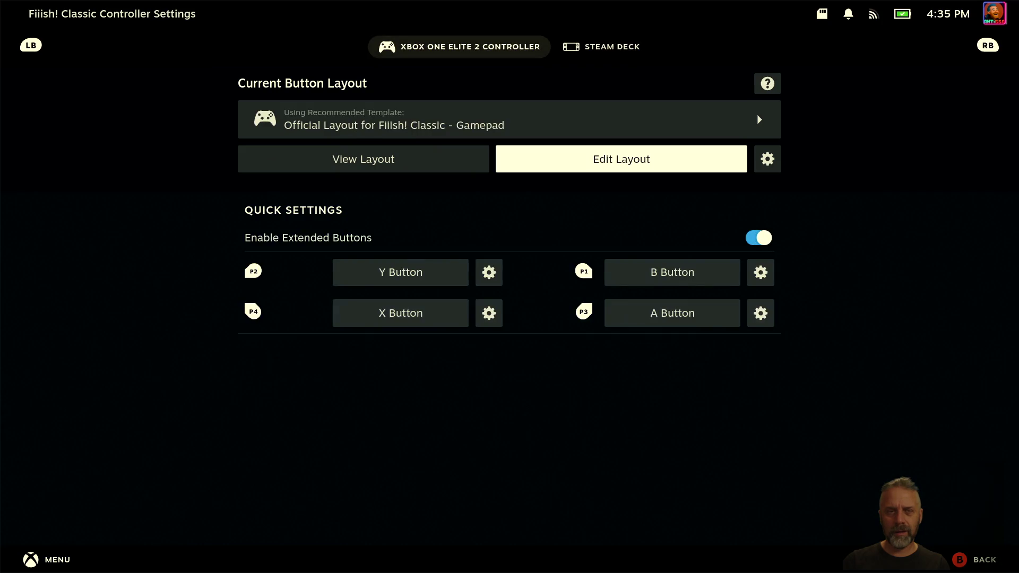
pyautogui.hotkey('ctrl', 'Tab')
pyautogui.hotkey('ctrl', 'shift', 'Tab')
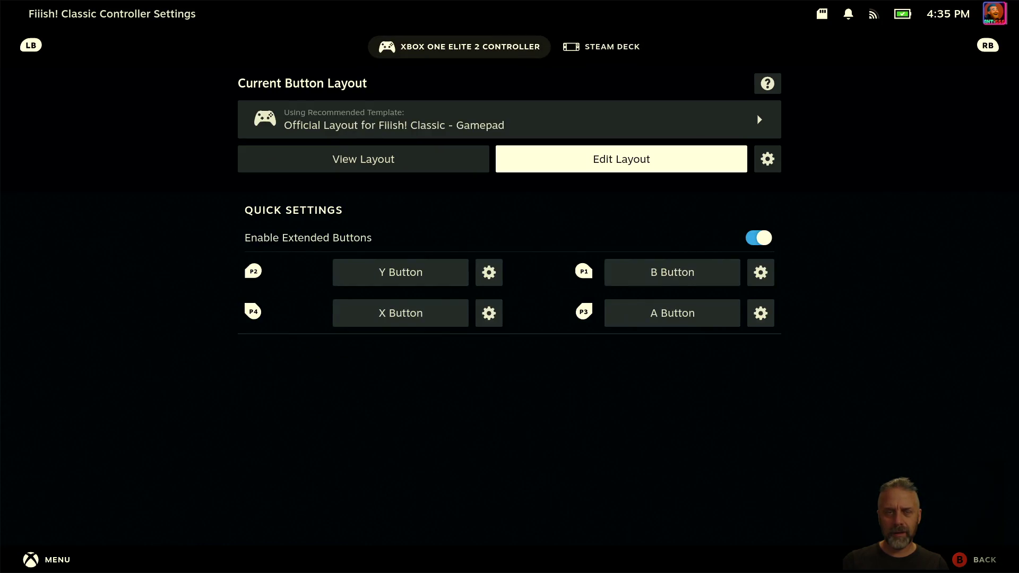
pyautogui.hotkey('ctrl', 'Tab')
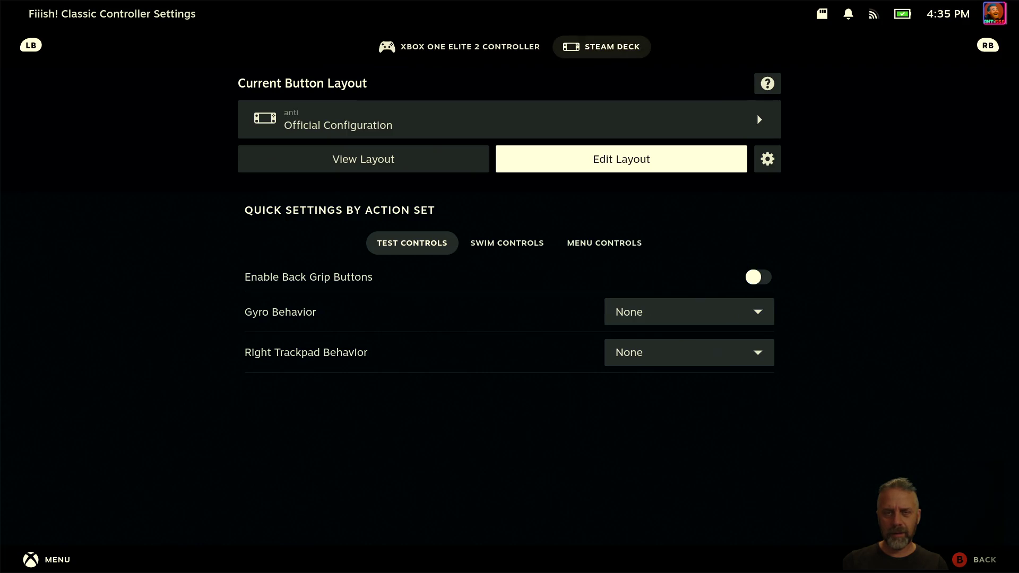
pyautogui.hotkey('ctrl', 'shift', 'Tab')
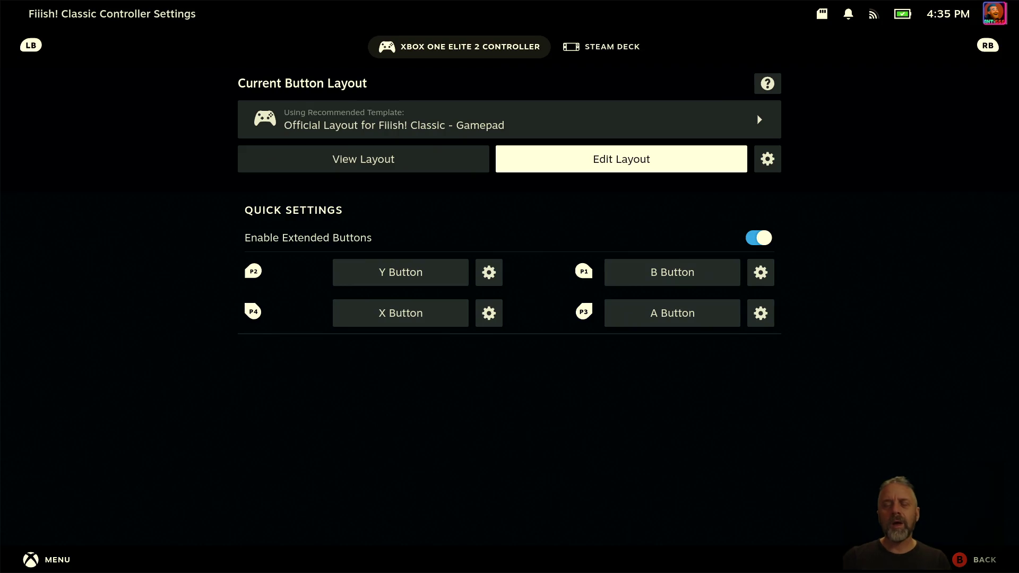
pyautogui.hotkey('ctrl', 'Tab')
pyautogui.hotkey('ctrl', 'shift', 'Tab')
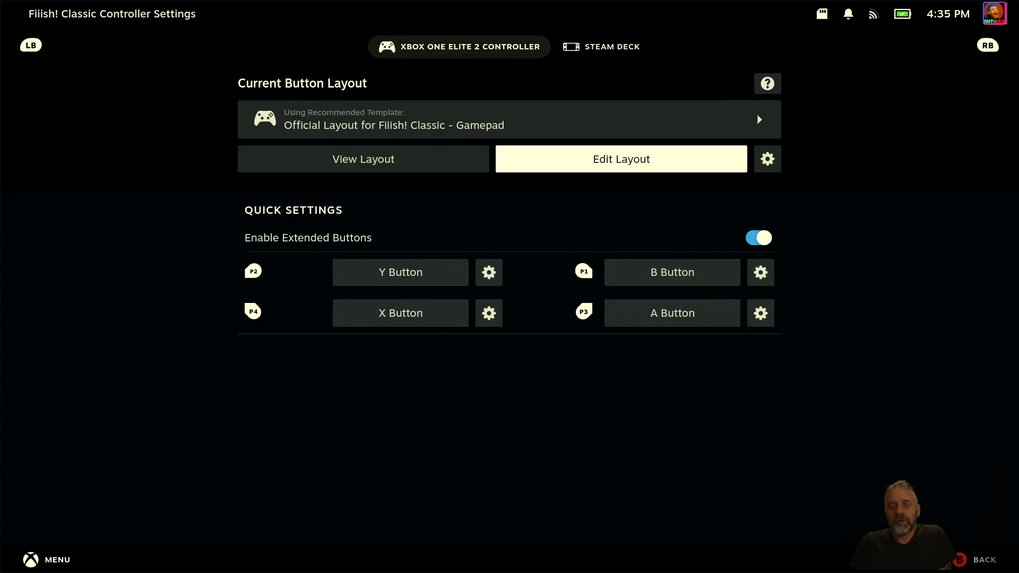
pyautogui.hotkey('ctrl', 'Tab')
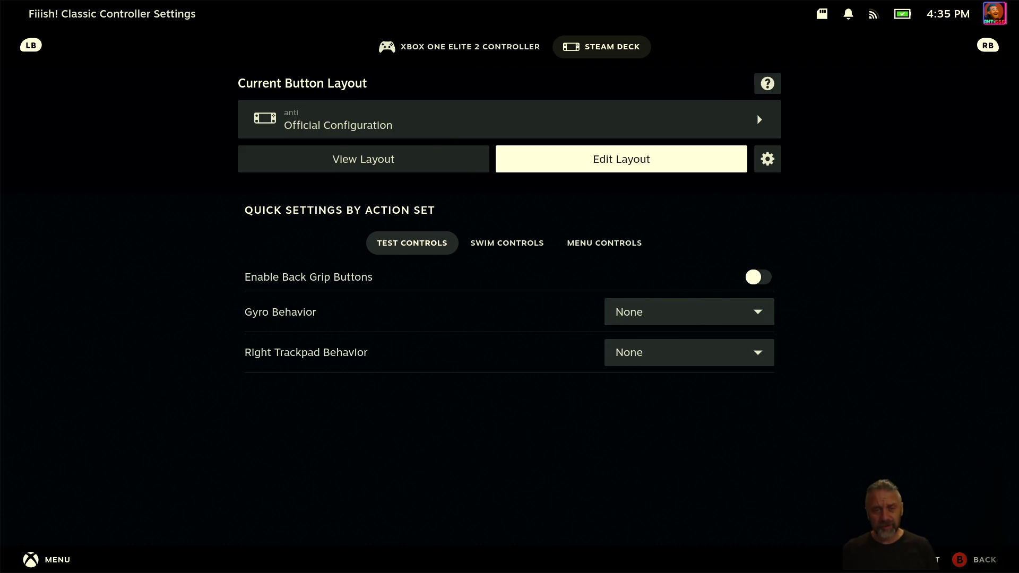
pyautogui.click(459, 47)
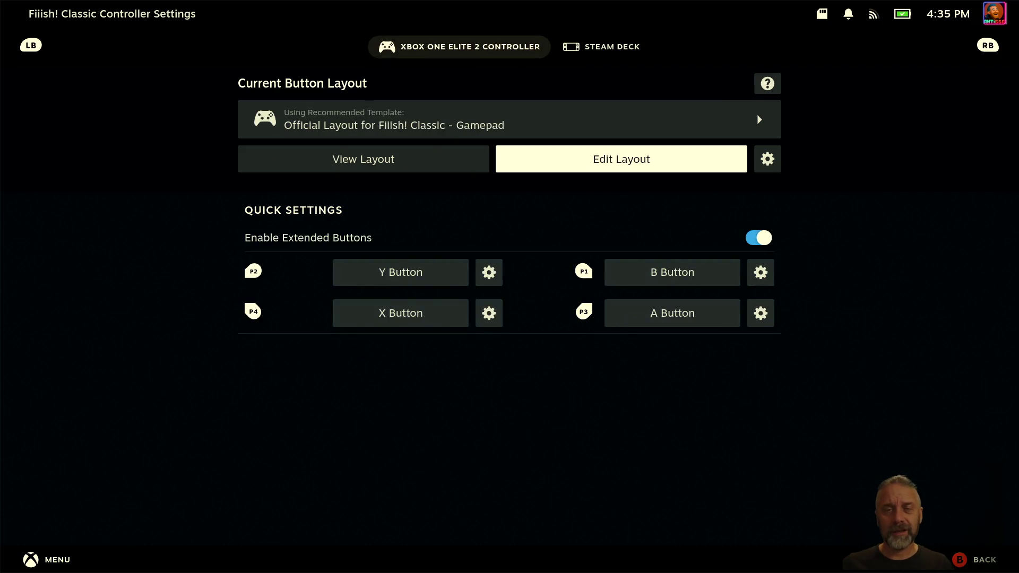
# Step: Preview the Steam Deck Official Configuration's Swim Controls and Menu Controls action set bindings
pyautogui.press('pagedown')
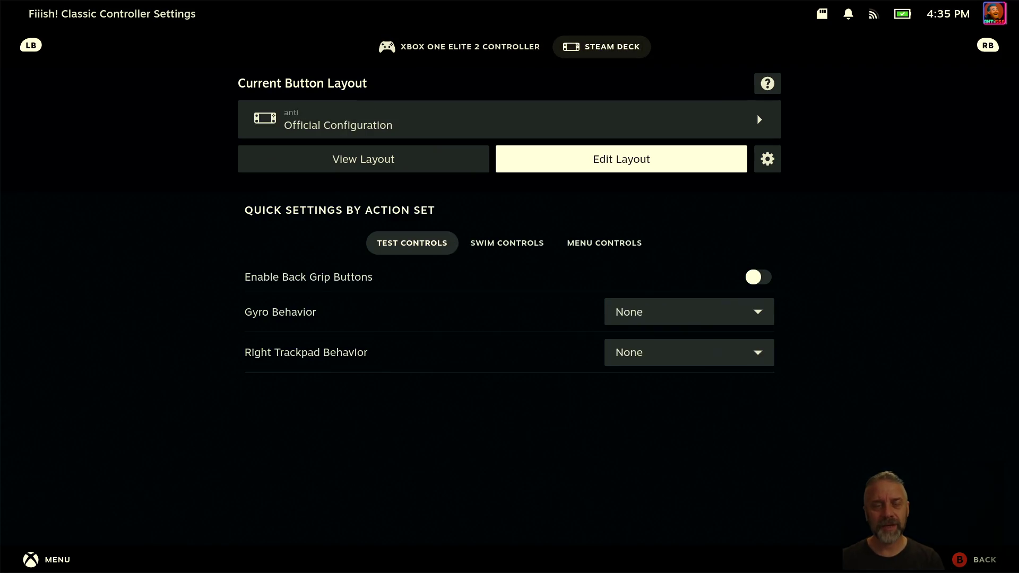
pyautogui.press('Up')
pyautogui.press('Down')
pyautogui.press('Left')
pyautogui.press('Return')
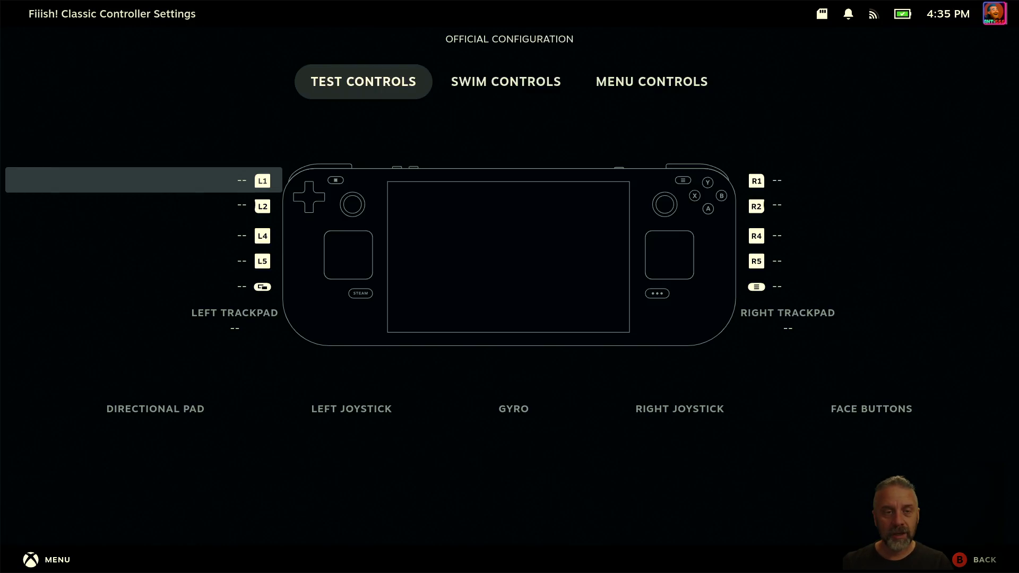
pyautogui.press('pagedown')
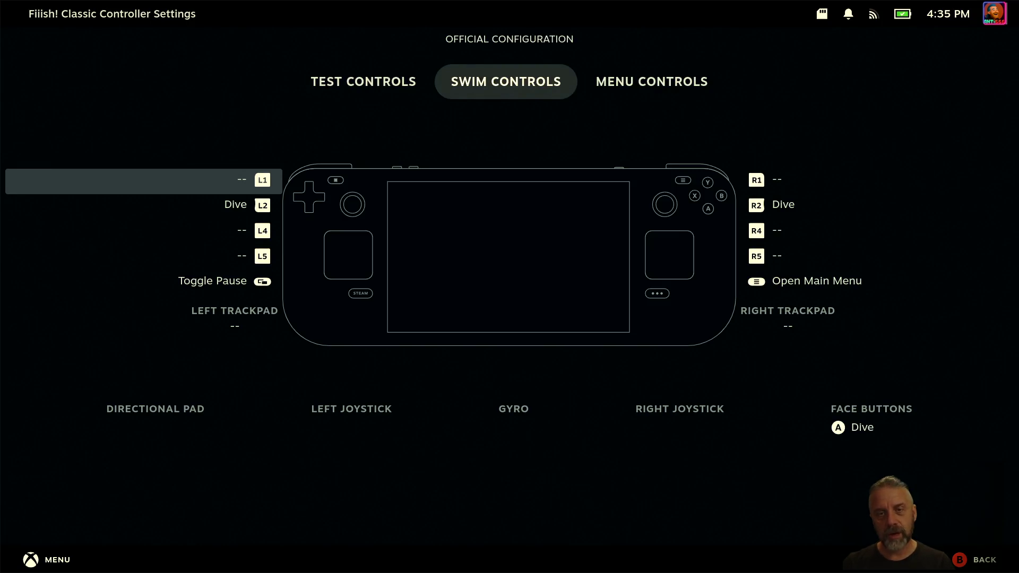
pyautogui.press('pagedown')
pyautogui.press('pageup')
pyautogui.press('pageup')
pyautogui.press('Escape')
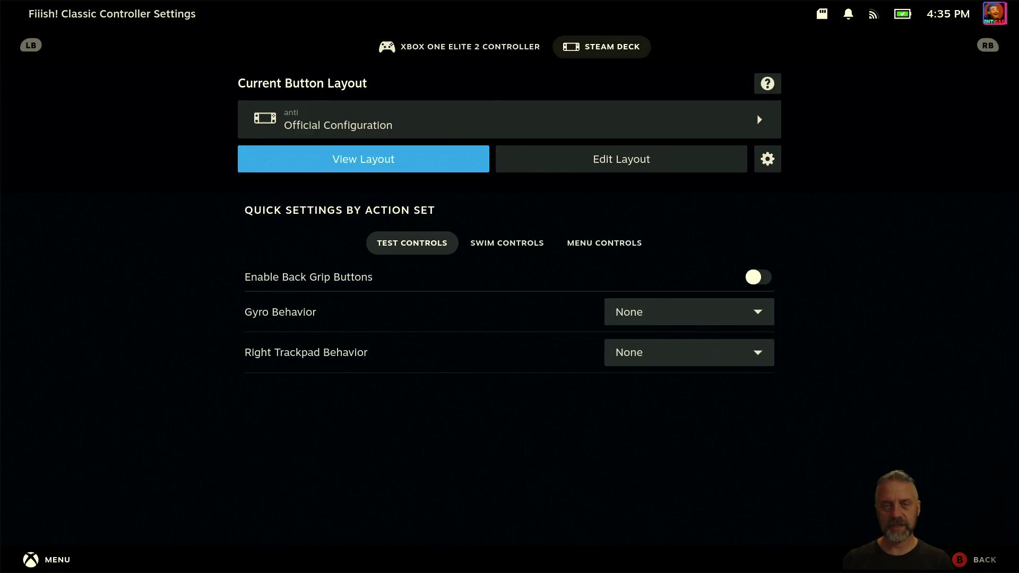
# Step: On the Xbox Elite 2 configuration, cancel Layout Options and view the official gamepad layout
pyautogui.press('pageup')
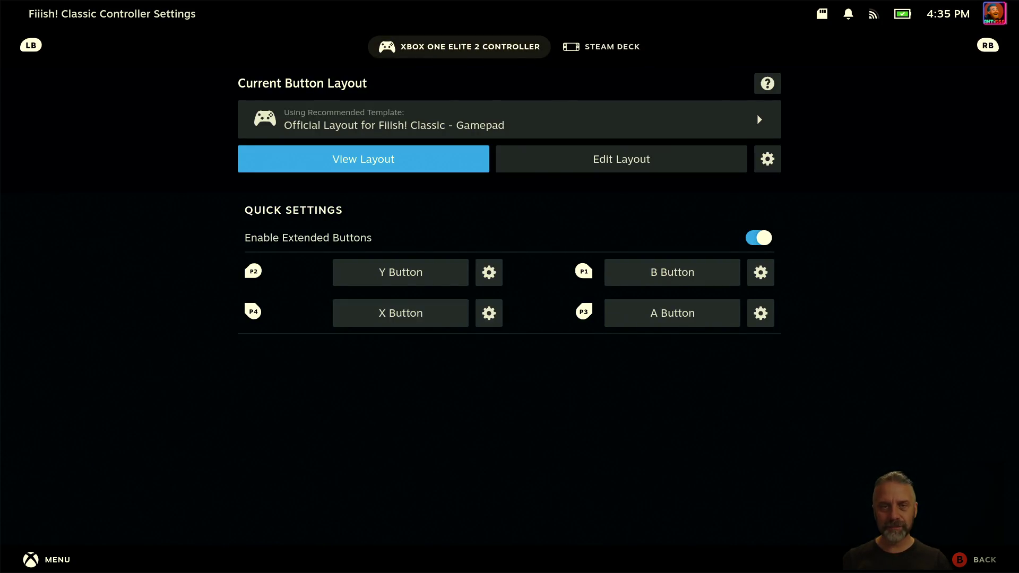
pyautogui.press('Right')
pyautogui.press('Right')
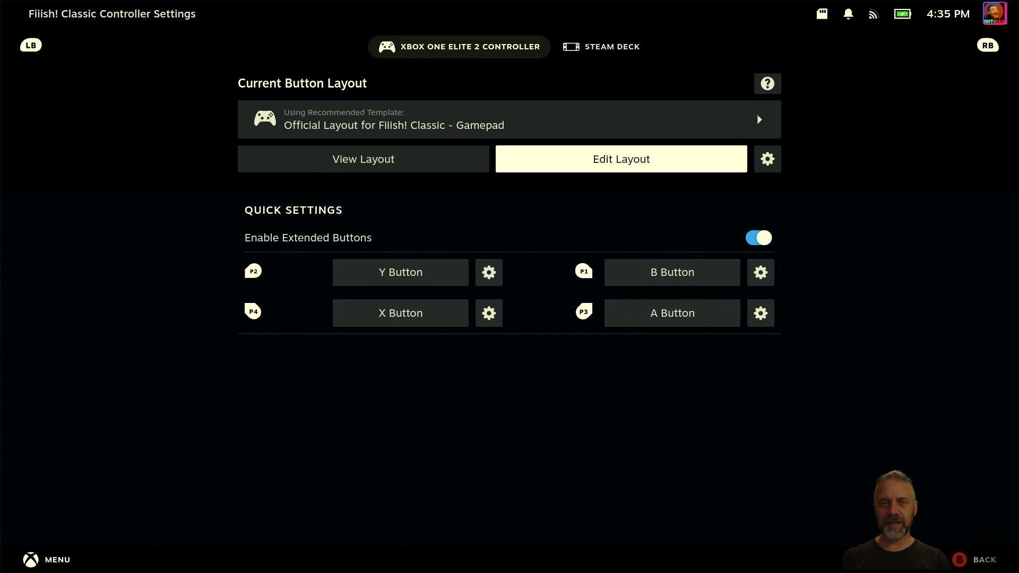
pyautogui.press('Return')
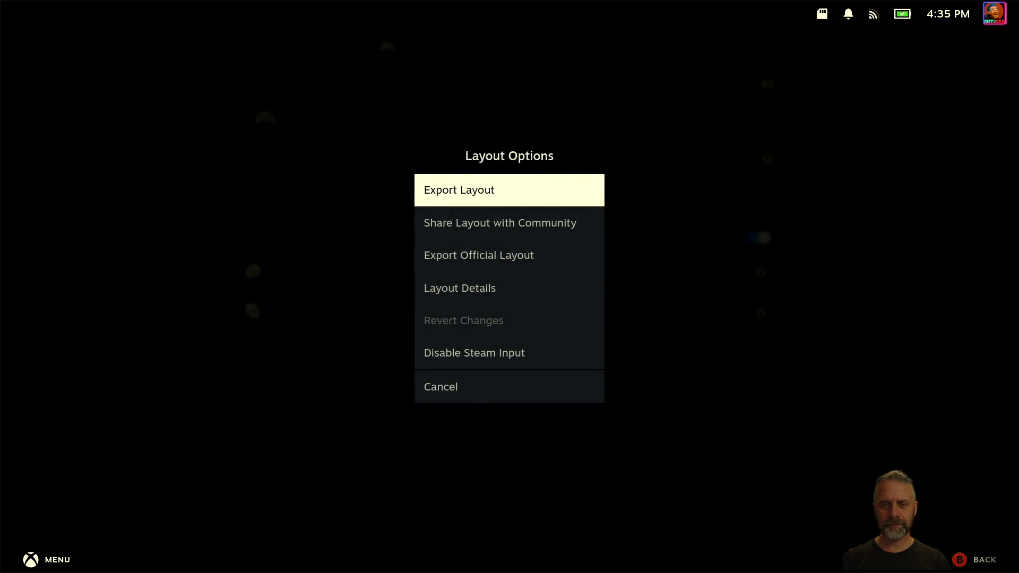
pyautogui.press('Down')
pyautogui.press('Down')
pyautogui.press('Down')
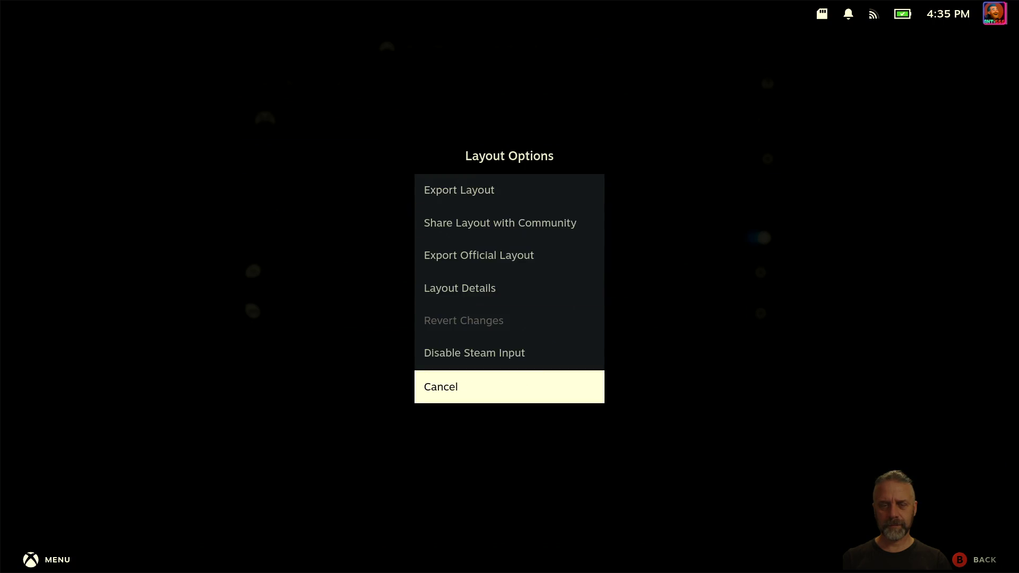
pyautogui.press('Return')
pyautogui.press('Left')
pyautogui.press('Left')
pyautogui.press('Return')
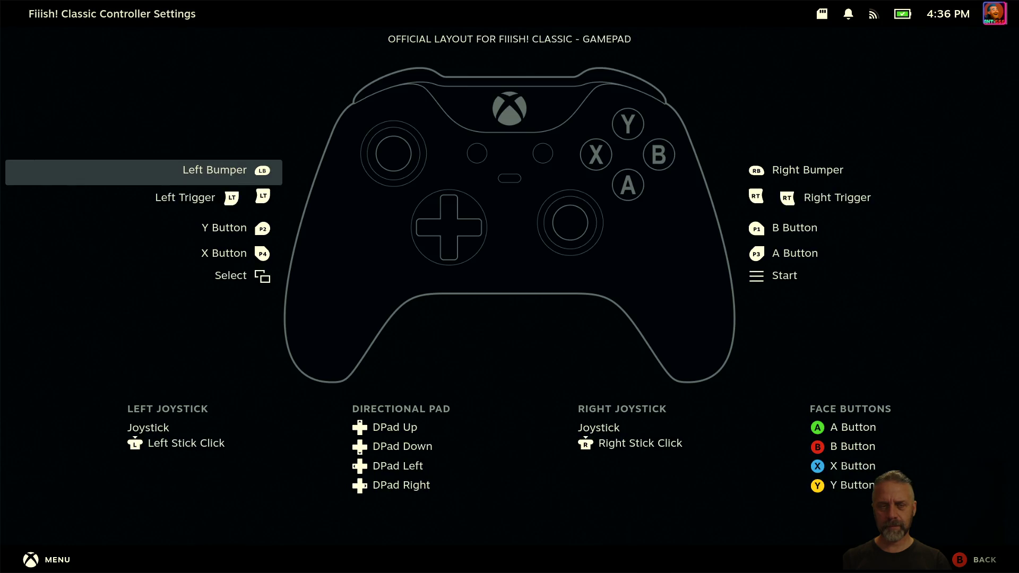
pyautogui.press('Escape')
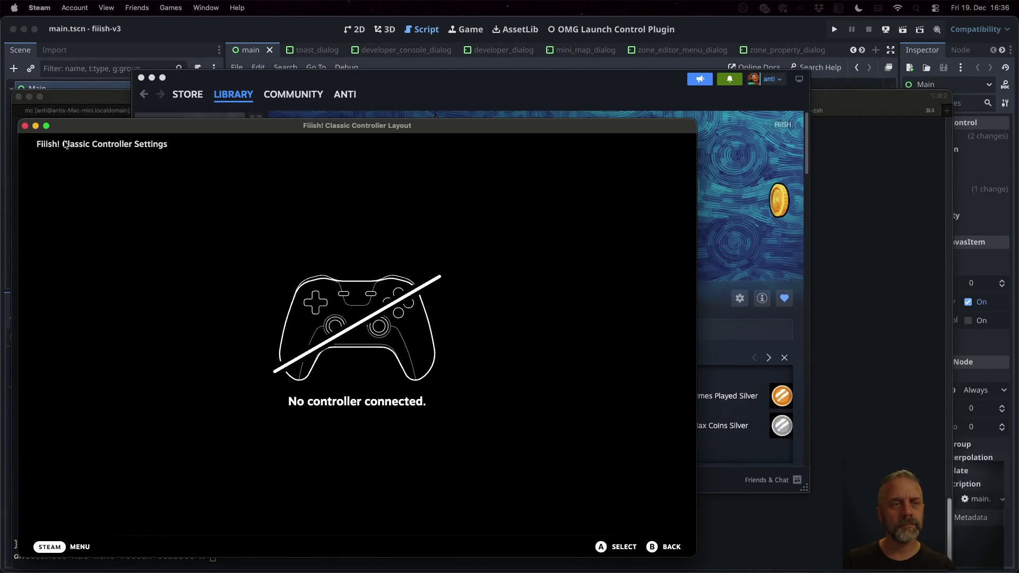
# Step: Close the controller layout window, hide Steam, and bring the Godot script editor forward
pyautogui.click(25, 126)
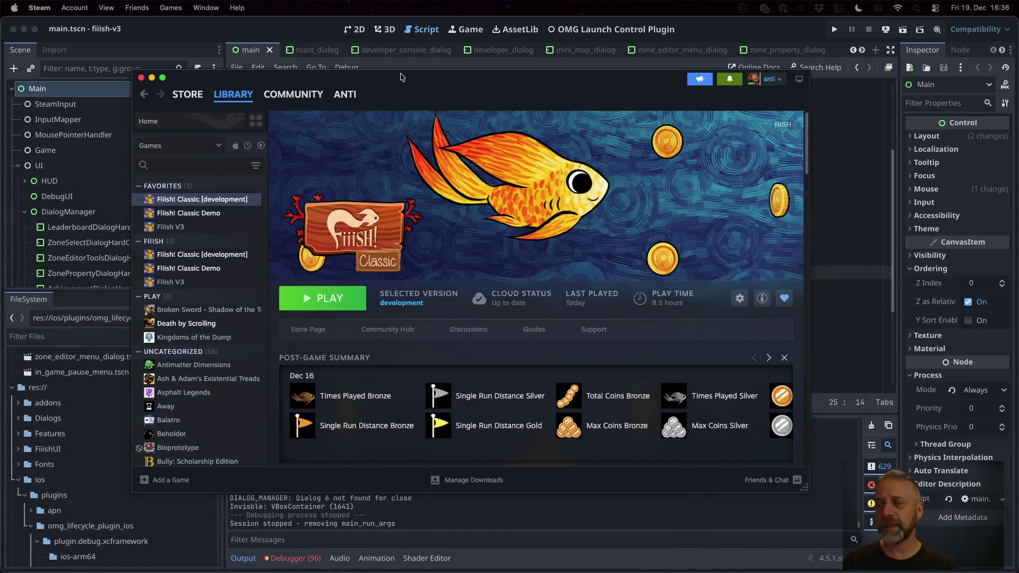
pyautogui.press('super+w')
pyautogui.click(688, 312)
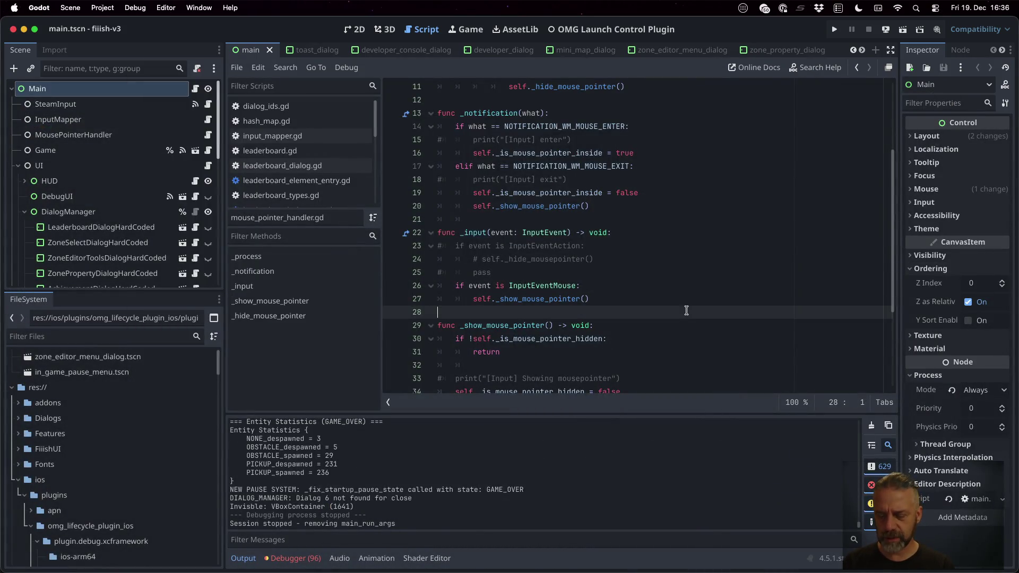
pyautogui.hotkey('ctrl', 'Up')
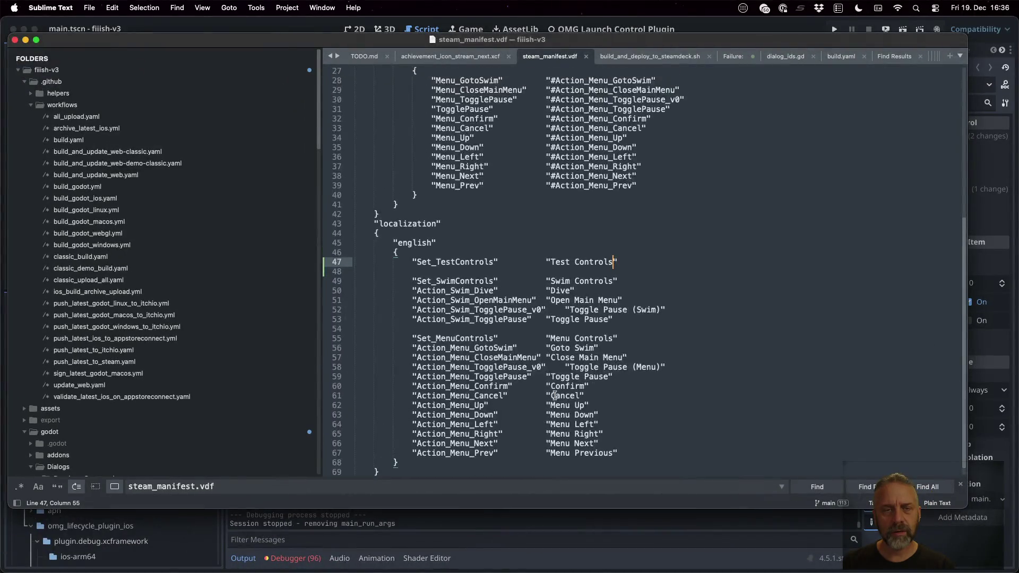
# Step: Scroll steam_manifest.vdf to the top and select the configurations and actions keys
pyautogui.scroll(10, 478, 266)
pyautogui.click(404, 89)
pyautogui.doubleClick(405, 89)
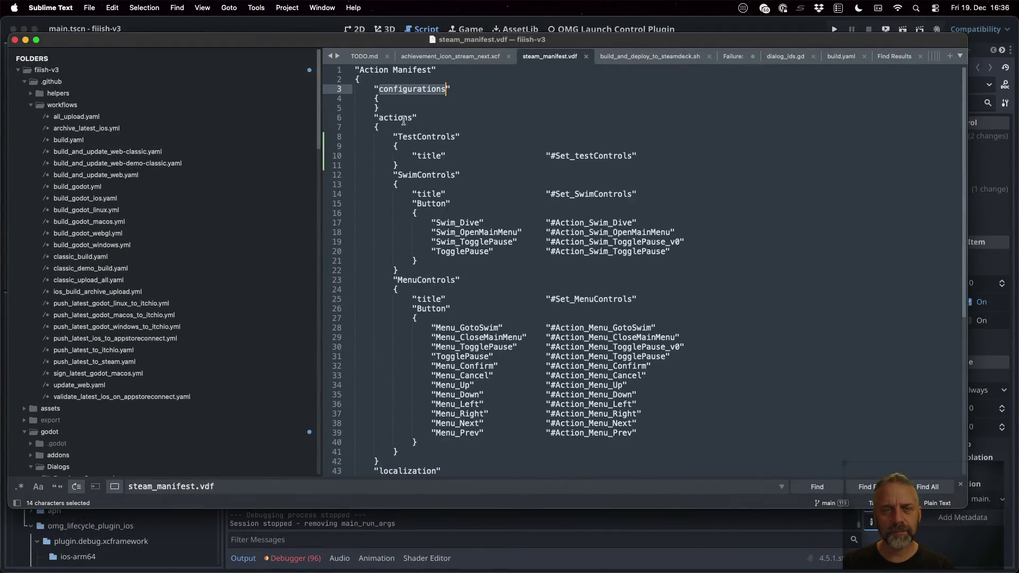
pyautogui.doubleClick(403, 118)
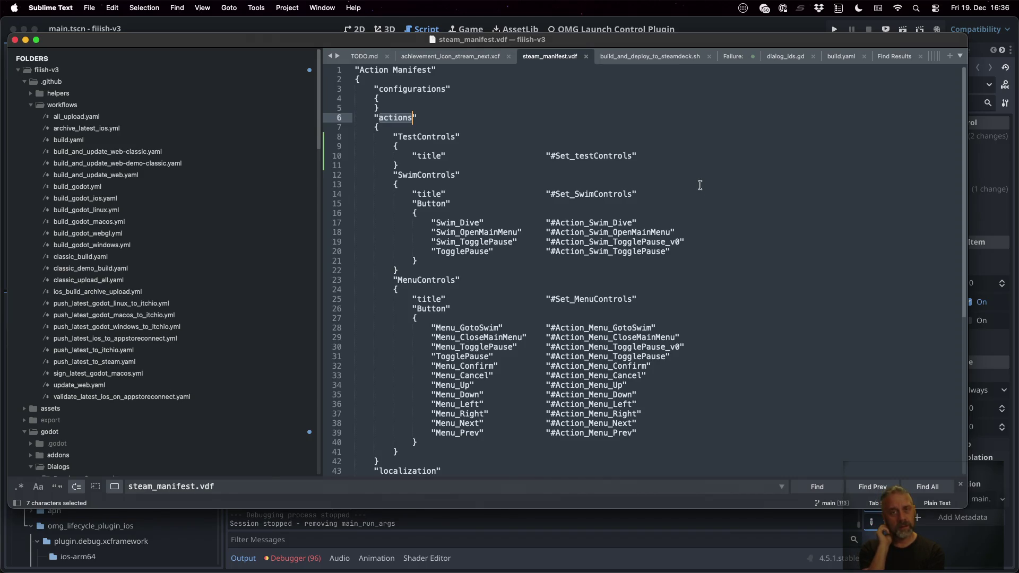
pyautogui.press('super+Tab')
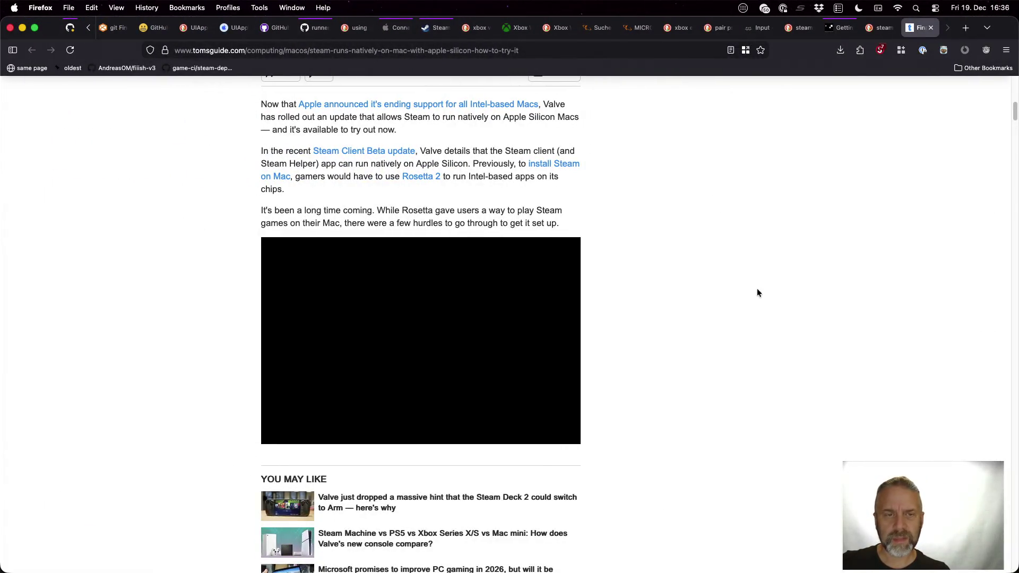
# Step: Close the DuckDuckGo tab and read the Steamworks guide down to Step 1, Creating an In-Game Actions File
pyautogui.press('super+Left')
pyautogui.press('super+w')
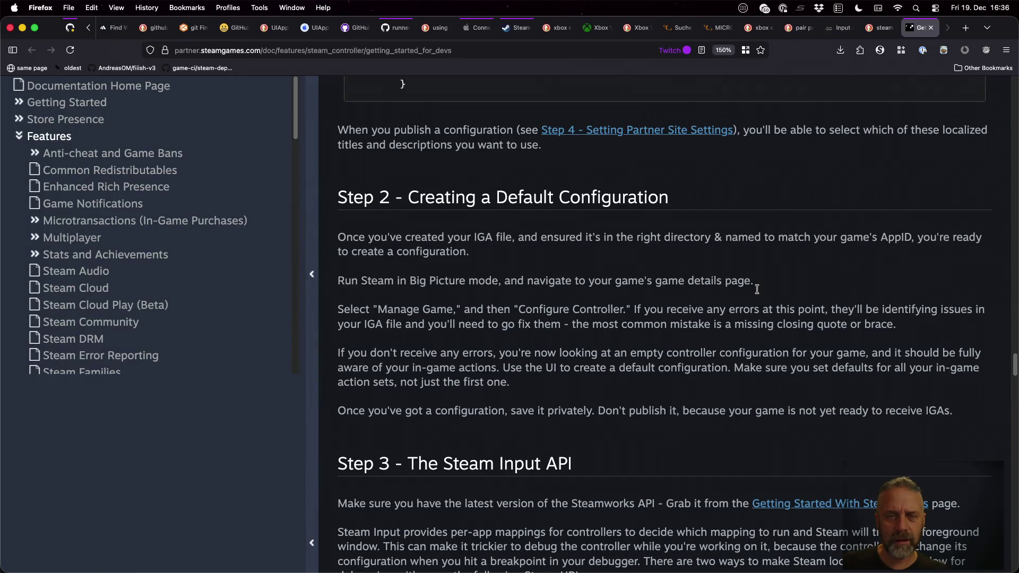
pyautogui.scroll(20, 757, 289)
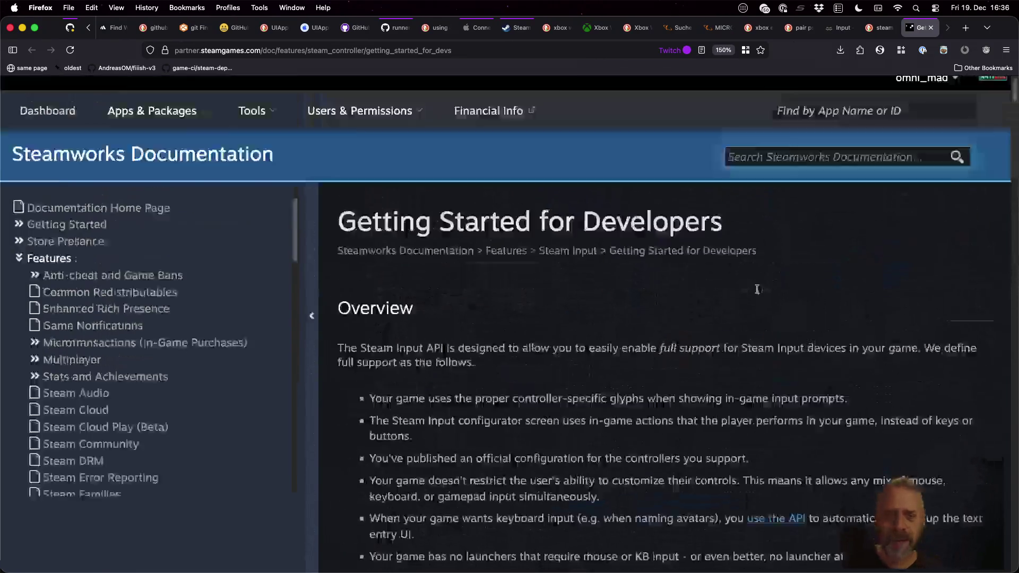
pyautogui.scroll(-15, 757, 290)
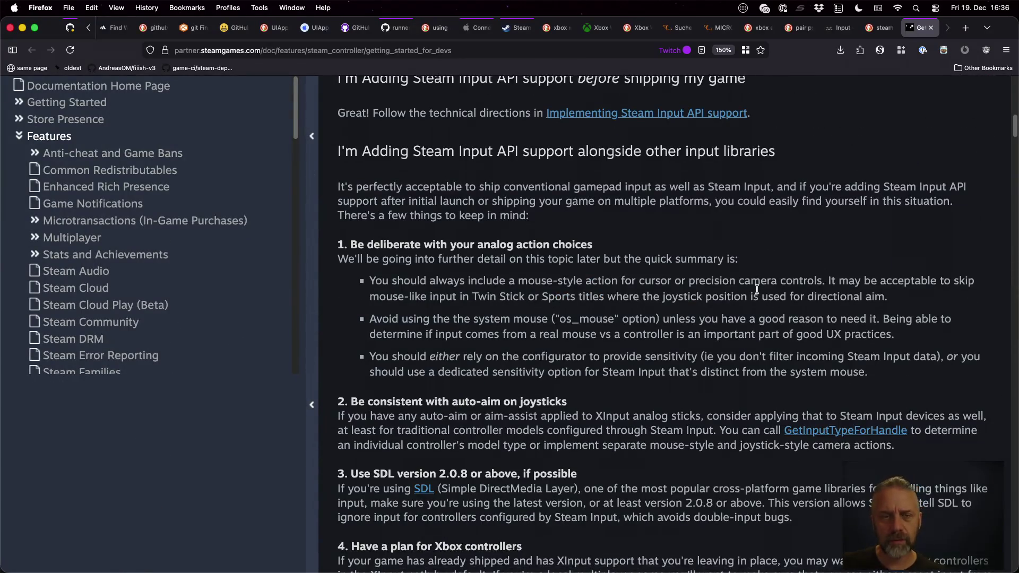
pyautogui.scroll(-1, 757, 289)
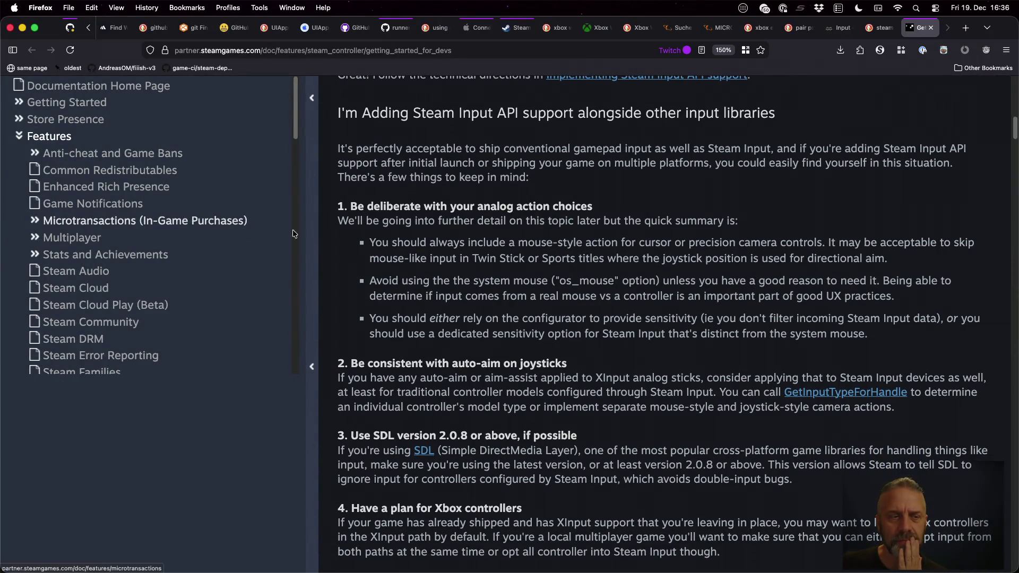
pyautogui.scroll(-5, 661, 303)
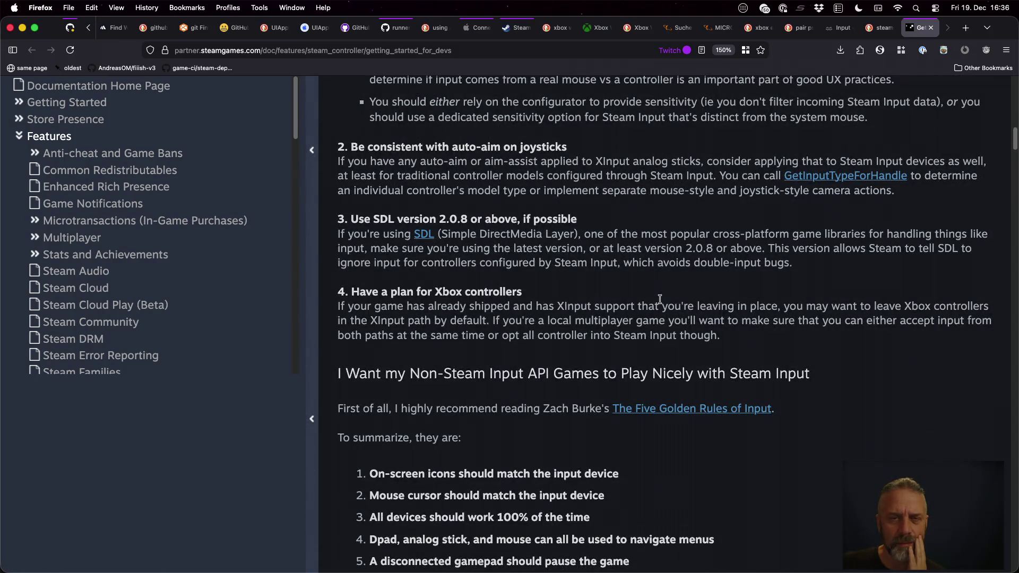
pyautogui.scroll(-5, 660, 299)
pyautogui.scroll(-3, 660, 299)
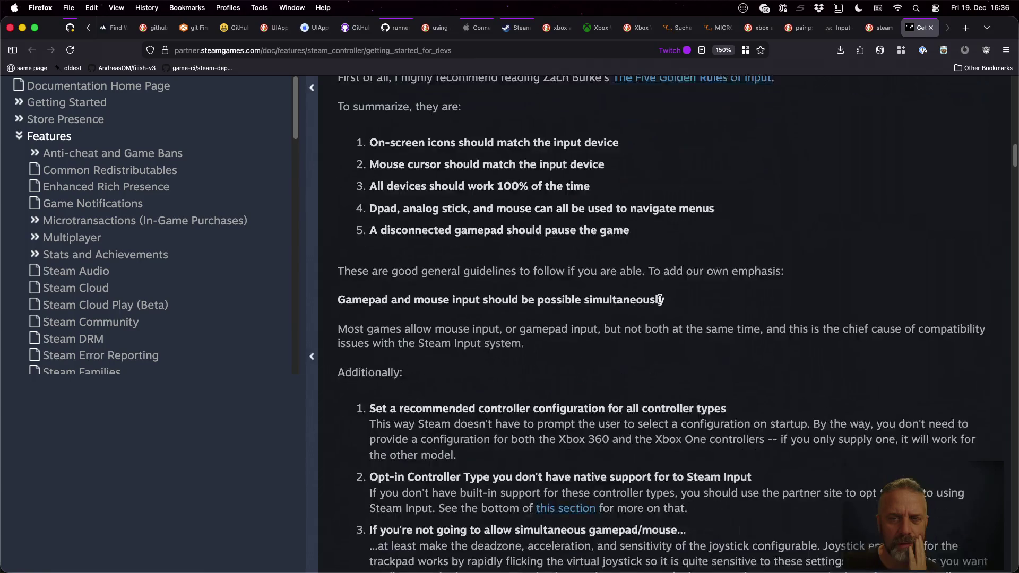
pyautogui.scroll(-10, 659, 300)
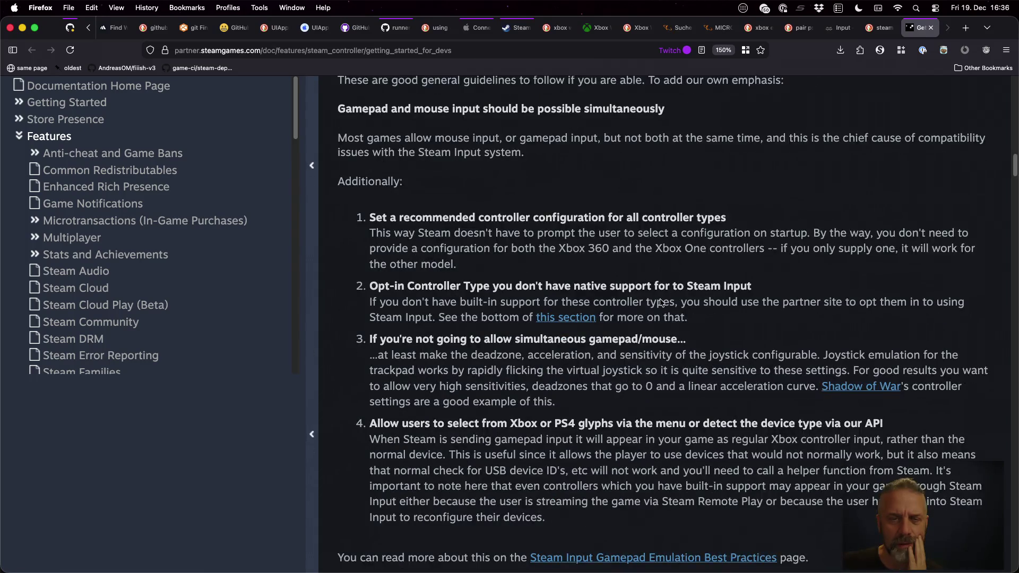
pyautogui.scroll(-11, 660, 303)
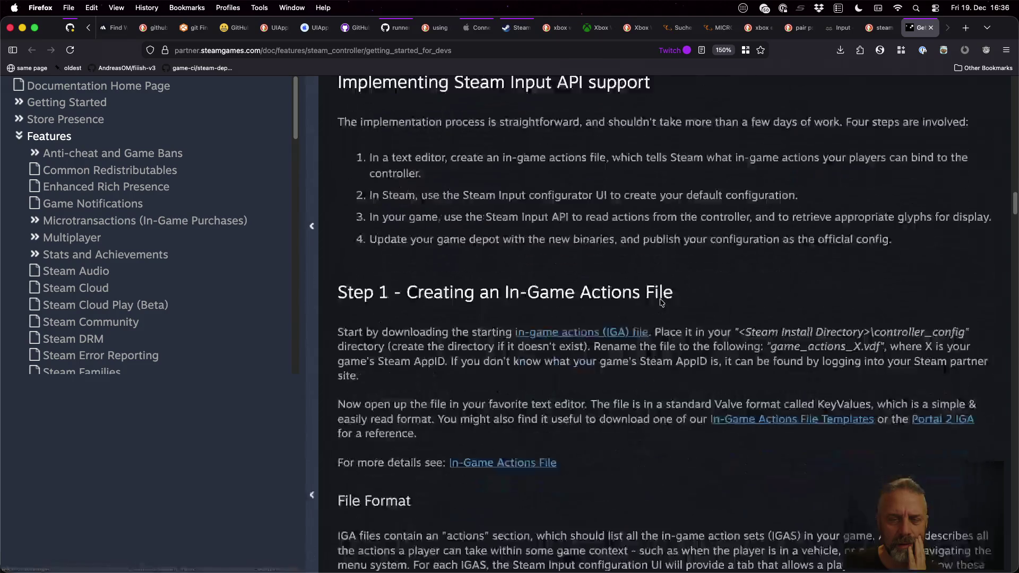
pyautogui.scroll(-3, 660, 300)
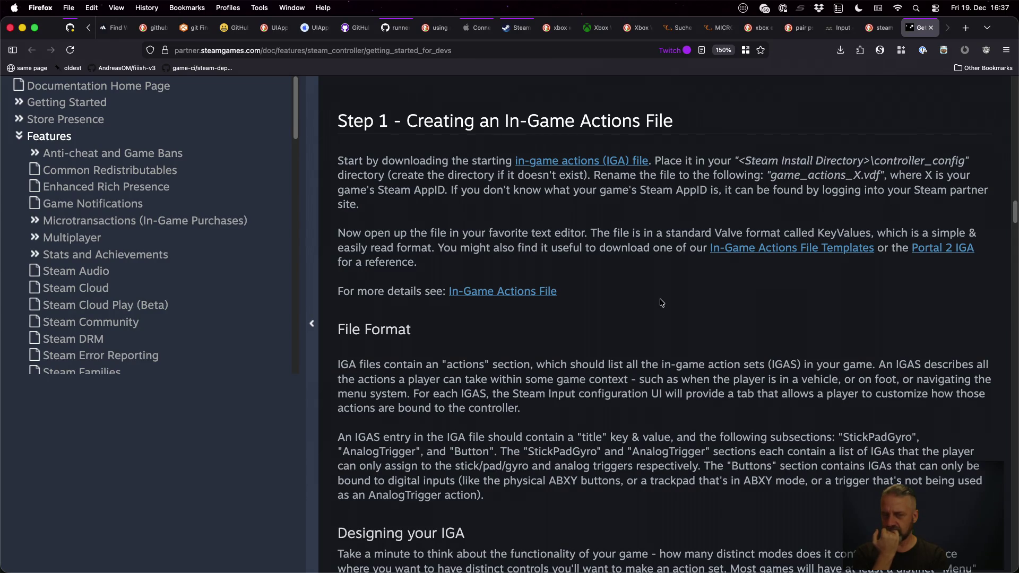
pyautogui.scroll(-1, 662, 302)
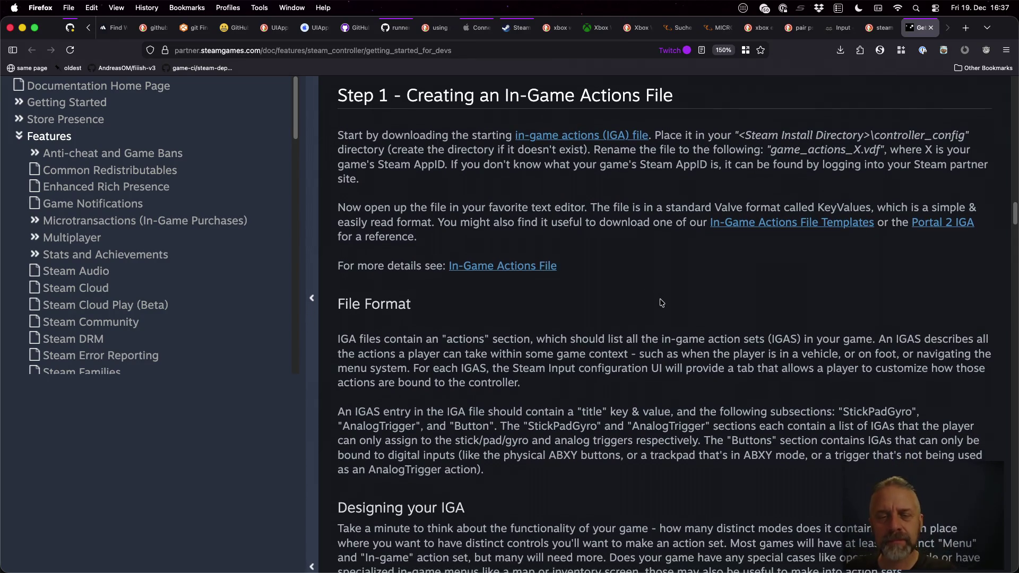
# Step: Follow the In-Game Actions File docs to the IGA template files and read the Platformer template
pyautogui.click(522, 266)
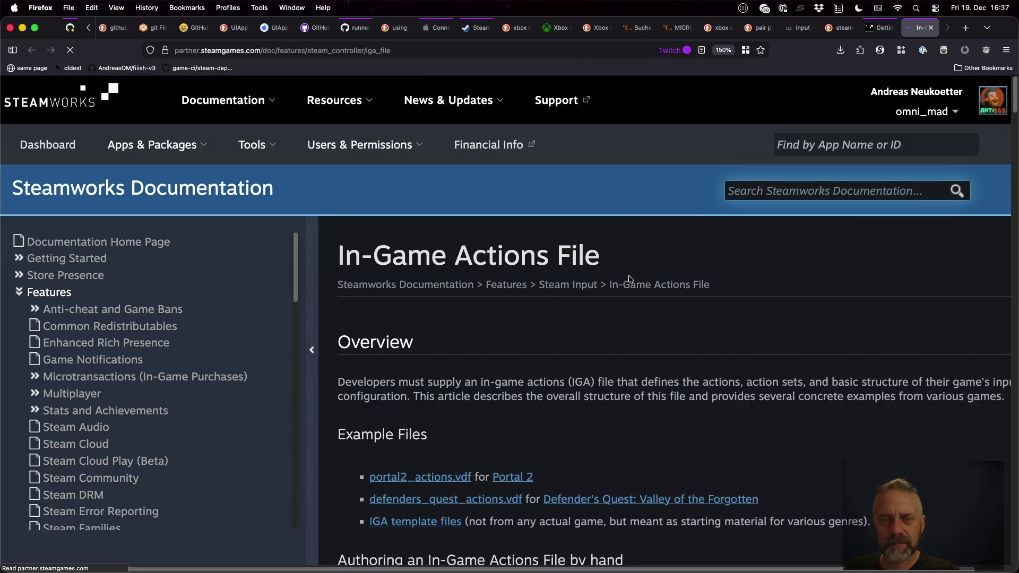
pyautogui.scroll(-5, 668, 333)
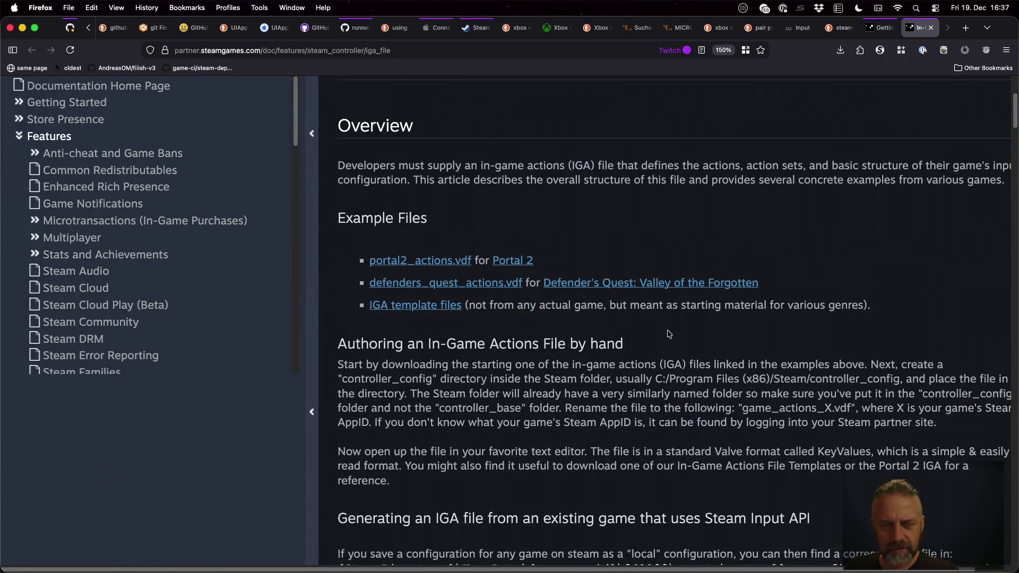
pyautogui.click(422, 307)
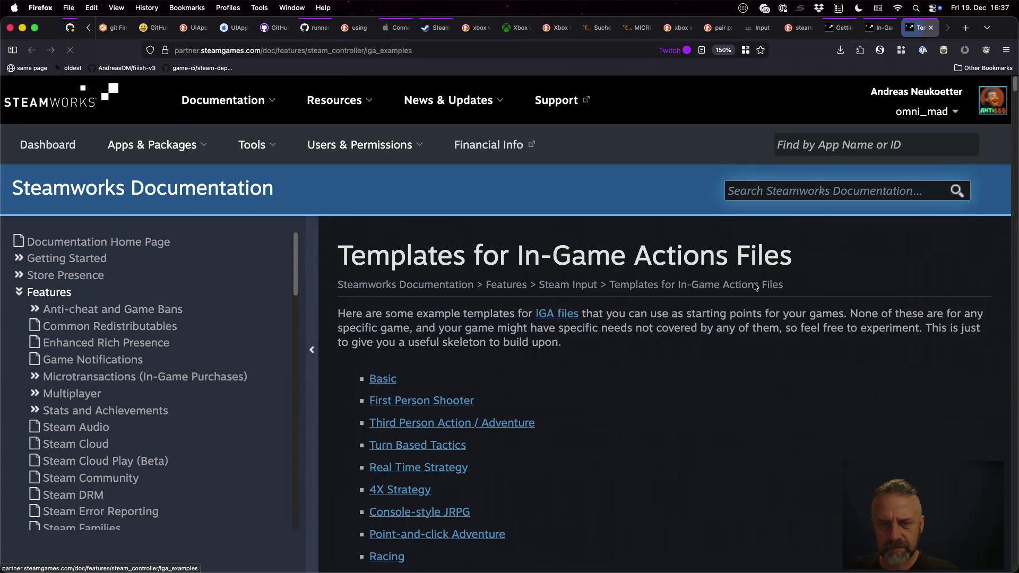
pyautogui.scroll(-3, 661, 373)
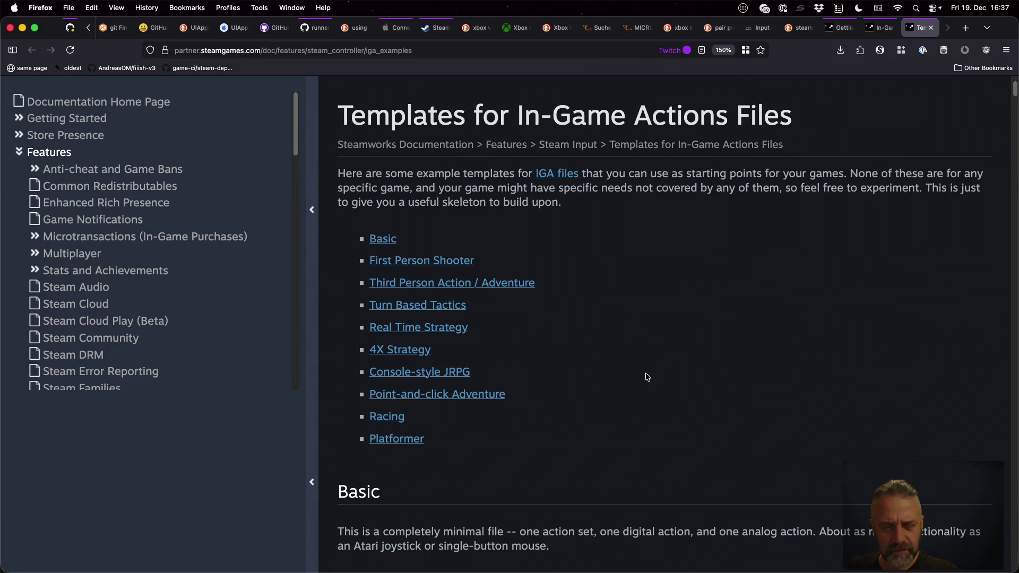
pyautogui.click(383, 440)
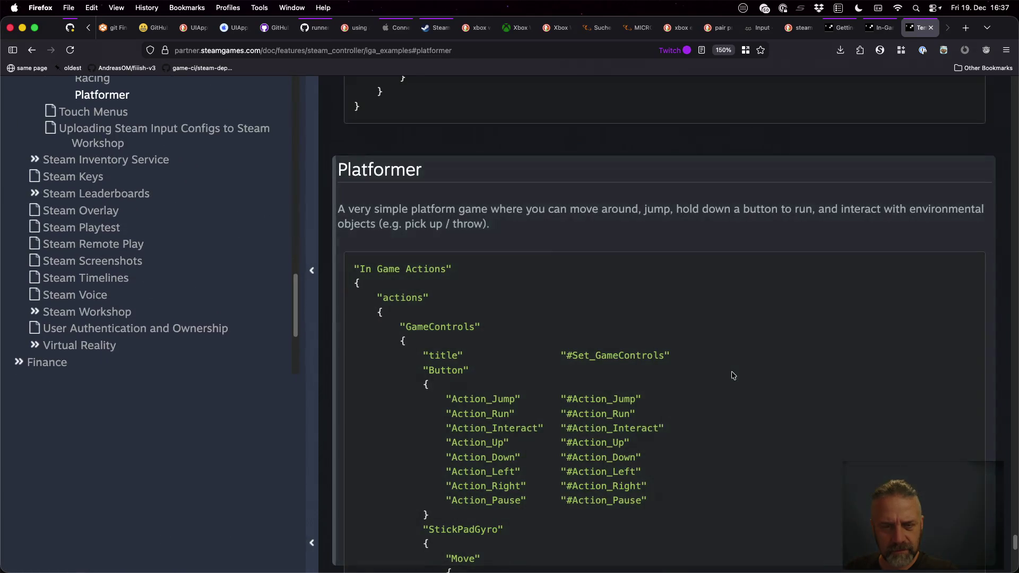
pyautogui.scroll(-3, 743, 361)
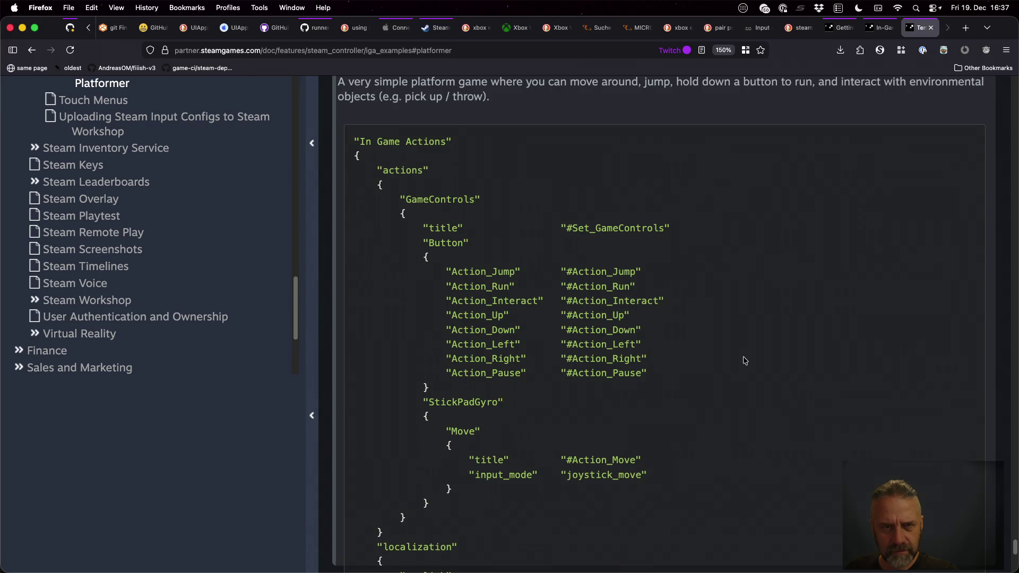
pyautogui.scroll(5, 745, 361)
pyautogui.scroll(-3, 745, 361)
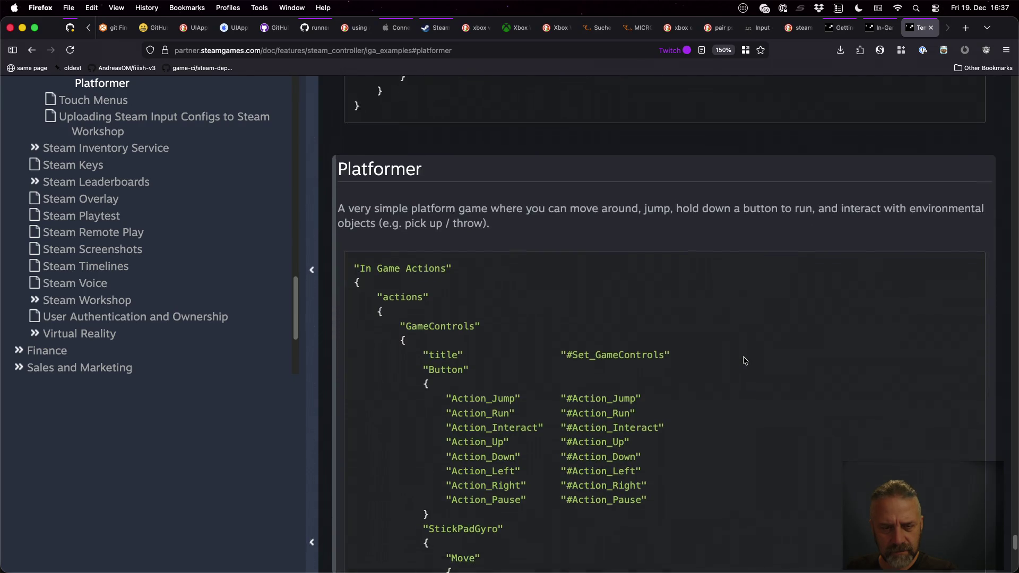
pyautogui.scroll(-2, 744, 361)
pyautogui.press('super+Tab')
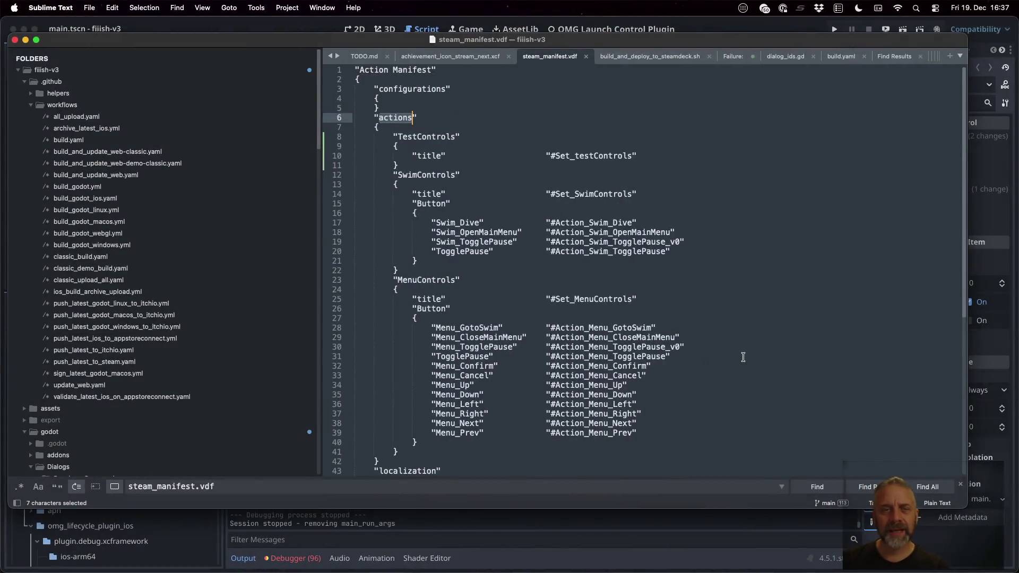
# Step: Select the manifest's actions block through line 15 and compare it with the Platformer example
pyautogui.click(477, 118)
pyautogui.press('super+Left')
pyautogui.hotkey('shift', 'Down')
pyautogui.hotkey('shift', 'Down')
pyautogui.hotkey('shift', 'Down')
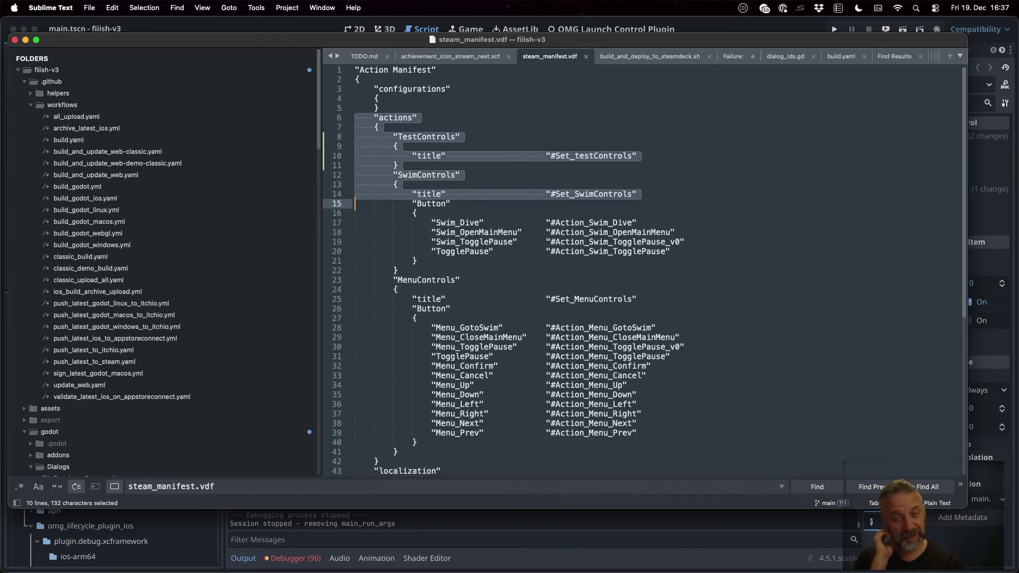
pyautogui.press('super+Tab')
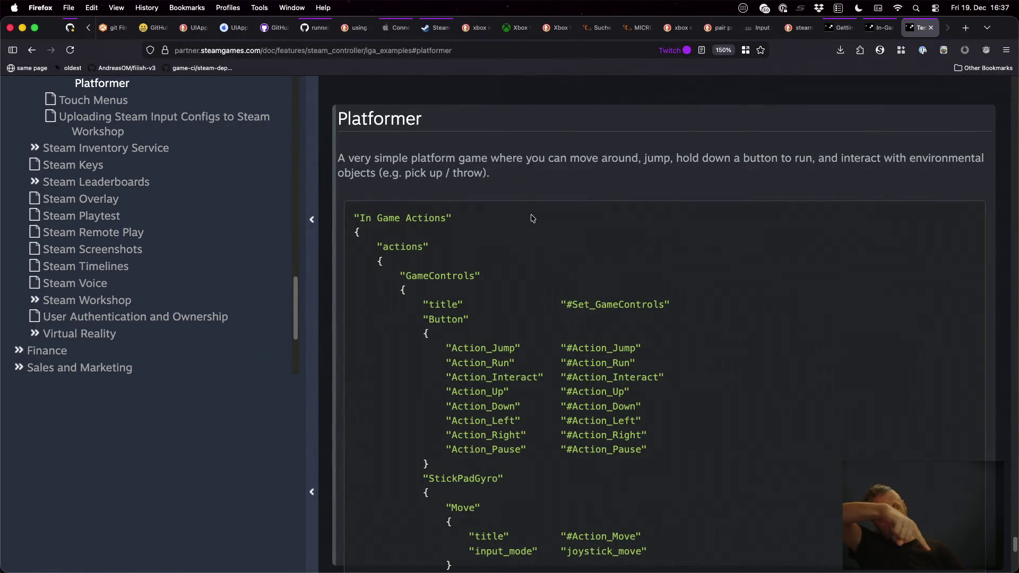
pyautogui.press('super+Tab')
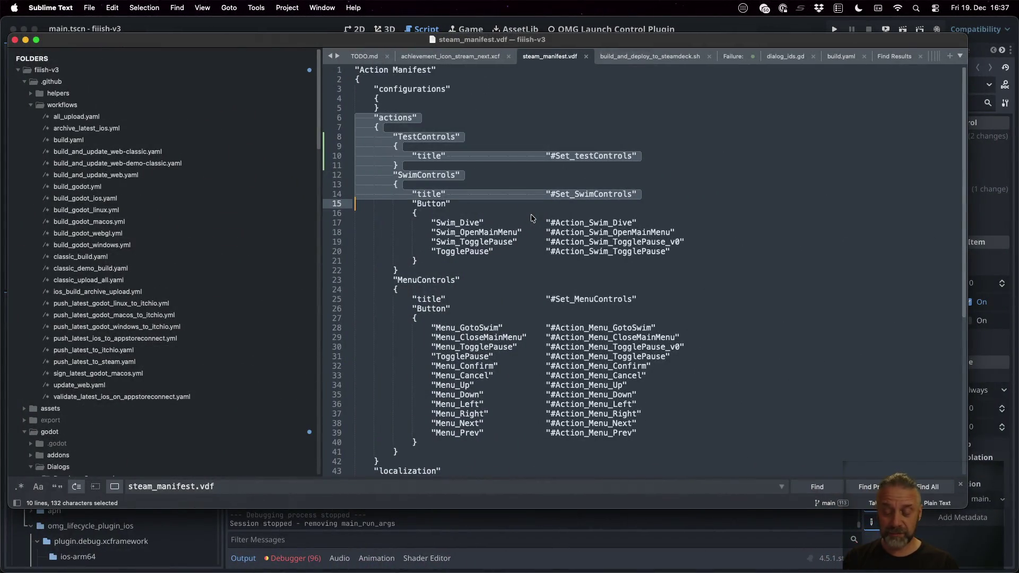
pyautogui.press('super+Tab')
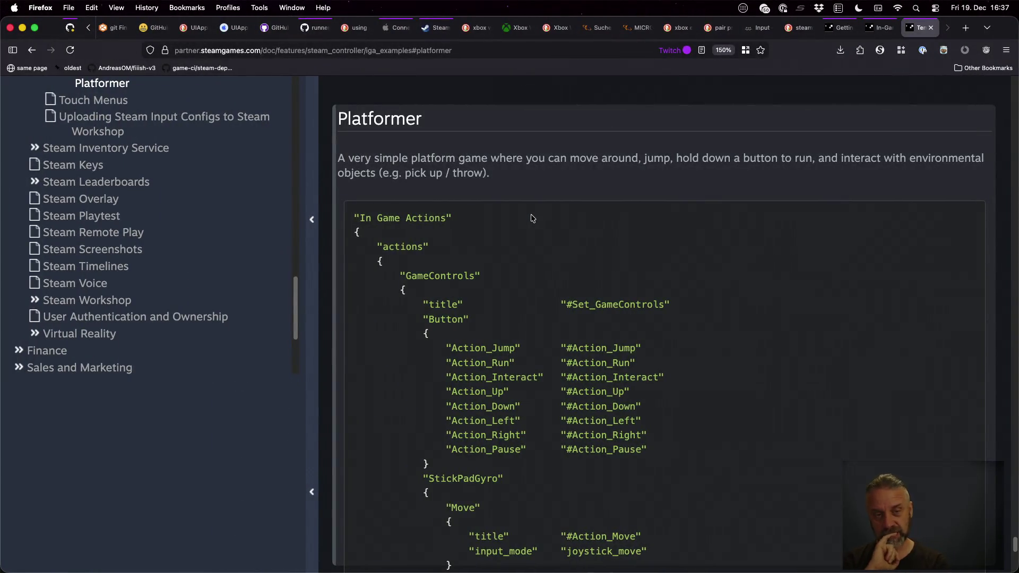
pyautogui.scroll(-7, 532, 218)
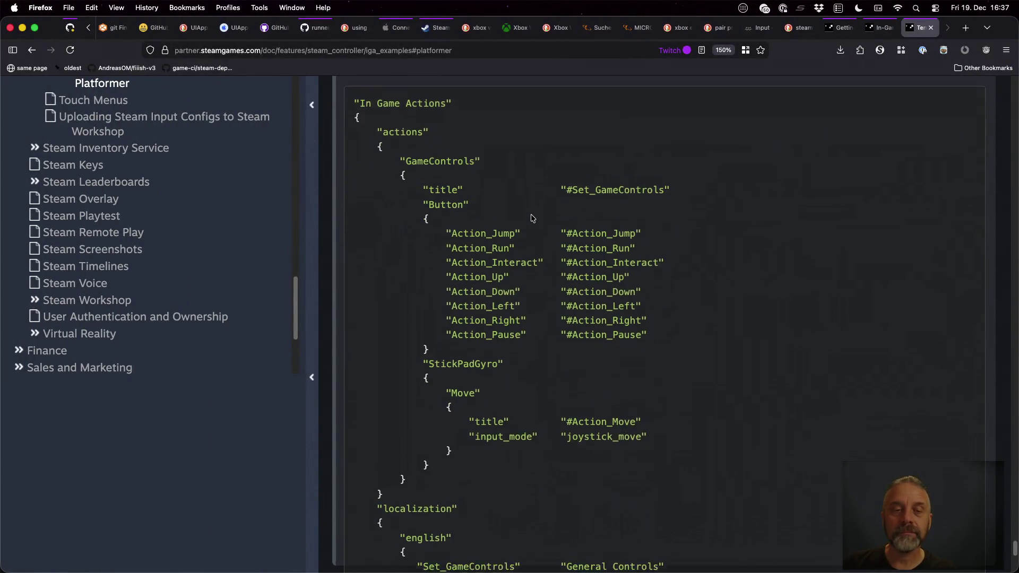
pyautogui.scroll(3, 568, 311)
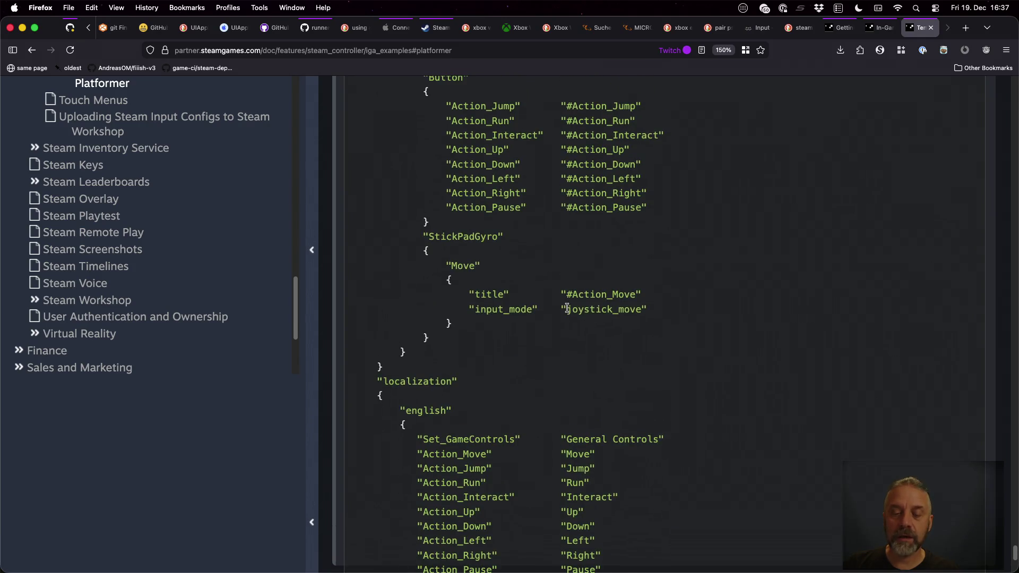
pyautogui.scroll(2, 567, 309)
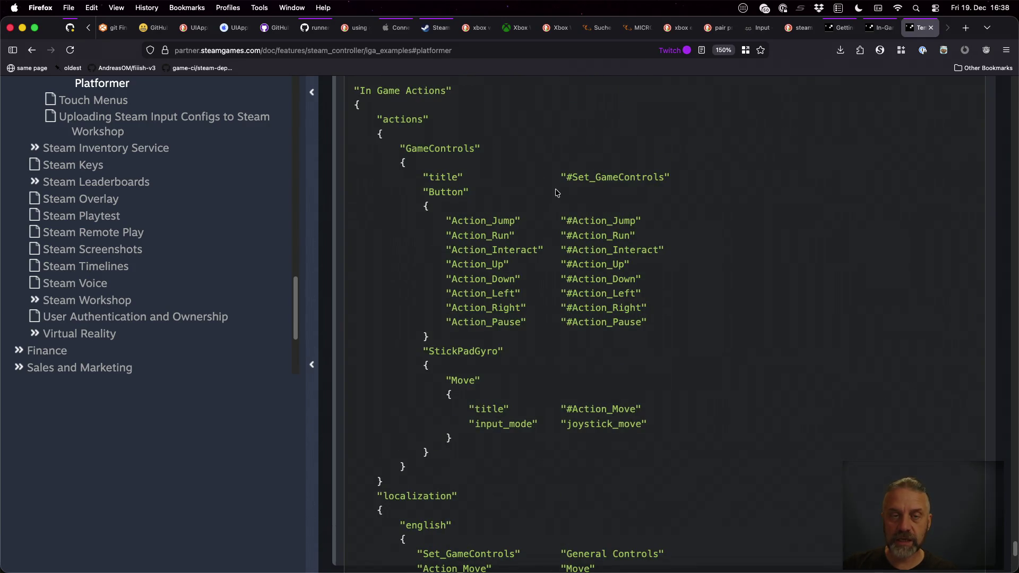
pyautogui.press('super+Tab')
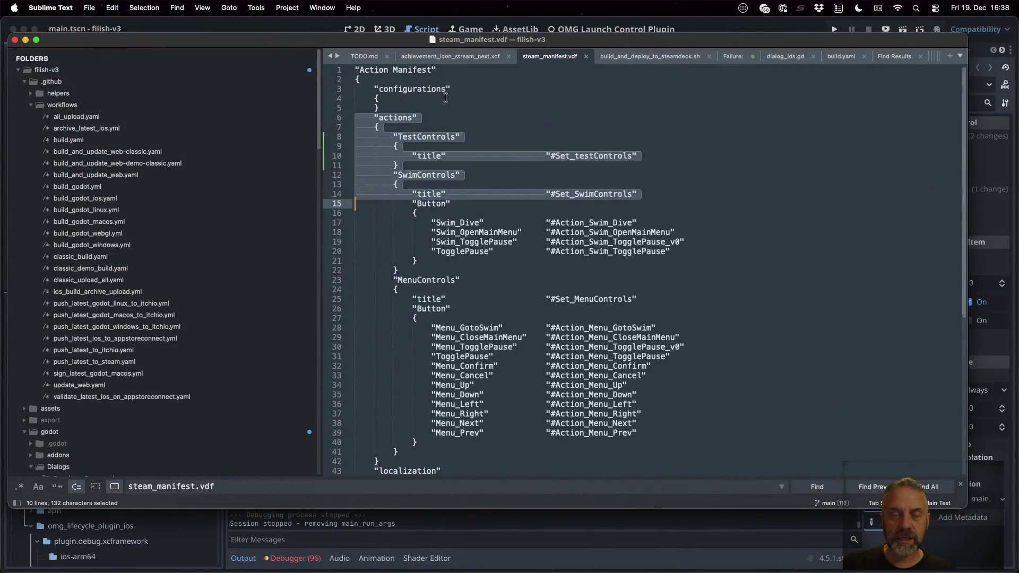
# Step: Clear the manifest selection and flip between it and the Platformer example once more
pyautogui.click(427, 89)
pyautogui.hotkey('ctrl', 'Left')
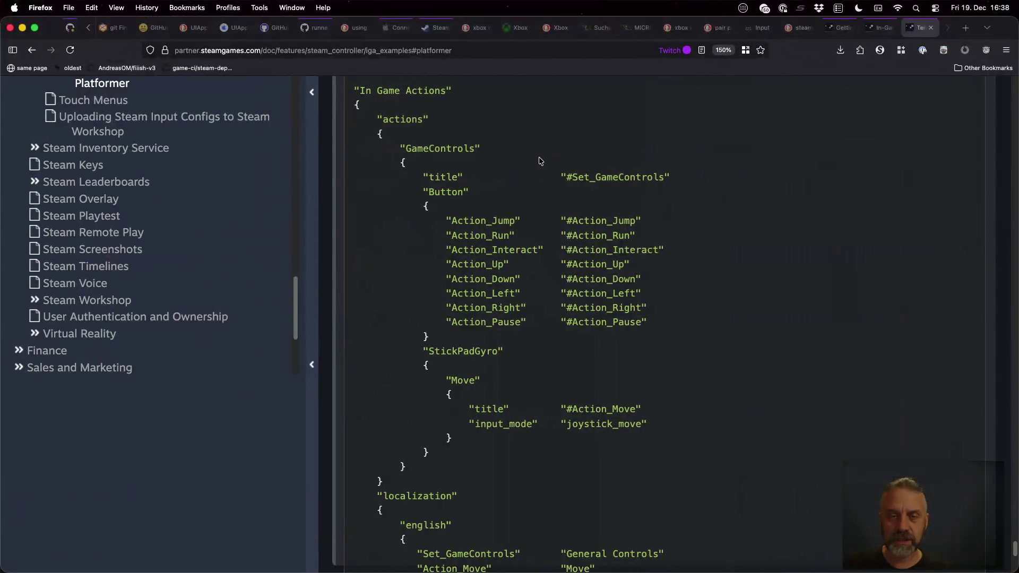
pyautogui.hotkey('ctrl', 'Right')
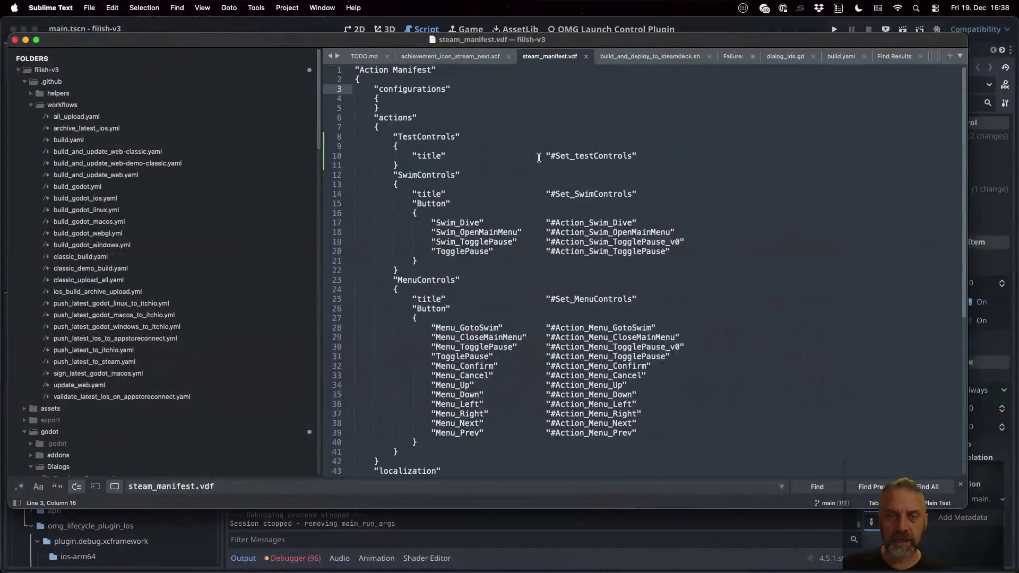
pyautogui.hotkey('ctrl', 'Left')
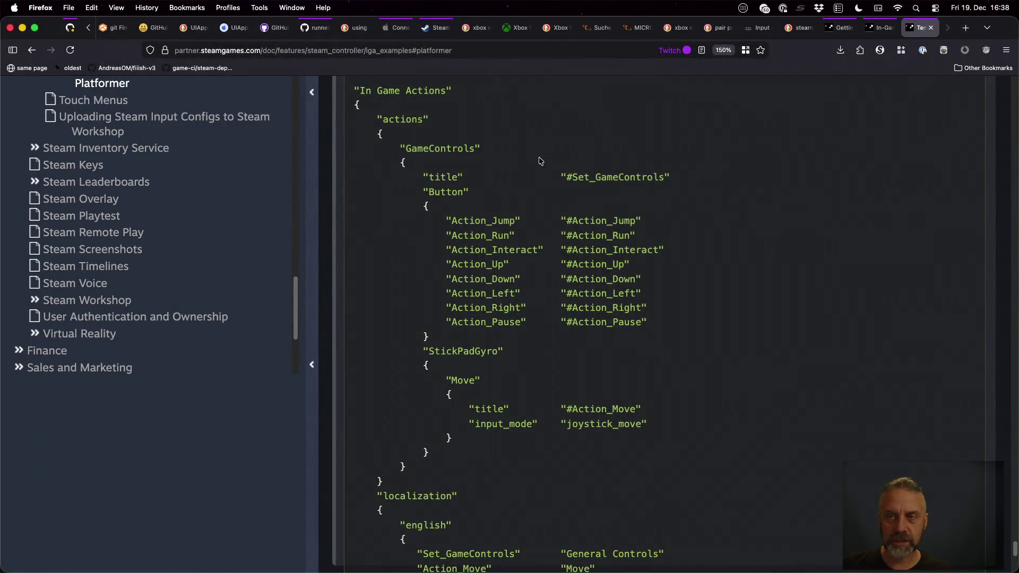
pyautogui.scroll(5, 540, 160)
# Step: Select the required file name game_actions_X.vdf in the Getting Started for Devs guide
pyautogui.click(880, 28)
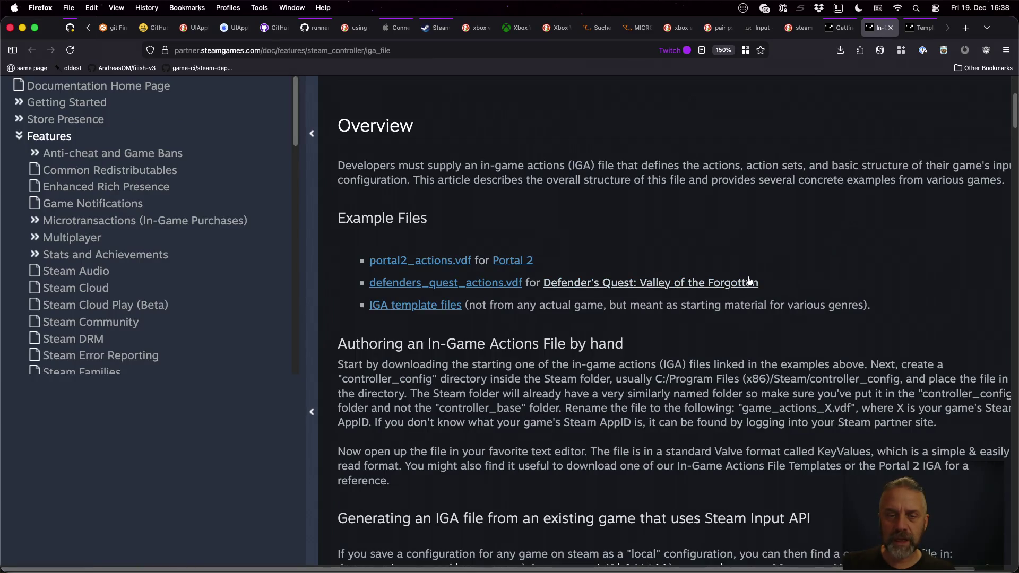
pyautogui.hotkey('ctrl', 'shift', 'Tab')
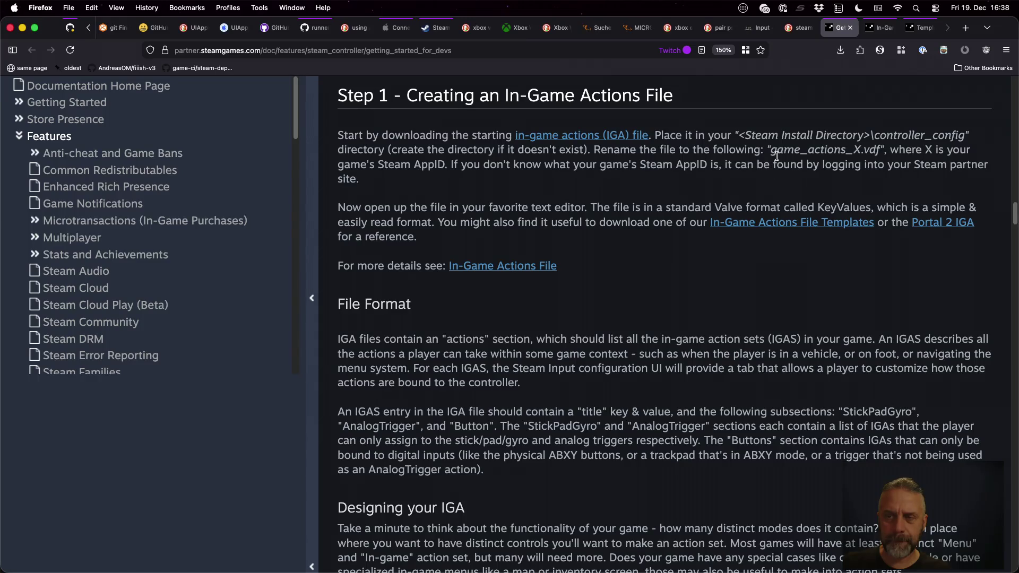
pyautogui.moveTo(770, 153); pyautogui.dragTo(879, 155)
pyautogui.press('super+c')
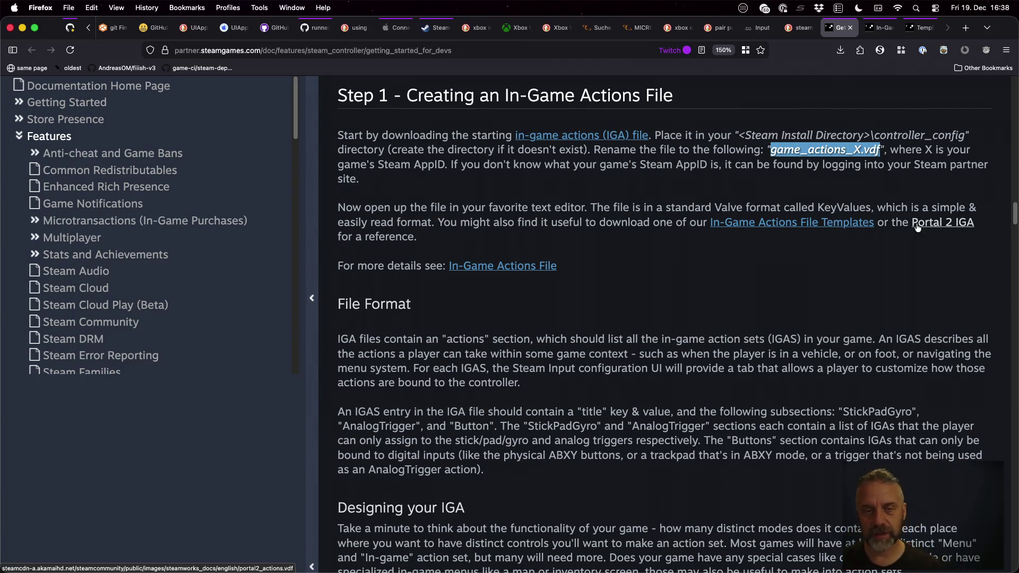
pyautogui.press('super+Tab')
pyautogui.hotkey('ctrl', 'Up')
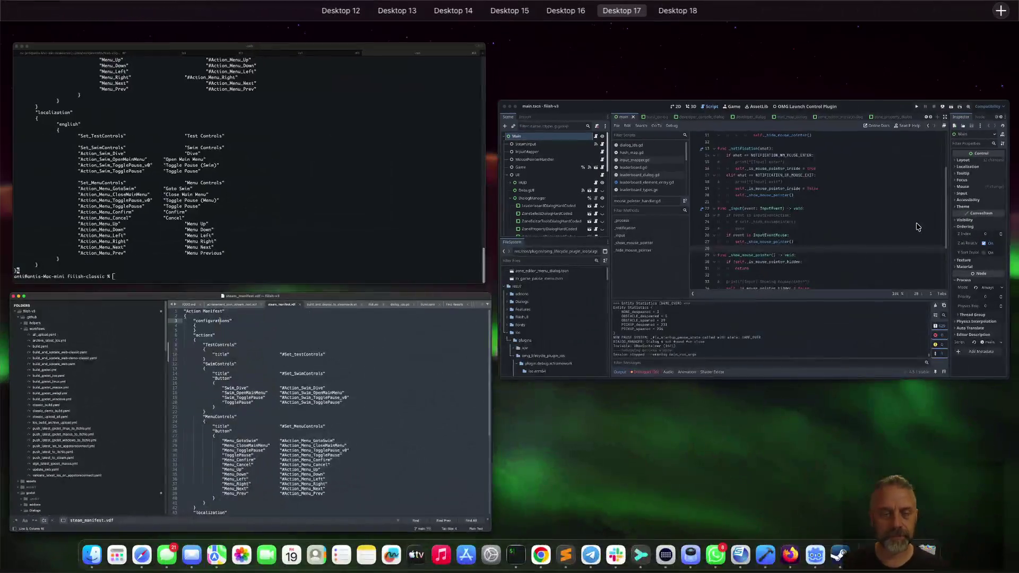
# Step: List the project's .vdf files with fd in the local iTerm2 shell
pyautogui.click(353, 203)
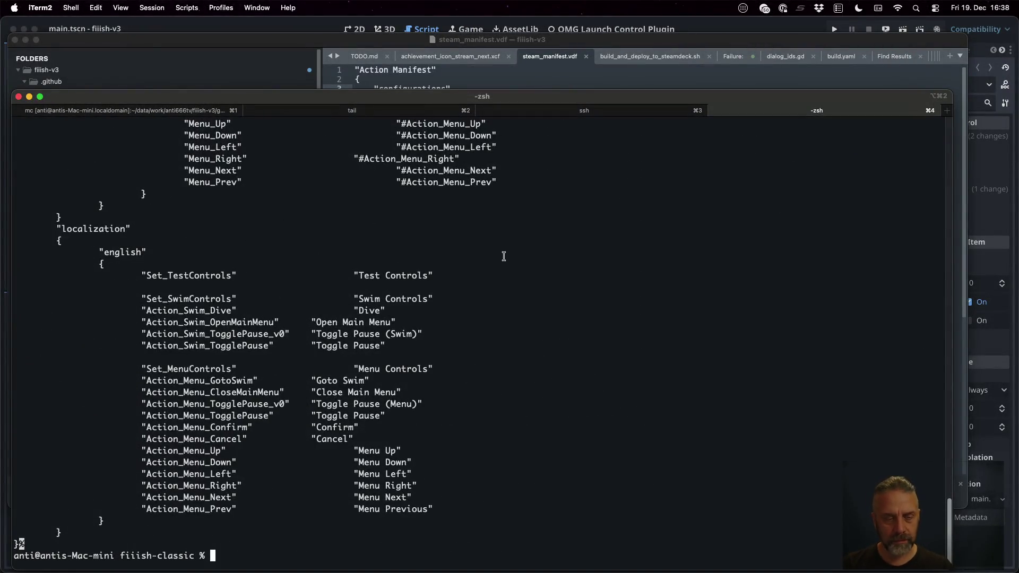
pyautogui.press('super+Right')
pyautogui.press('super+Right')
pyautogui.press('super+Right')
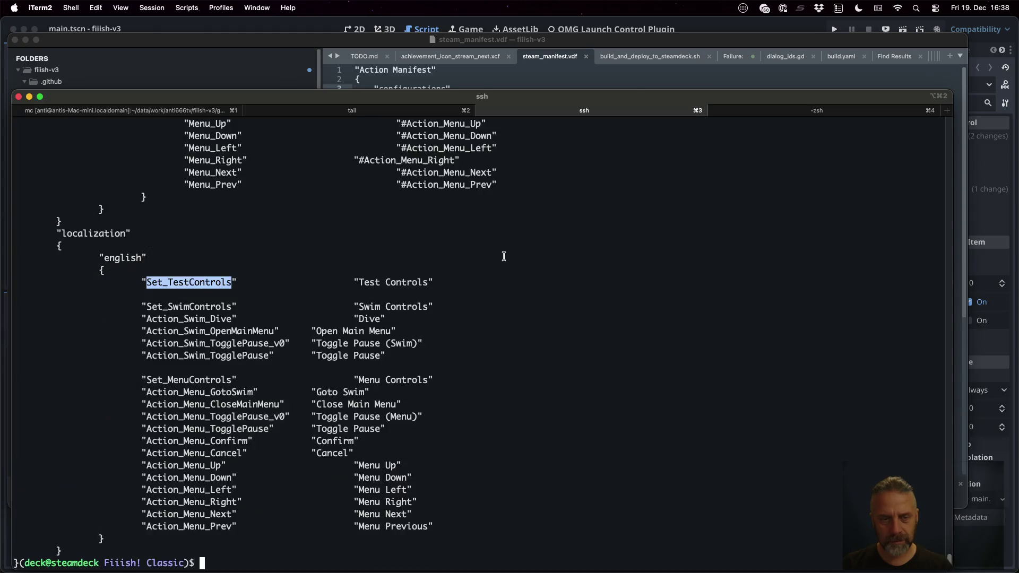
pyautogui.press('super+Right')
pyautogui.press('super+Right')
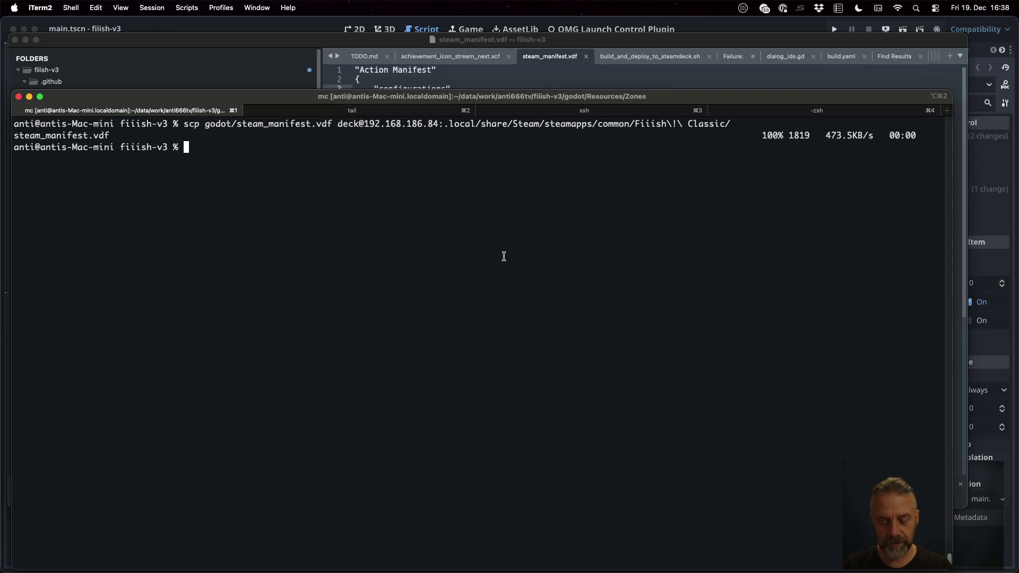
pyautogui.write('fd .vdf')
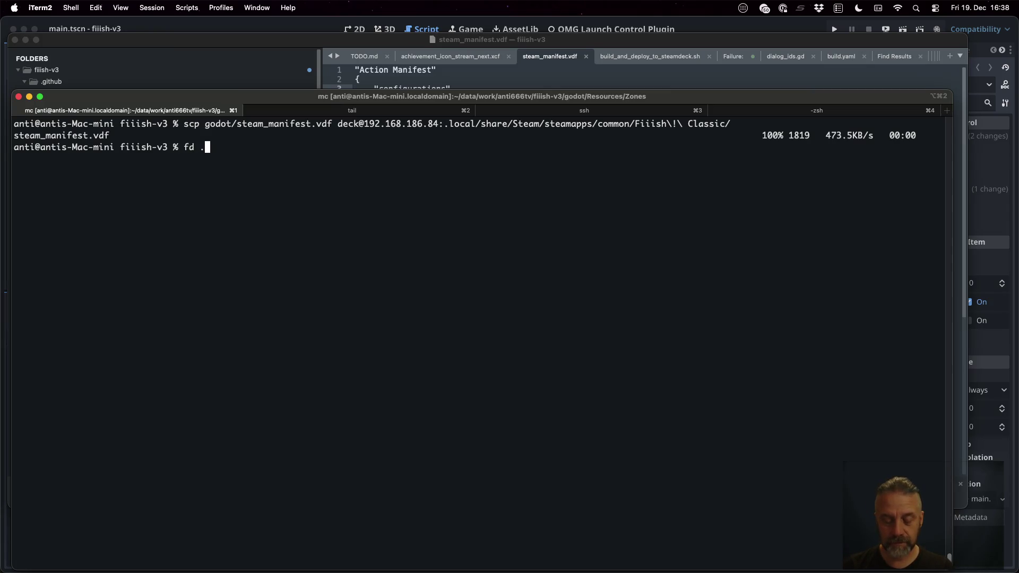
pyautogui.press('Return')
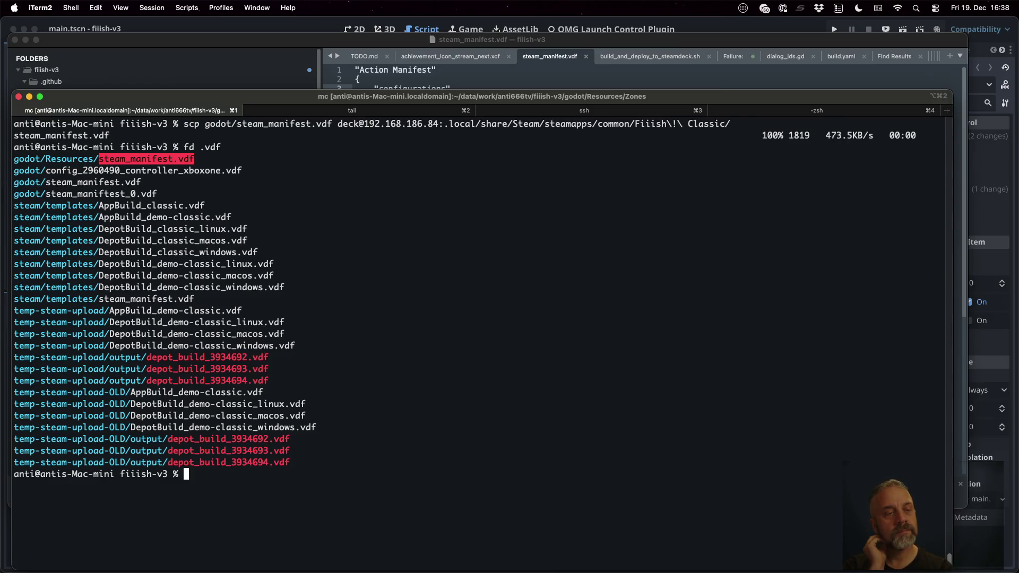
# Step: Print godot/steam_manifest.vdf and scroll through its actions and localization strings
pyautogui.write('cat go')
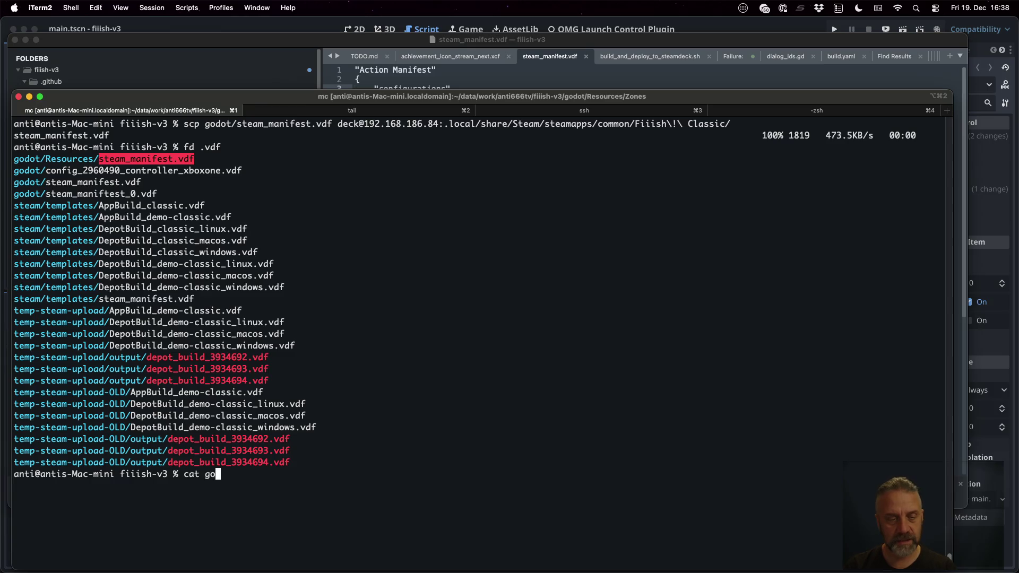
pyautogui.write('dot/steam_m')
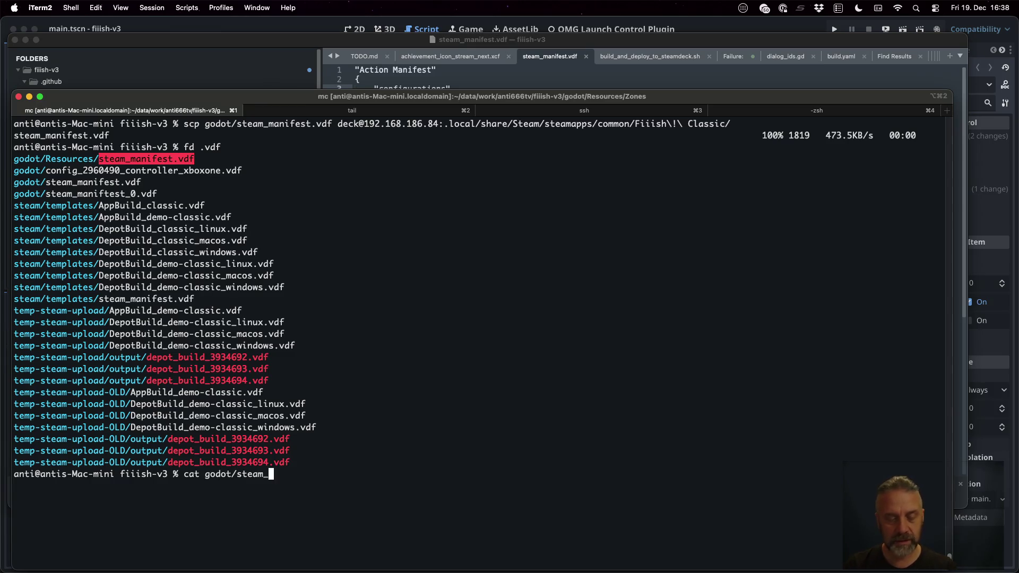
pyautogui.press('Tab')
pyautogui.write('e')
pyautogui.press('Tab')
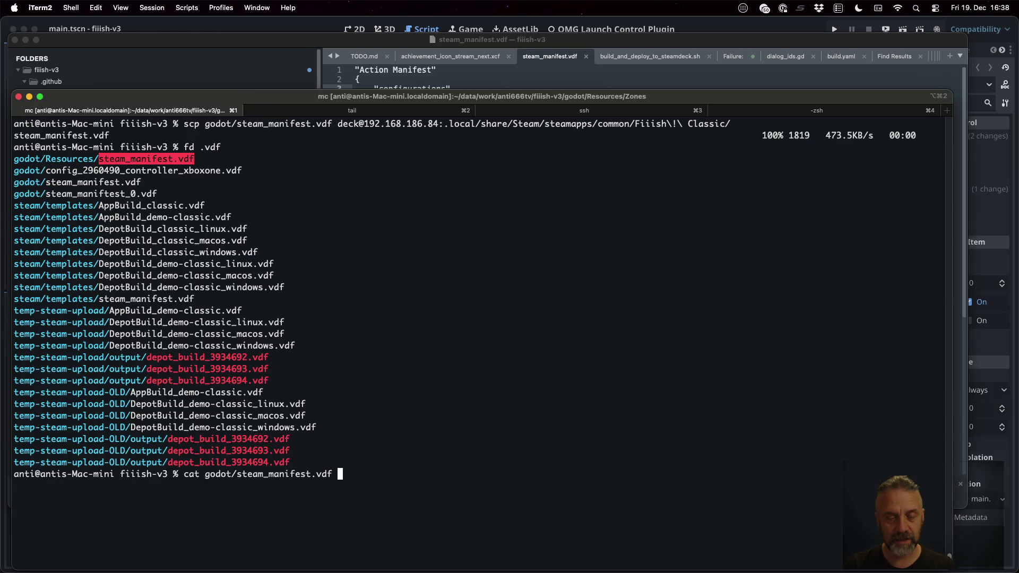
pyautogui.press('Return')
pyautogui.scroll(5, 477, 318)
pyautogui.scroll(-5, 477, 319)
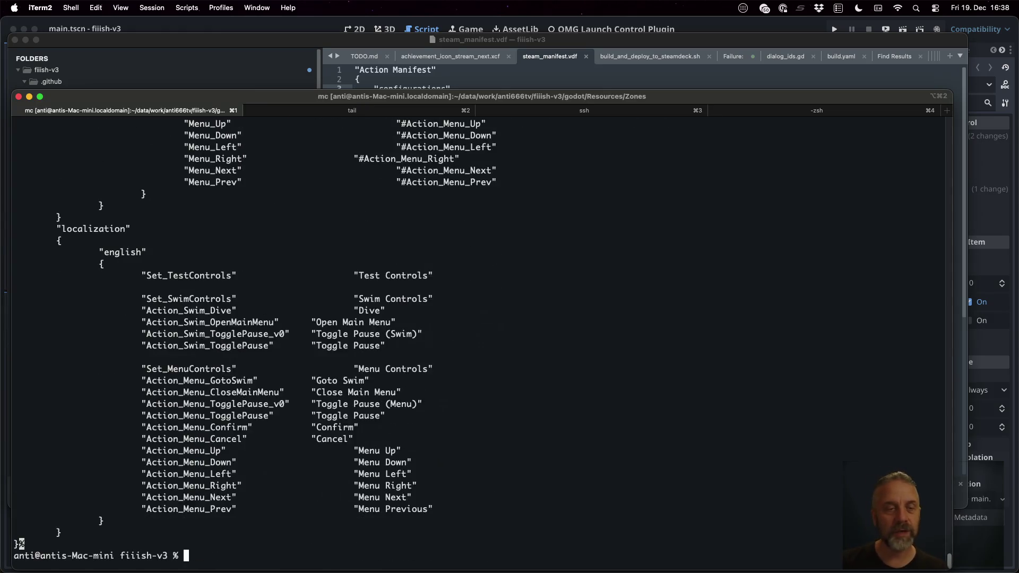
pyautogui.scroll(8, 20, 543)
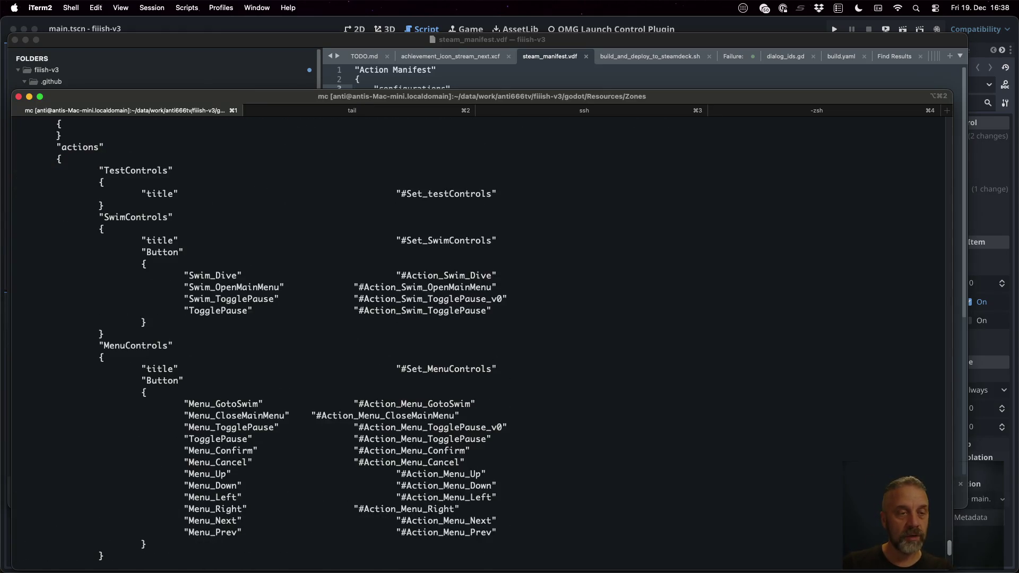
pyautogui.scroll(-7, 486, 361)
pyautogui.scroll(-2, 486, 360)
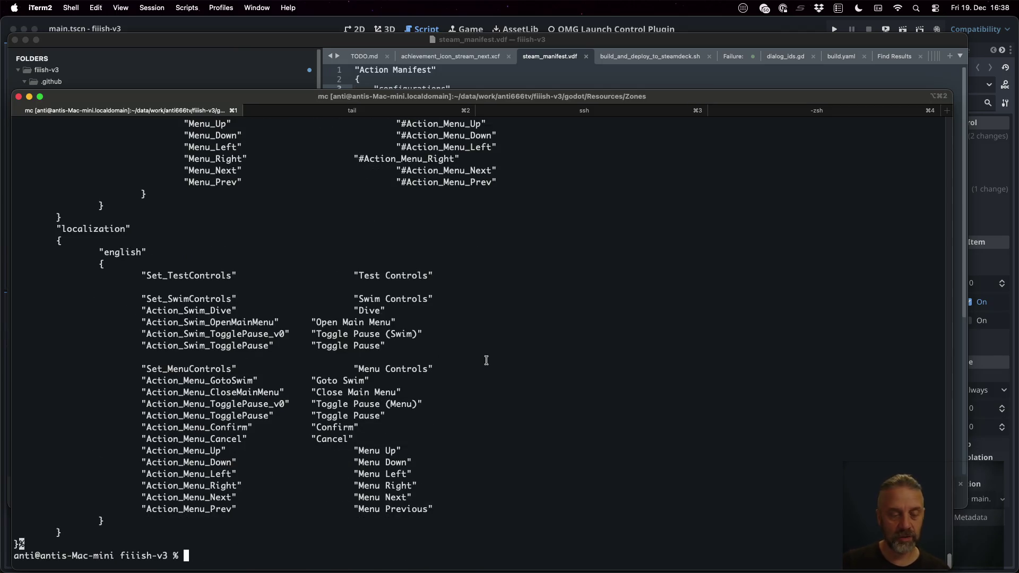
# Step: Type a touch command for godot/game_actions_X.vdf, leaving the X to be replaced
pyautogui.write('touch ')
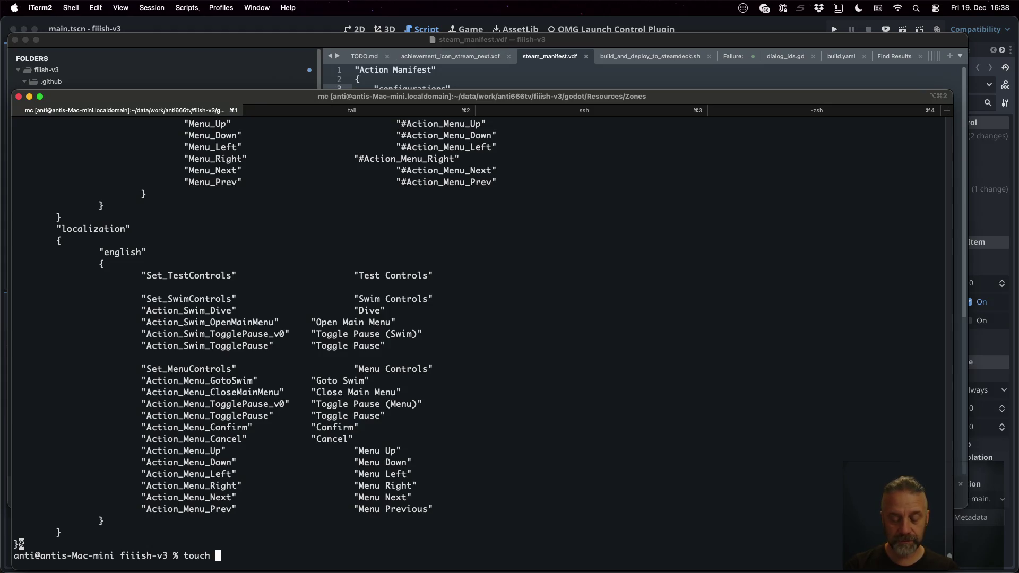
pyautogui.write('godot')
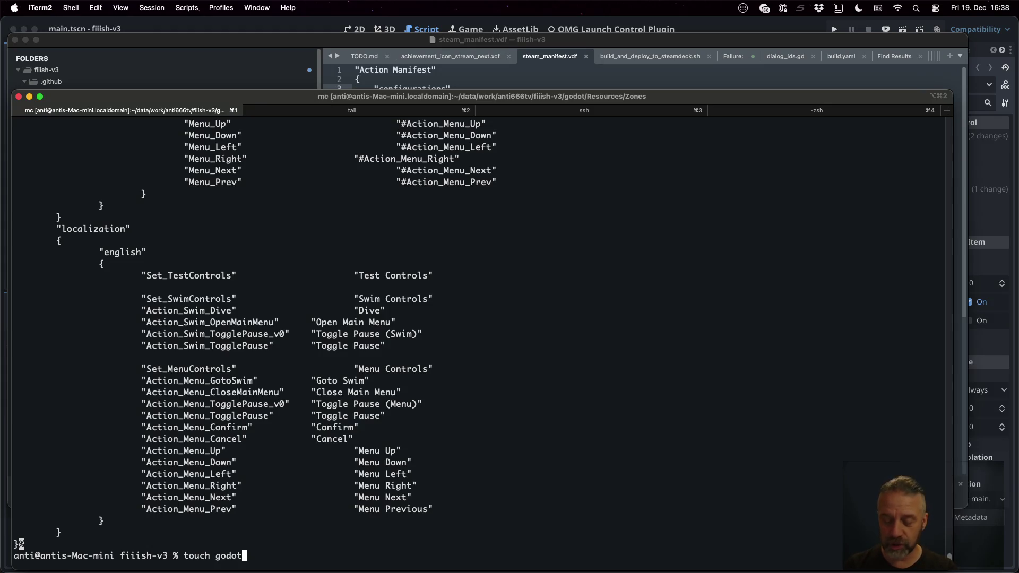
pyautogui.press('super+v')
pyautogui.press('Left')
pyautogui.press('Left')
pyautogui.press('Left')
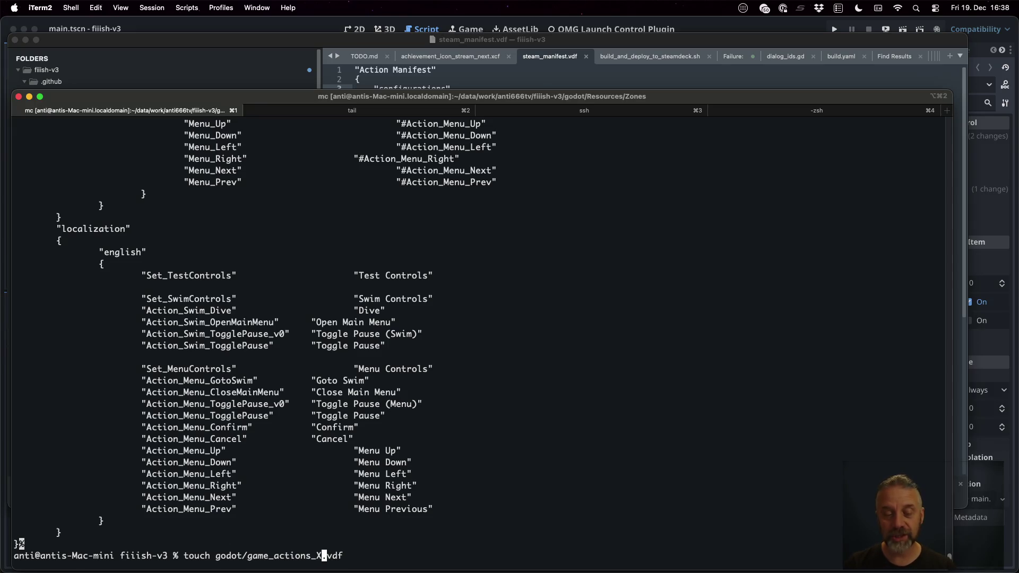
pyautogui.hotkey('ctrl', 'Left')
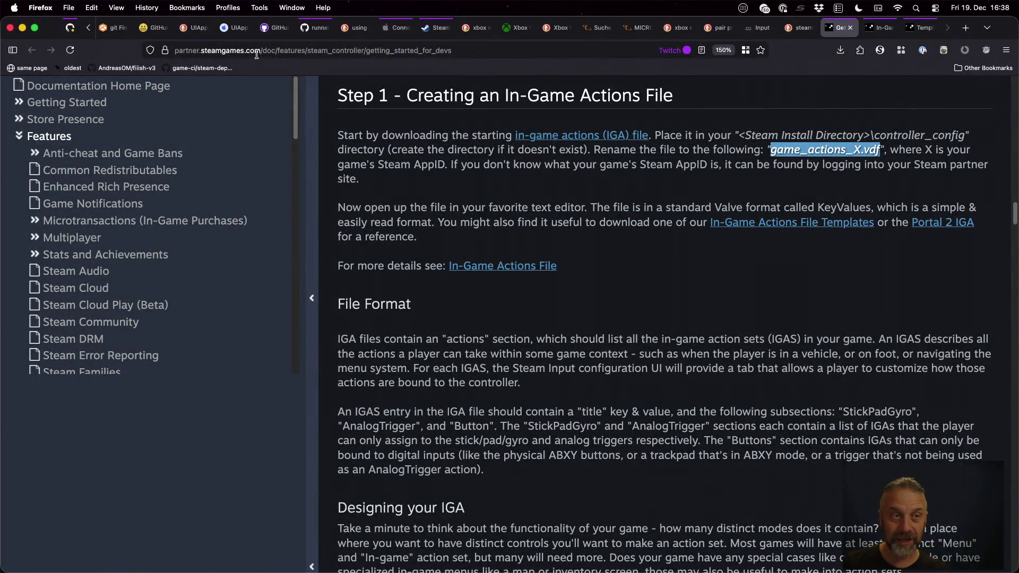
# Step: Copy the app ID 3896930 from Steamworks and create godot/game_actions_3896930.vdf with touch
pyautogui.hscroll(-10, 239, 29)
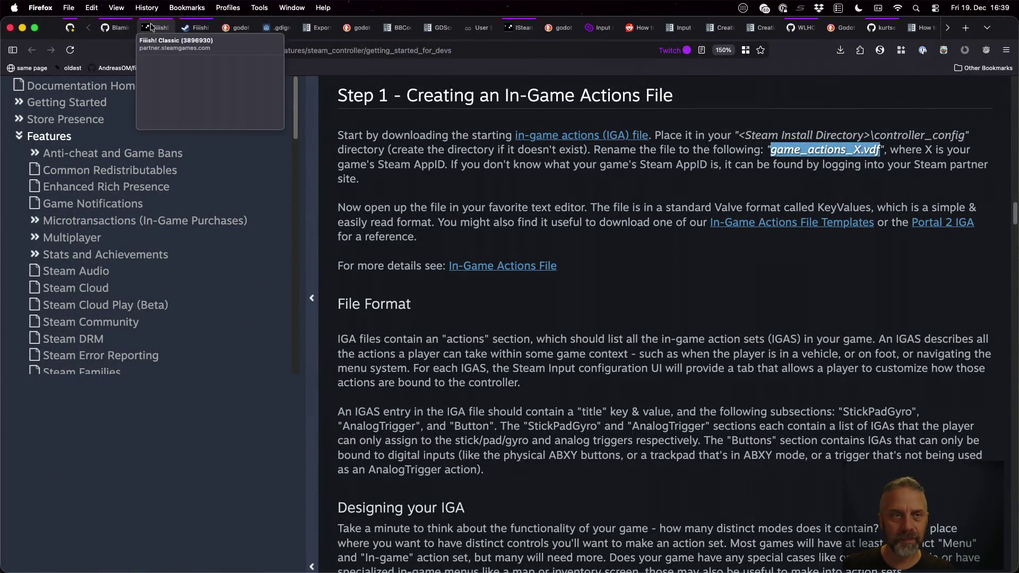
pyautogui.click(151, 26)
pyautogui.doubleClick(240, 170)
pyautogui.press('super+c')
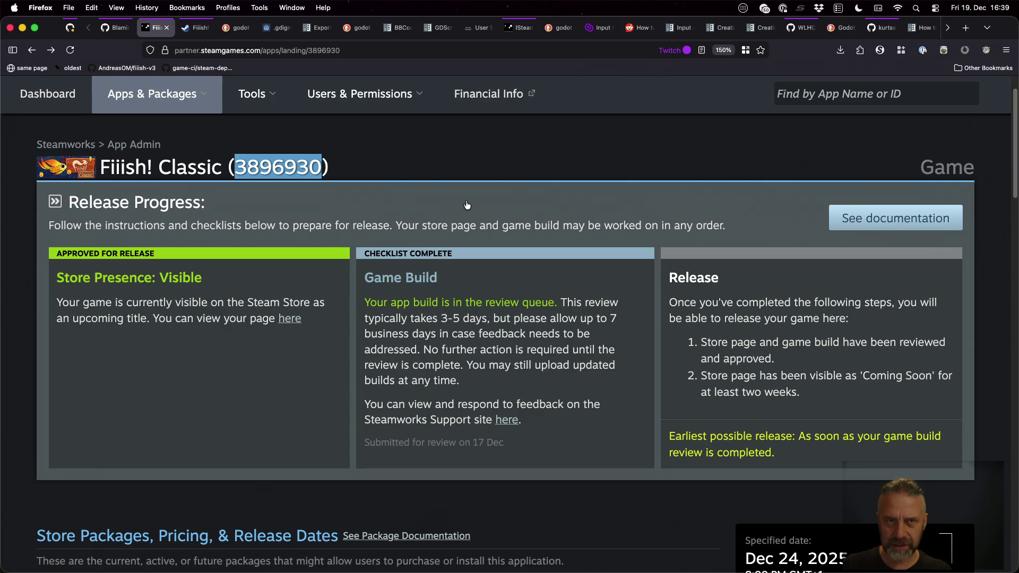
pyautogui.press('super+Tab')
pyautogui.press('Left')
pyautogui.press('Left')
pyautogui.press('Left')
pyautogui.press('super+v')
pyautogui.press('Return')
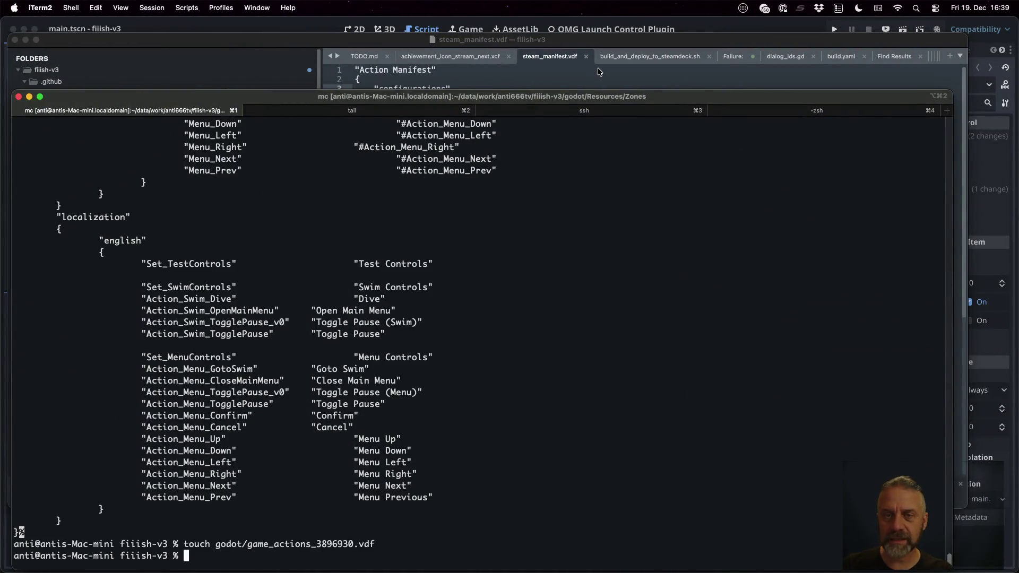
pyautogui.click(597, 68)
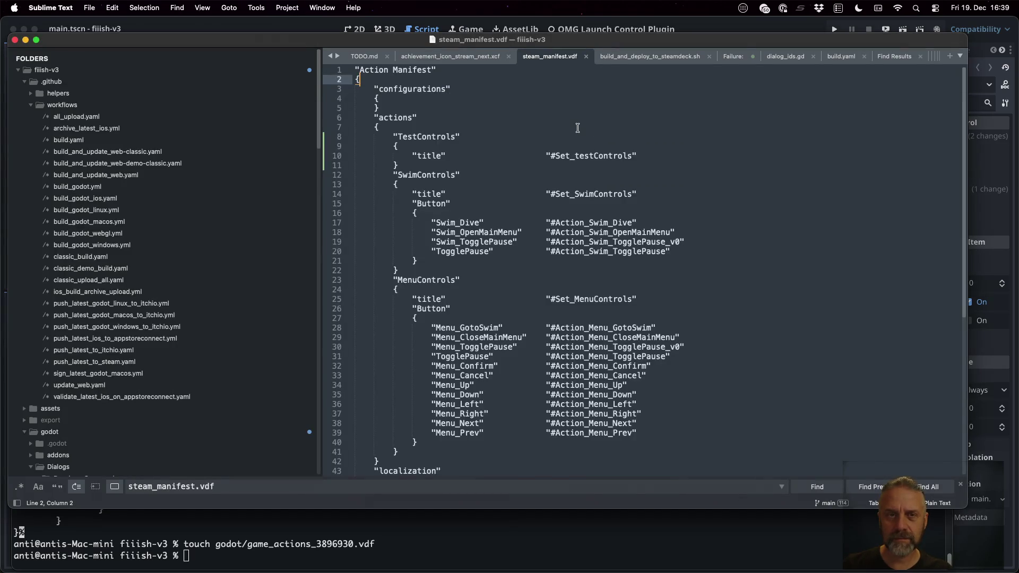
# Step: Copy the whole steam_manifest.vdf and paste it into game_actions_3896930.vdf
pyautogui.press('super+a')
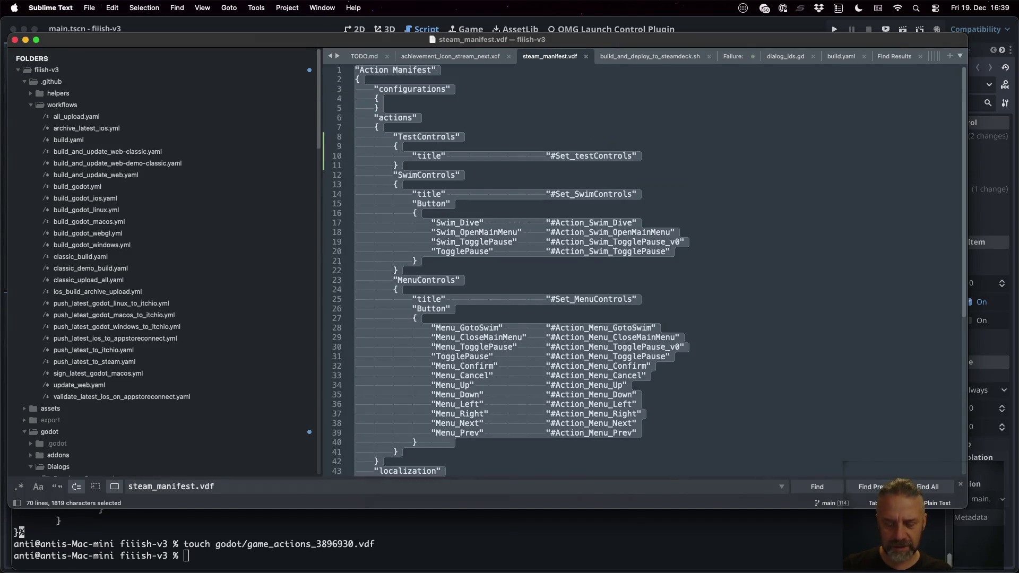
pyautogui.press('super+c')
pyautogui.press('super+p')
pyautogui.write('game_act')
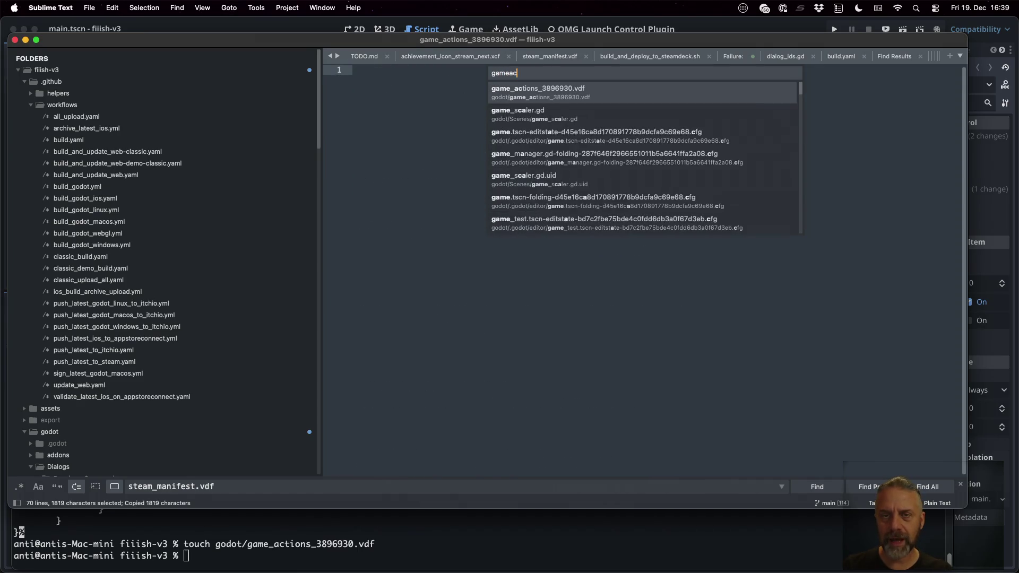
pyautogui.press('Return')
pyautogui.press('super+v')
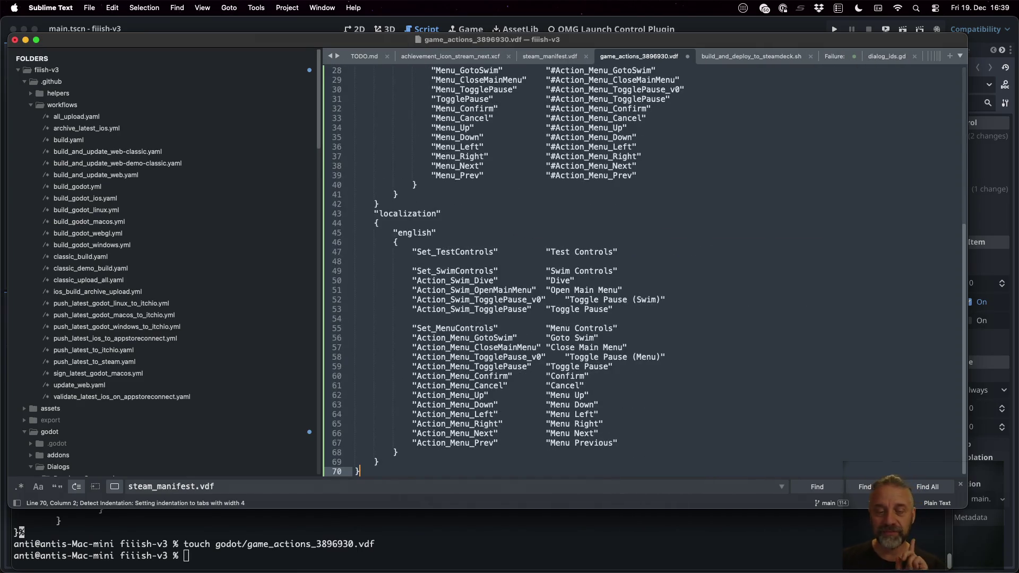
pyautogui.scroll(10, 637, 265)
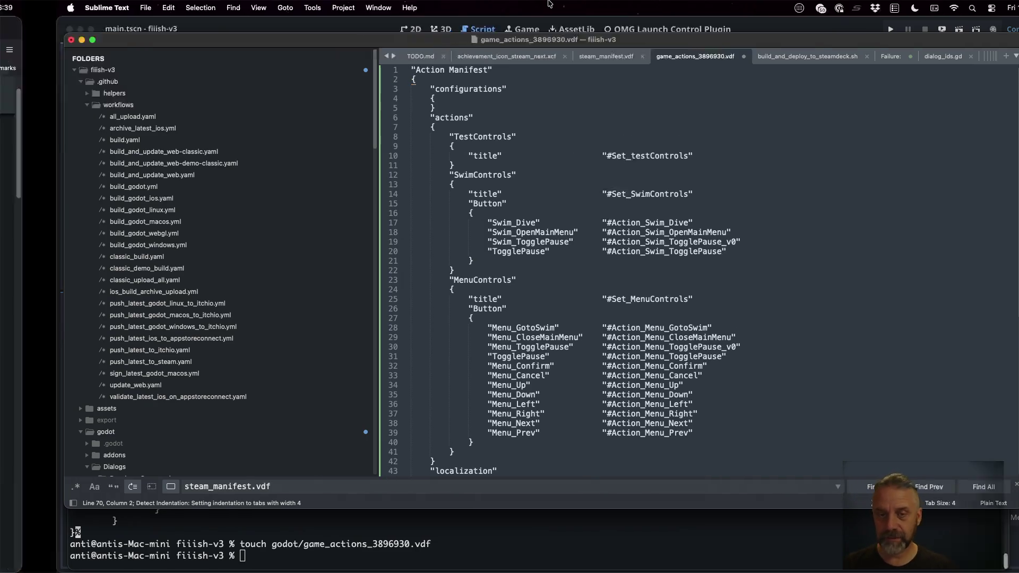
# Step: Select the 'In Game Actions' root name on the Steamworks in-game actions example page
pyautogui.press('super+Tab')
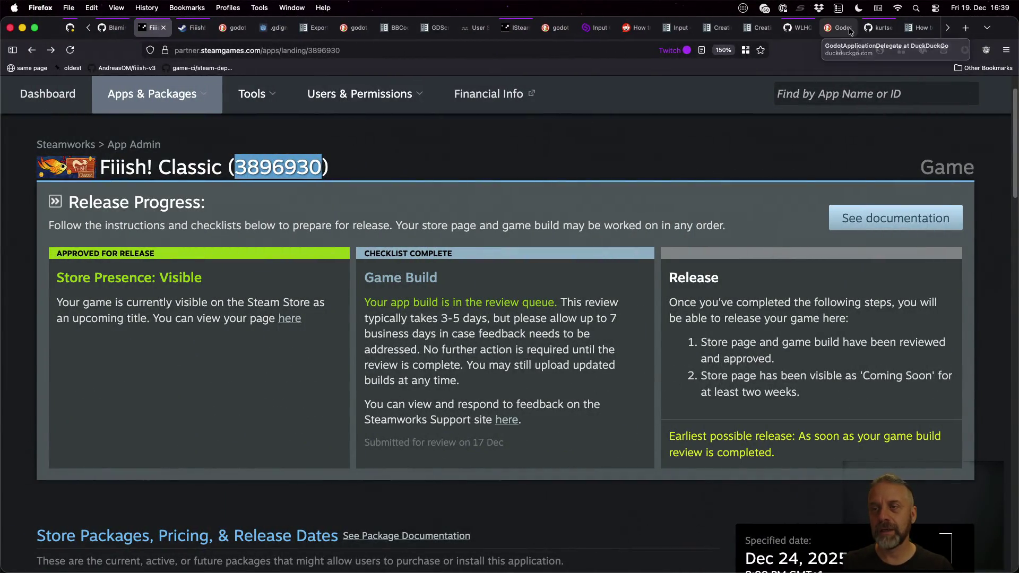
pyautogui.scroll(-5, 850, 27)
pyautogui.click(921, 27)
pyautogui.scroll(-3, 513, 350)
pyautogui.moveTo(464, 284); pyautogui.dragTo(353, 271)
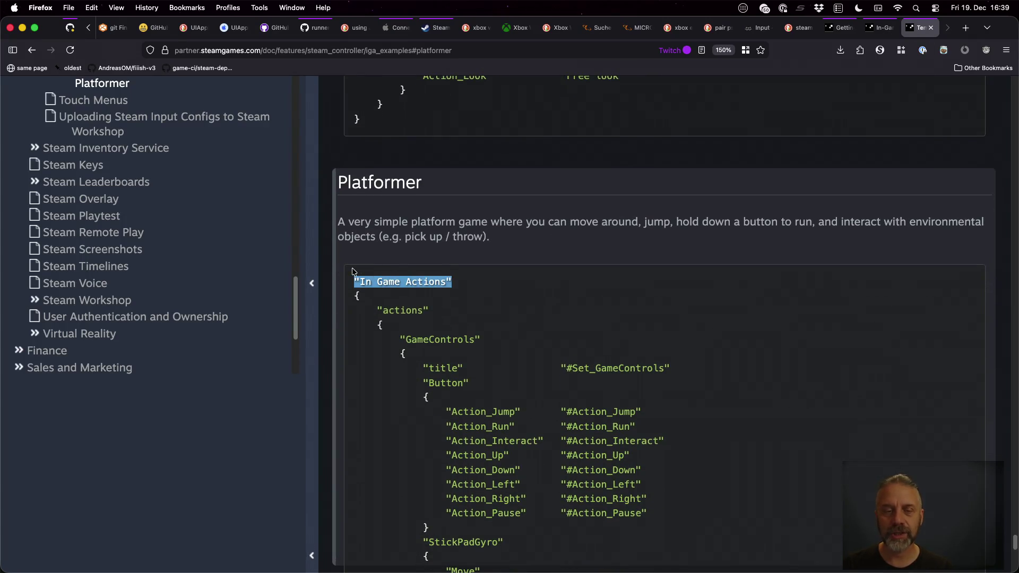
# Step: Rename the root to In Game Actions, delete the empty configurations block, and save
pyautogui.press('super+Tab')
pyautogui.click(452, 73)
pyautogui.press('super+shift+Left')
pyautogui.press('super+v')
pyautogui.press('Down')
pyautogui.press('Down')
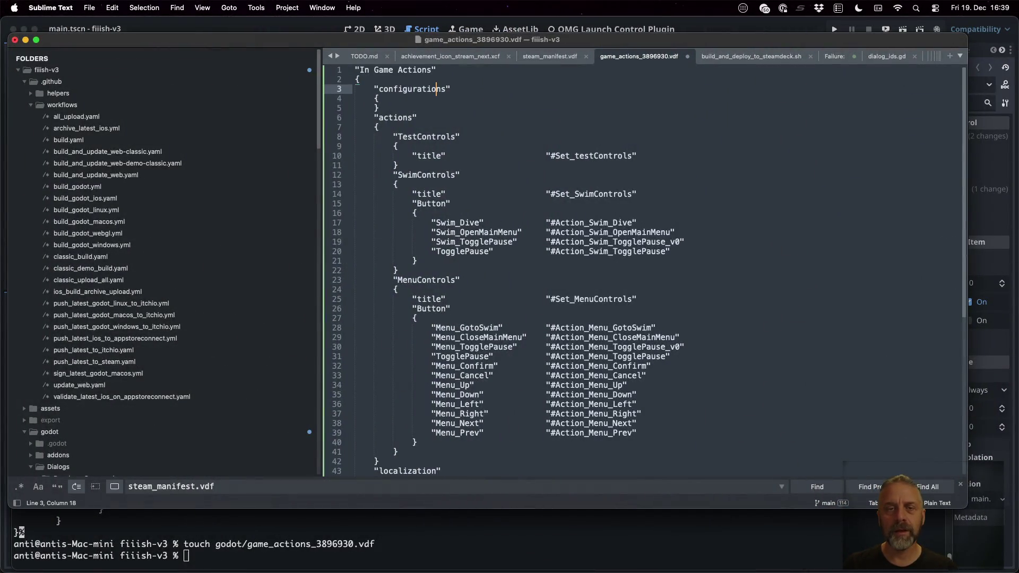
pyautogui.press('super+Left')
pyautogui.hotkey('shift', 'Down')
pyautogui.hotkey('shift', 'Down')
pyautogui.hotkey('shift', 'Down')
pyautogui.press('BackSpace')
pyautogui.press('super+s')
pyautogui.scroll(-5, 473, 214)
pyautogui.scroll(5, 474, 214)
# Step: Compare the file's actions and localization keys against the Steamworks example
pyautogui.press('super+Tab')
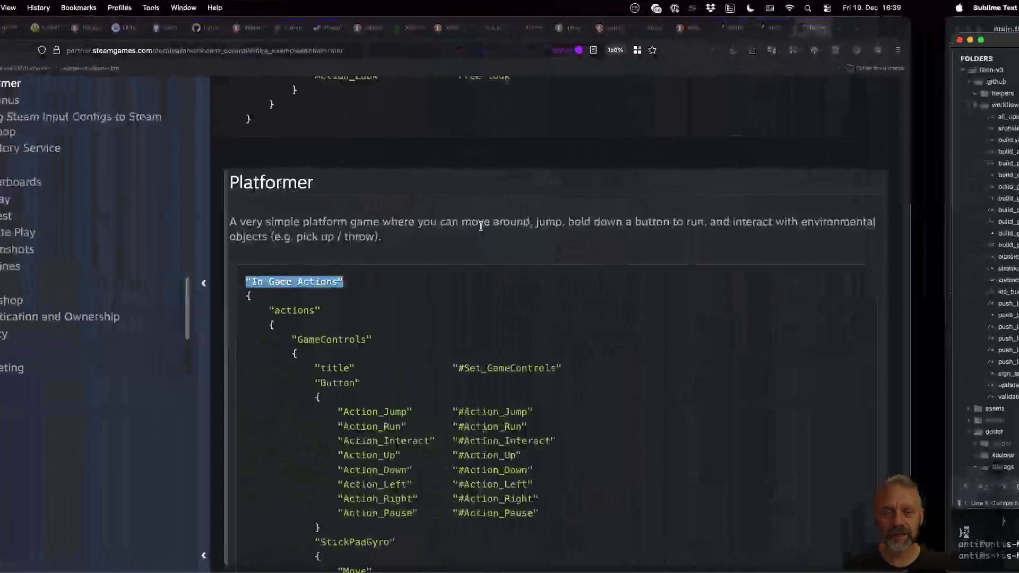
pyautogui.doubleClick(400, 311)
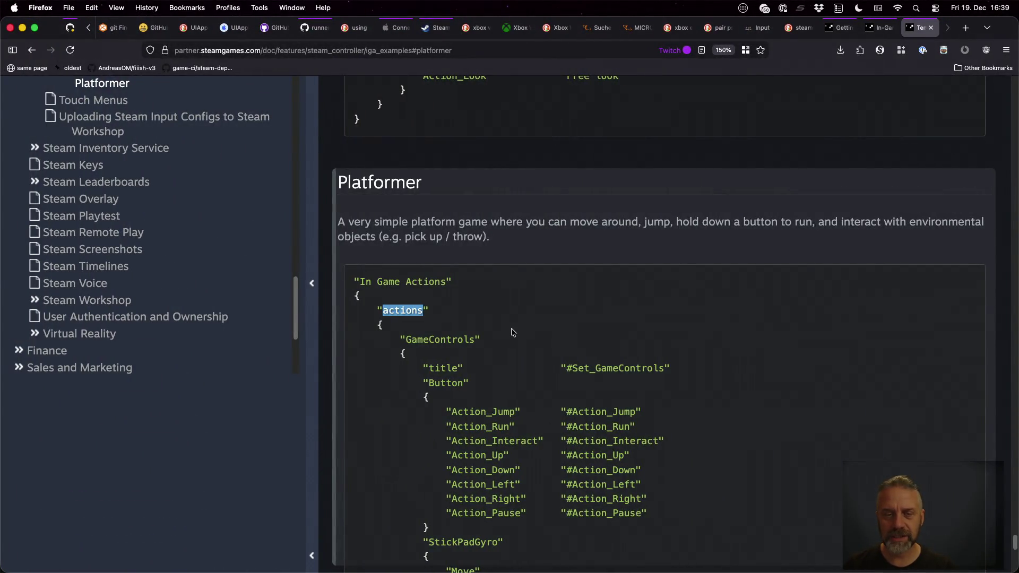
pyautogui.press('super+Tab')
pyautogui.press('super+Tab')
pyautogui.scroll(-1, 512, 333)
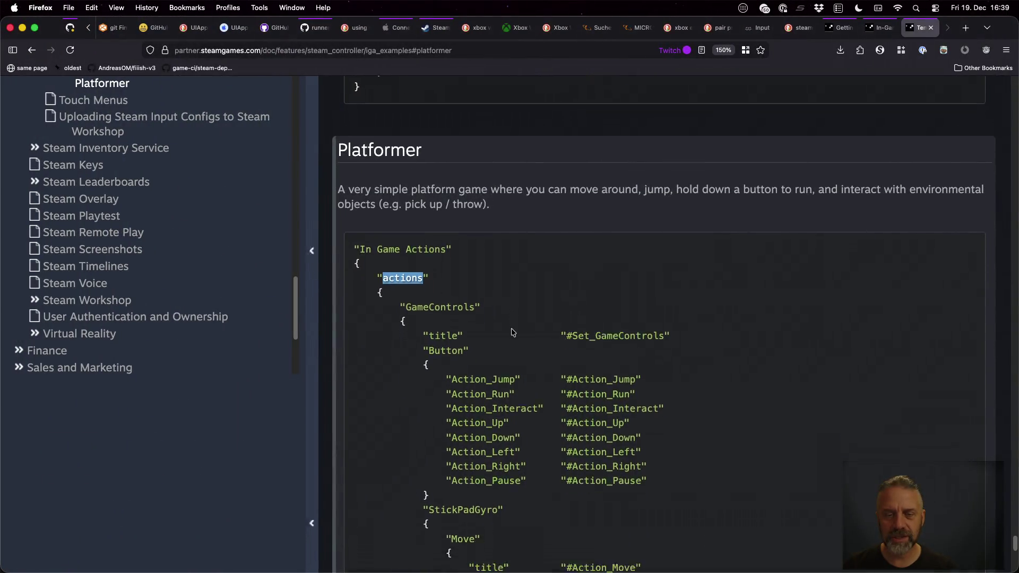
pyautogui.scroll(-5, 512, 332)
pyautogui.doubleClick(431, 371)
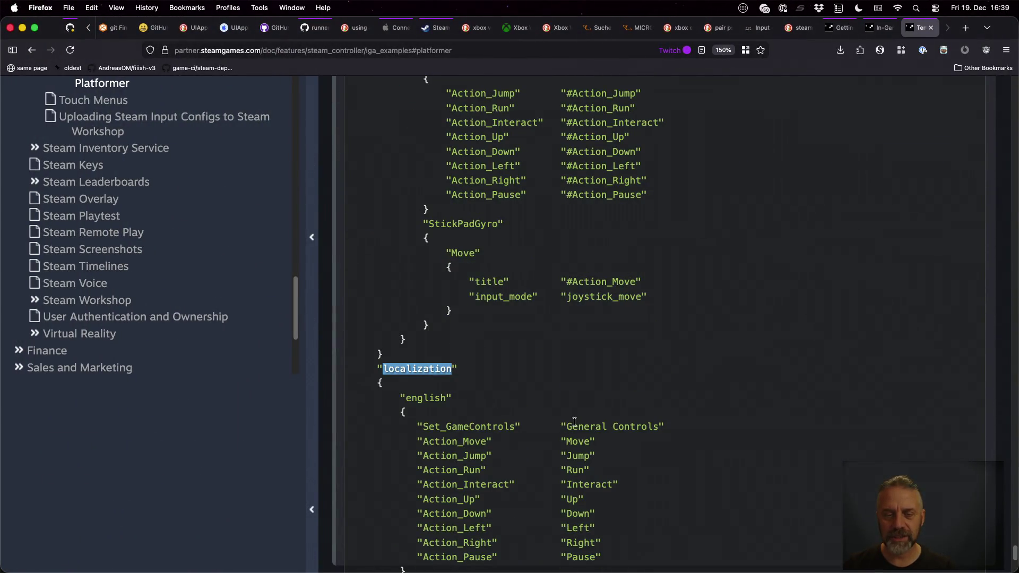
pyautogui.press('super+Tab')
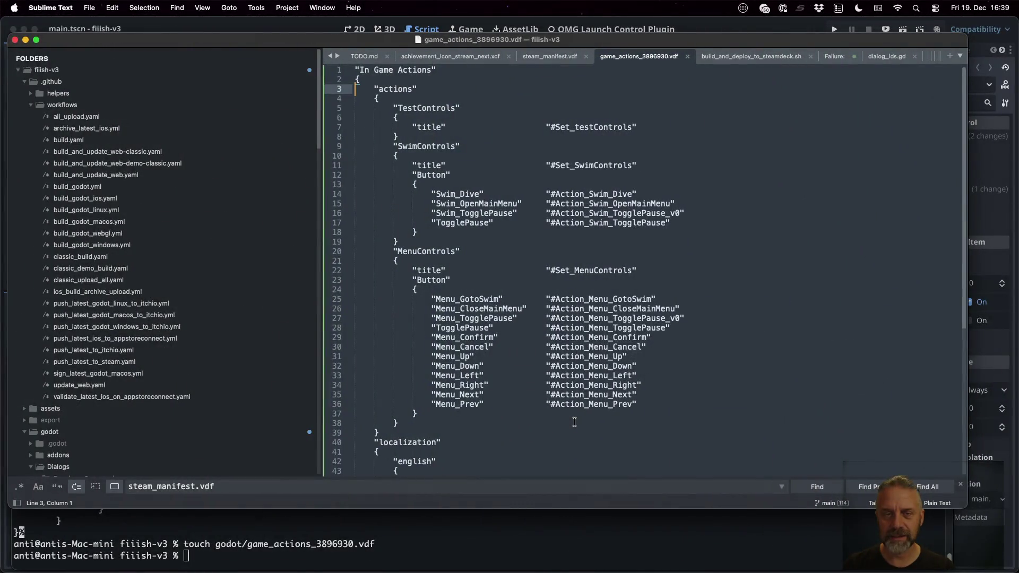
pyautogui.press('super+Tab')
pyautogui.scroll(5, 574, 422)
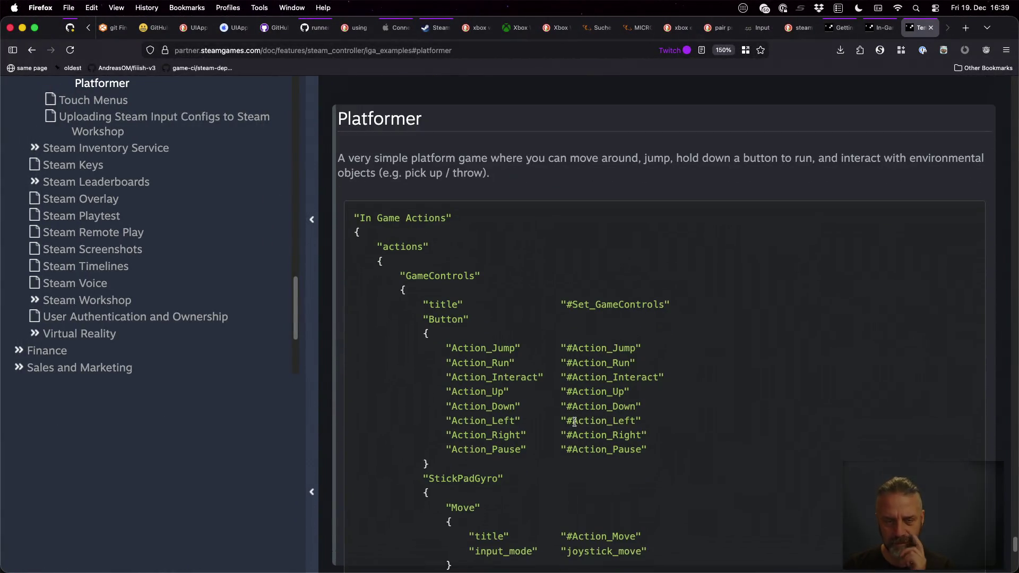
pyautogui.scroll(-3, 574, 422)
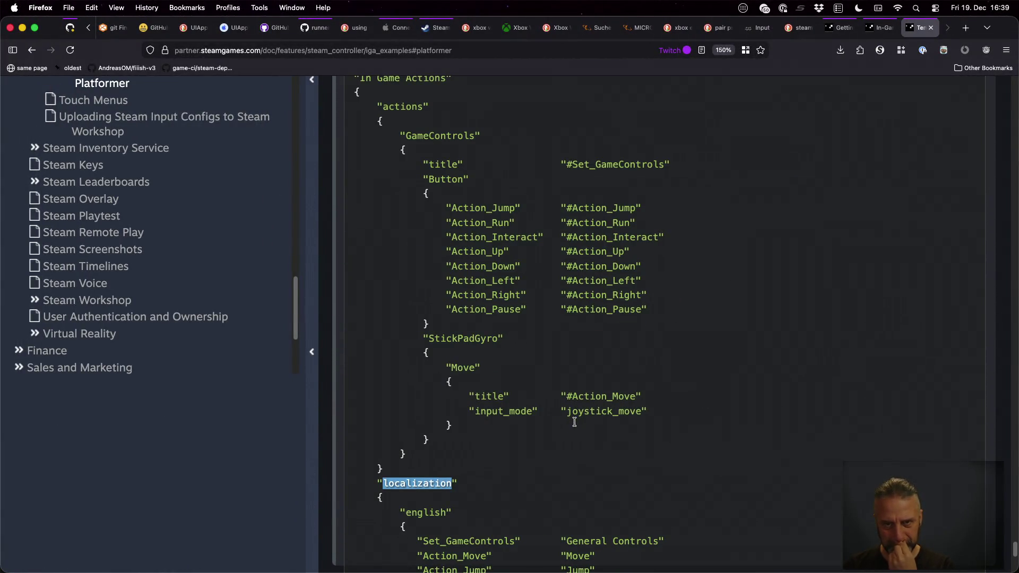
pyautogui.press('super+Tab')
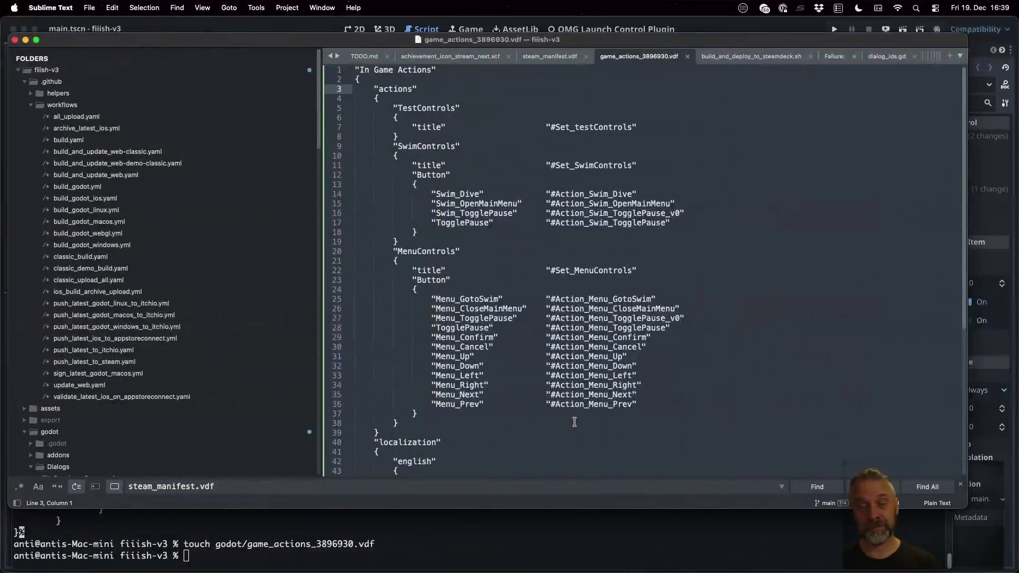
pyautogui.click(558, 547)
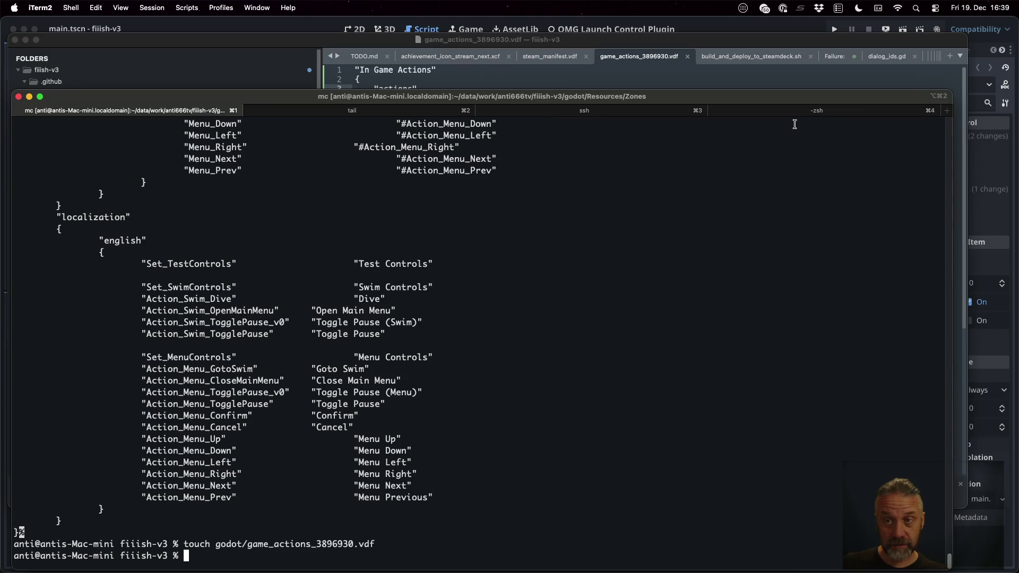
# Step: Copy fiiish-v3/godot/game_actions_3896930.vdf into the fiiish-classic user-data folder
pyautogui.click(801, 115)
pyautogui.press('Up')
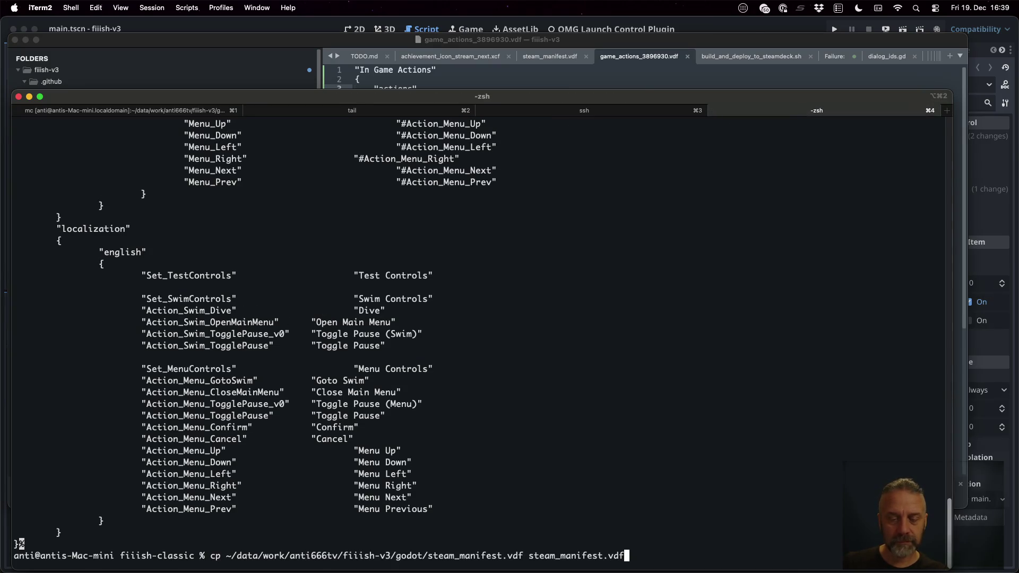
pyautogui.press('BackSpace')
pyautogui.press('BackSpace')
pyautogui.press('BackSpace')
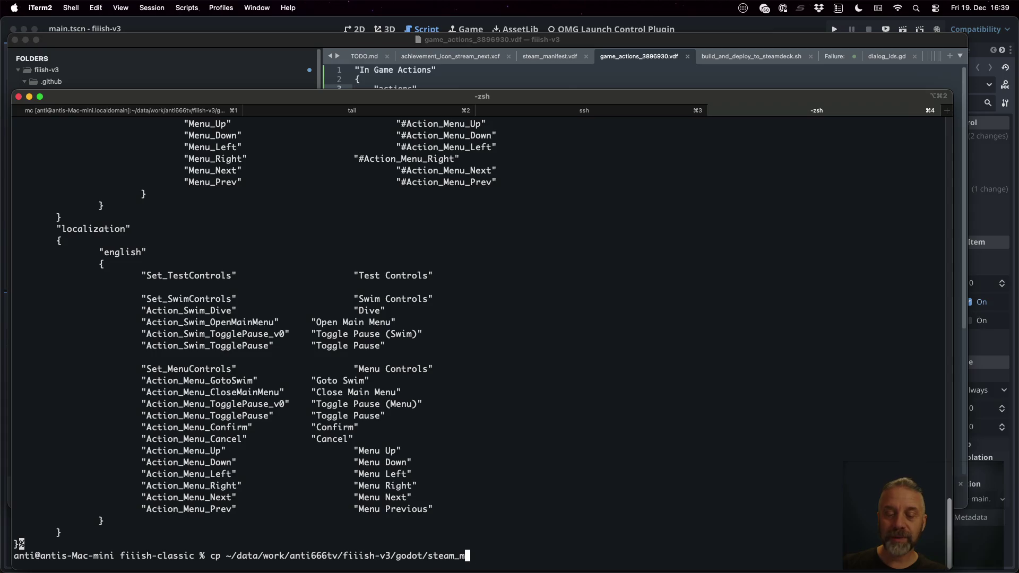
pyautogui.write('ia')
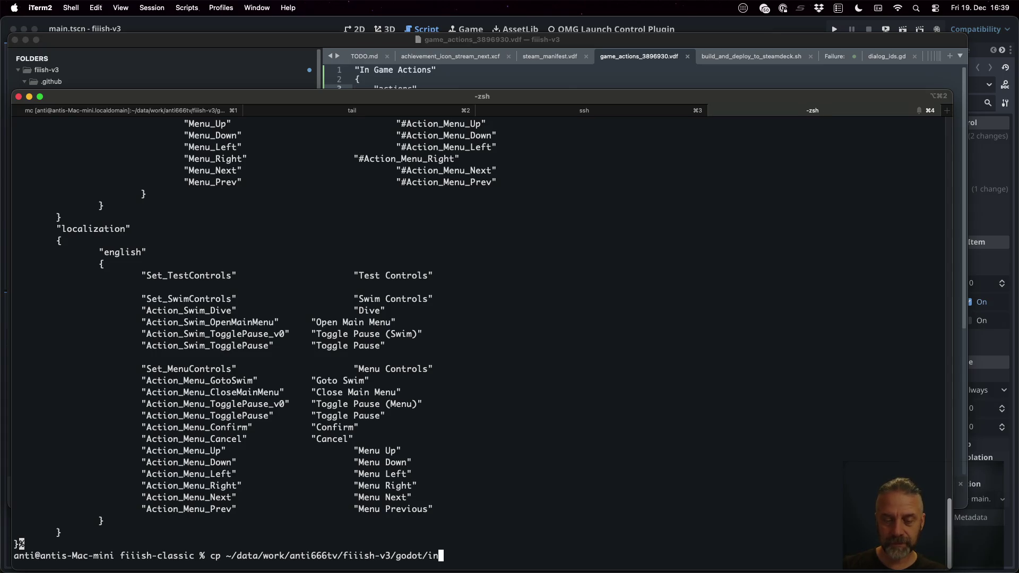
pyautogui.write('c')
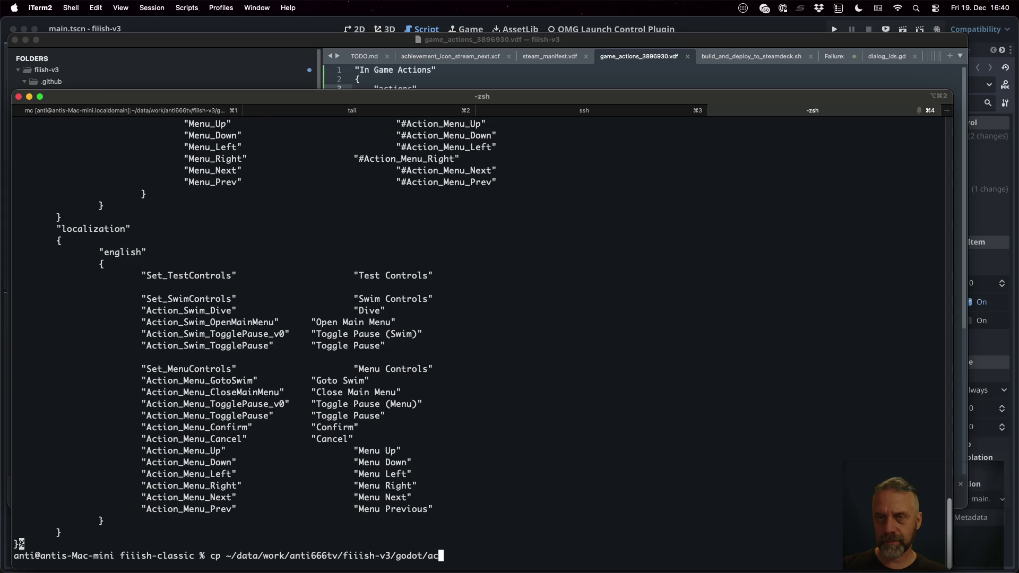
pyautogui.press('BackSpace')
pyautogui.press('BackSpace')
pyautogui.write('ga')
pyautogui.press('Tab')
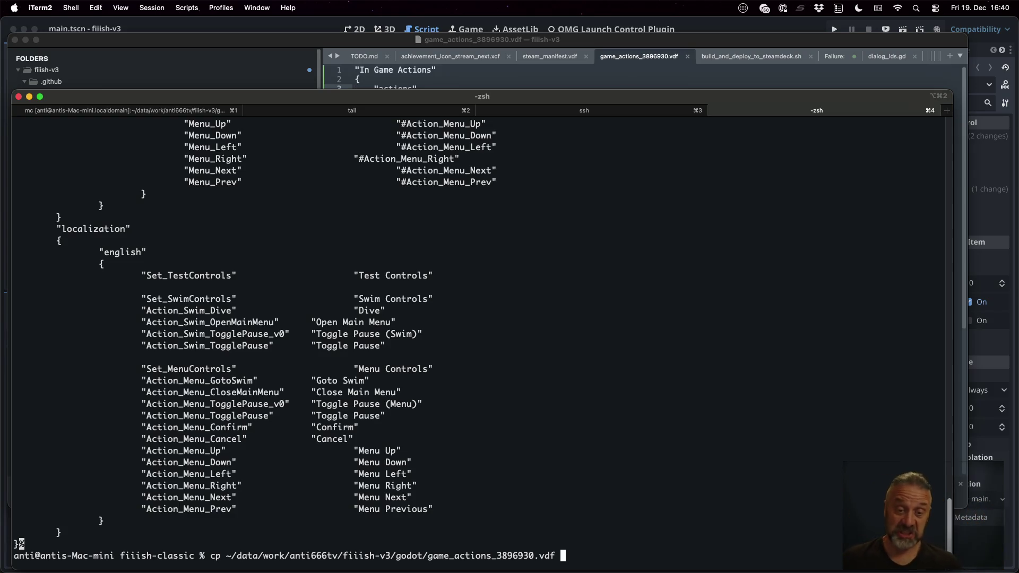
pyautogui.write('.')
pyautogui.press('Return')
# Step: List the copied game actions file and print the folder's full path with pwd
pyautogui.write('ls ga')
pyautogui.press('Tab')
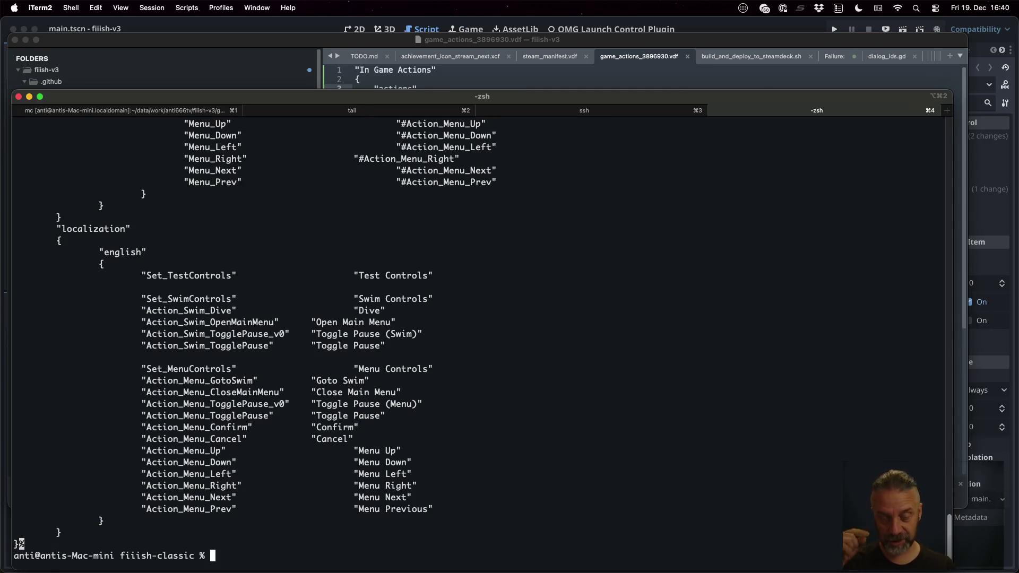
pyautogui.write('pwd')
pyautogui.press('Return')
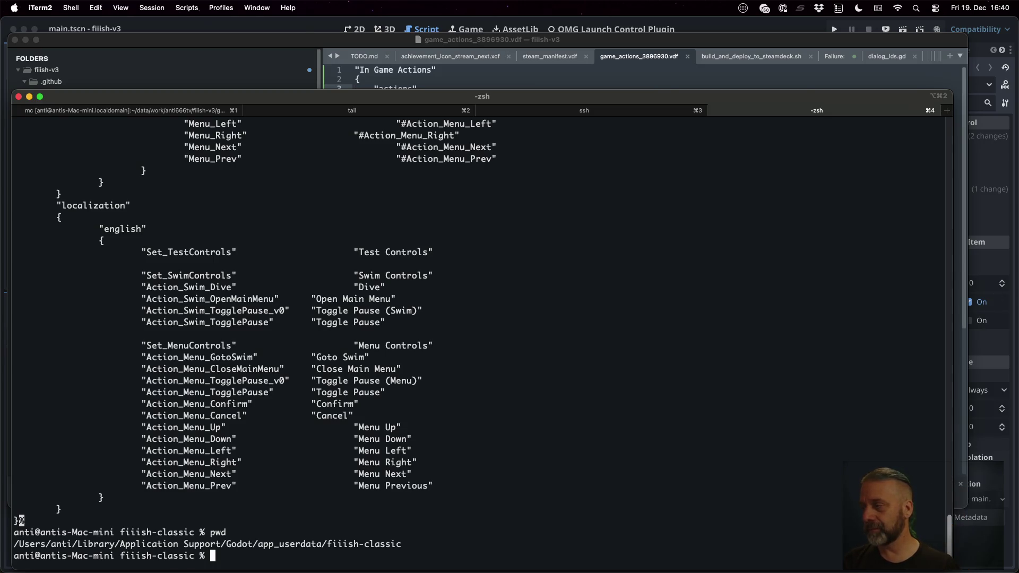
pyautogui.press('super+Tab')
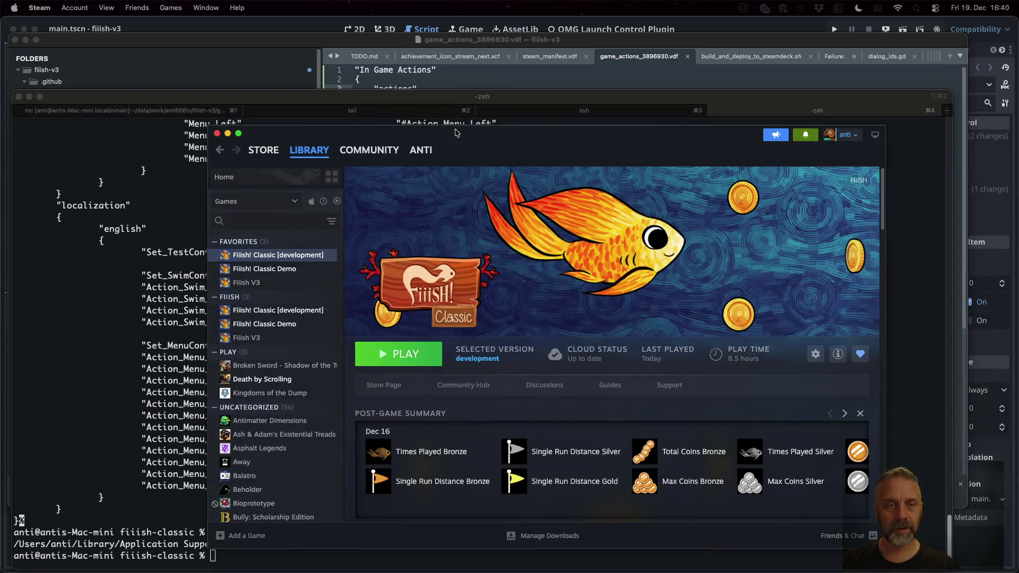
# Step: Quit Steam and relaunch it so it reloads
pyautogui.press('super+q')
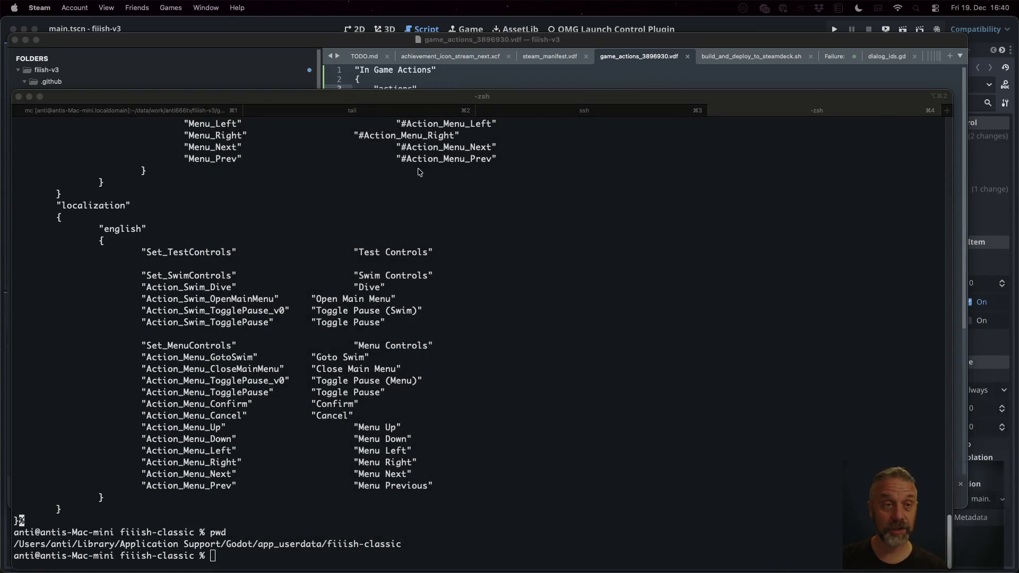
pyautogui.press('super+space')
pyautogui.write('steam')
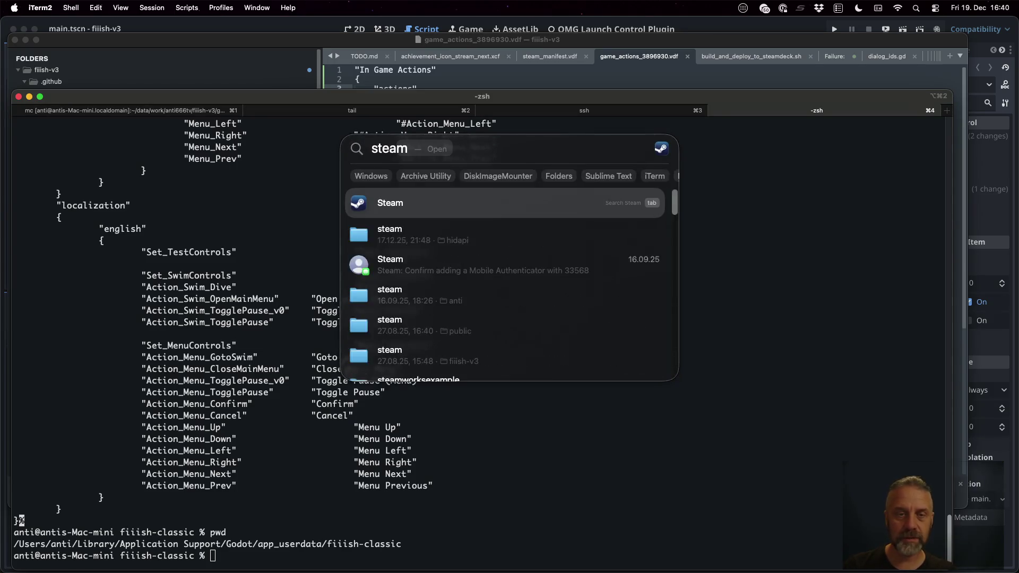
pyautogui.press('Return')
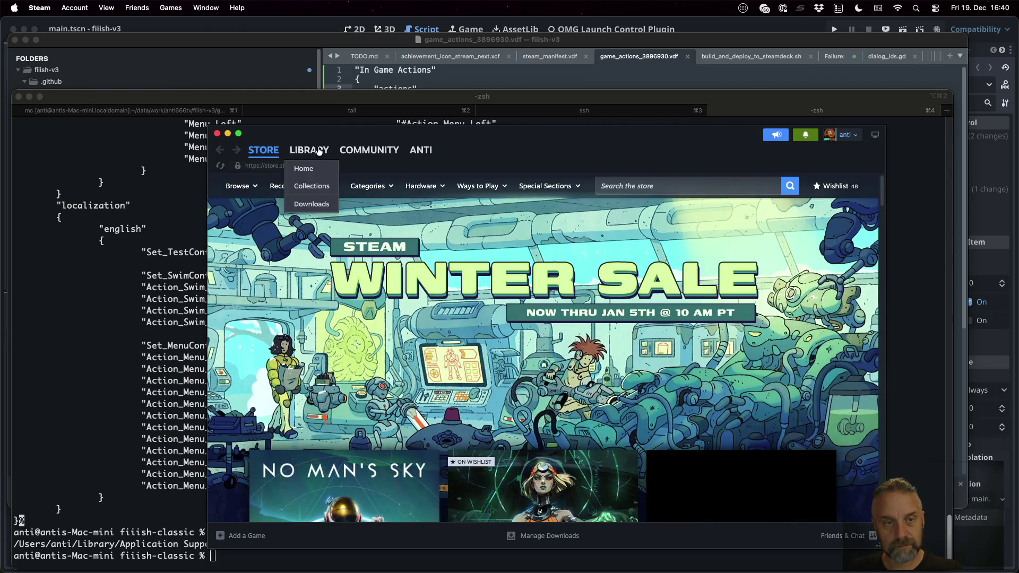
# Step: Open Properties for Fiiish! Classic [development] from its library page
pyautogui.click(309, 149)
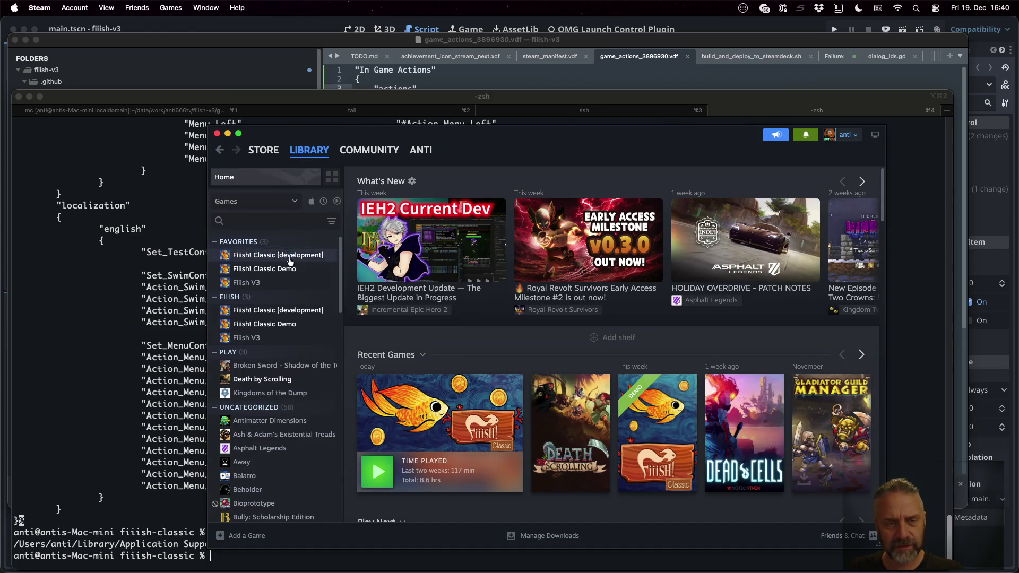
pyautogui.click(816, 354)
pyautogui.moveTo(769, 427)
pyautogui.click(784, 447)
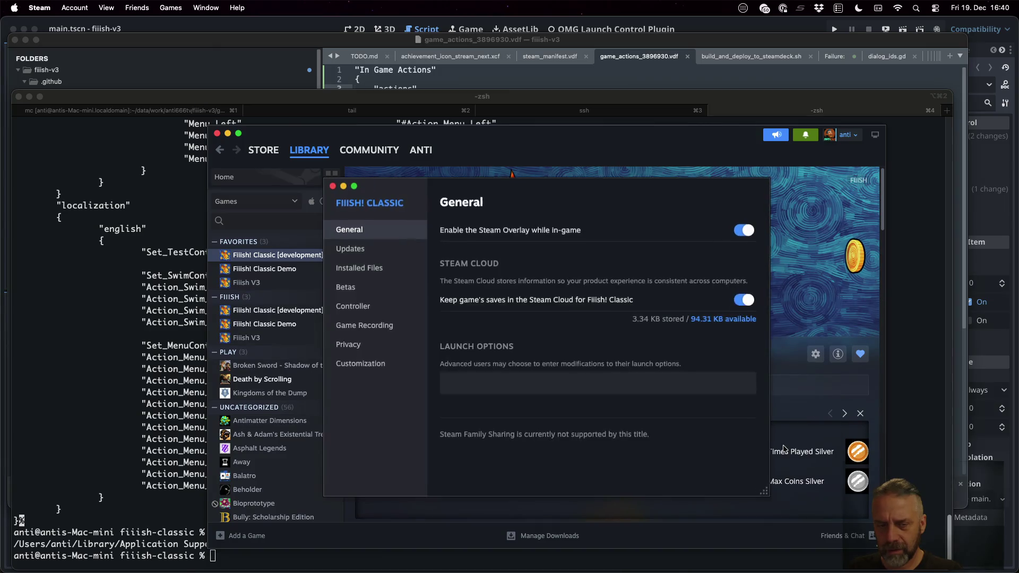
# Step: Open Fiiish! Classic's Controller settings and the current button layout editor
pyautogui.click(383, 308)
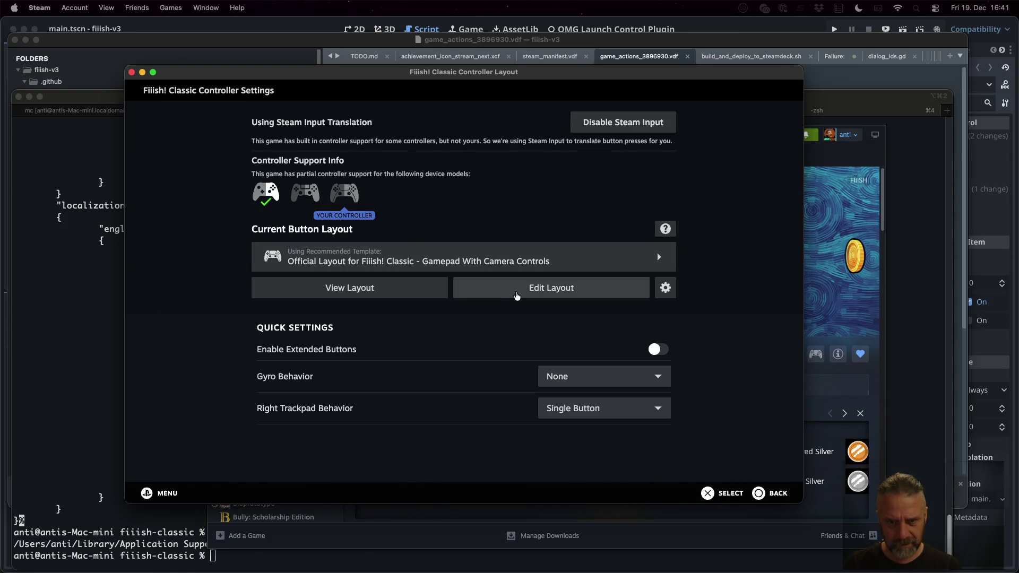
pyautogui.click(516, 295)
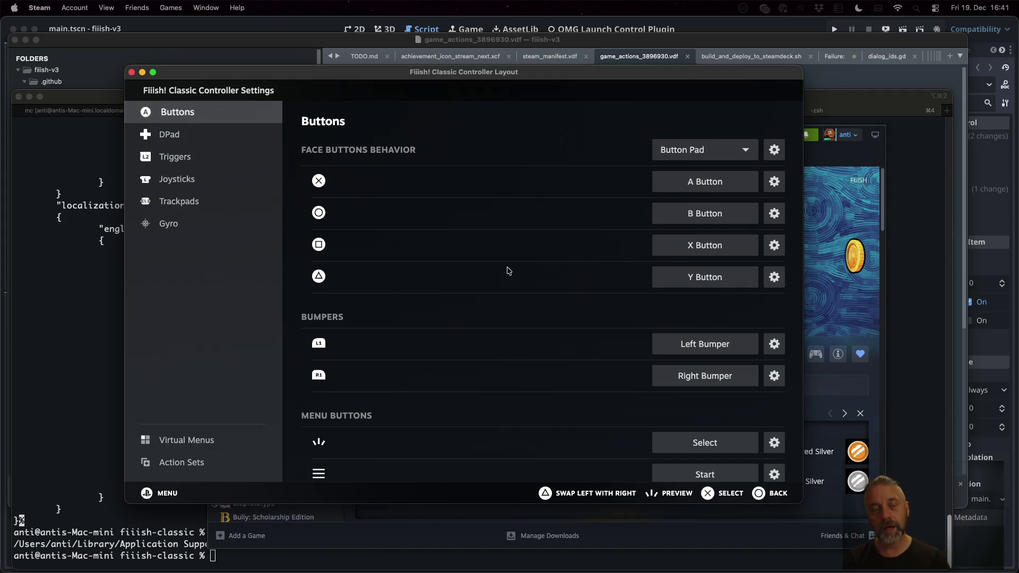
# Step: Search layouts, apply Fiiish! - Classic - Official Layout V1.0, and view its mapping
pyautogui.click(767, 493)
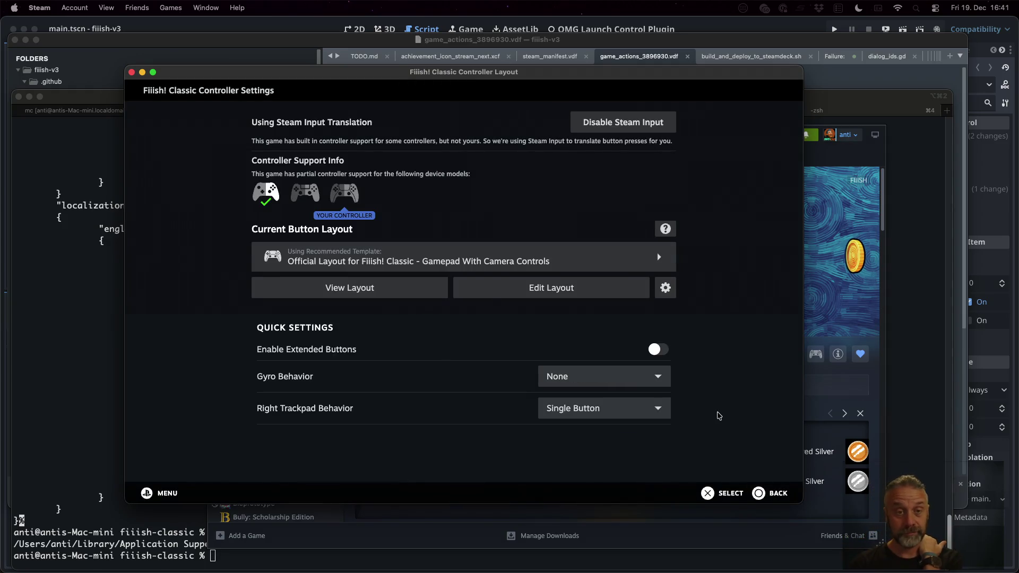
pyautogui.click(584, 290)
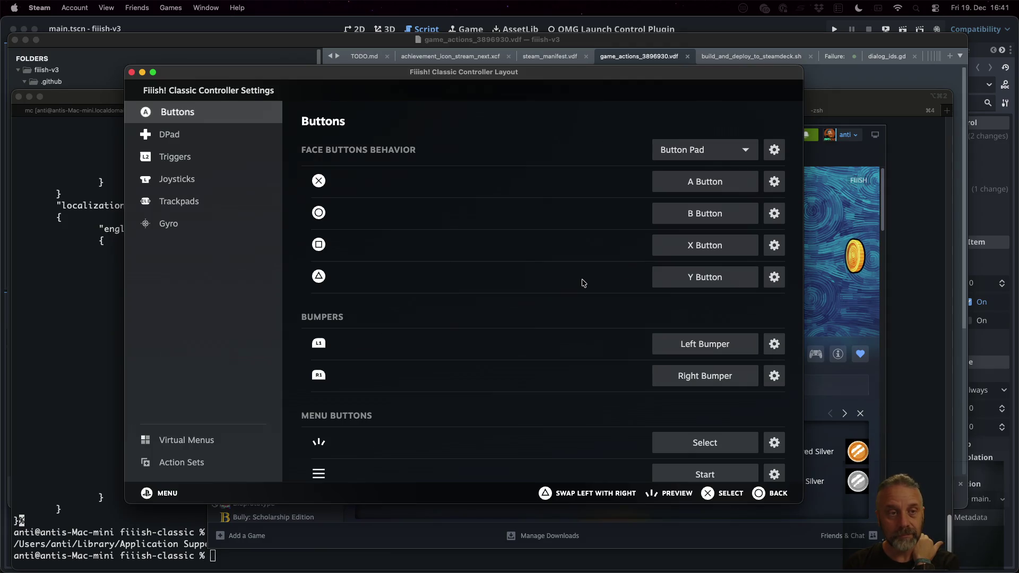
pyautogui.click(767, 493)
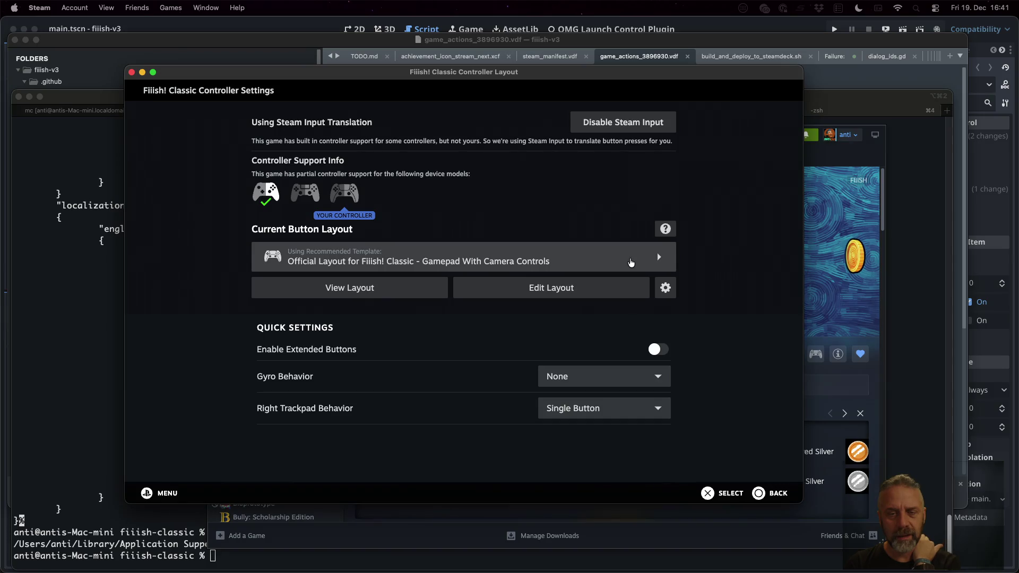
pyautogui.click(630, 262)
pyautogui.click(460, 115)
pyautogui.click(557, 116)
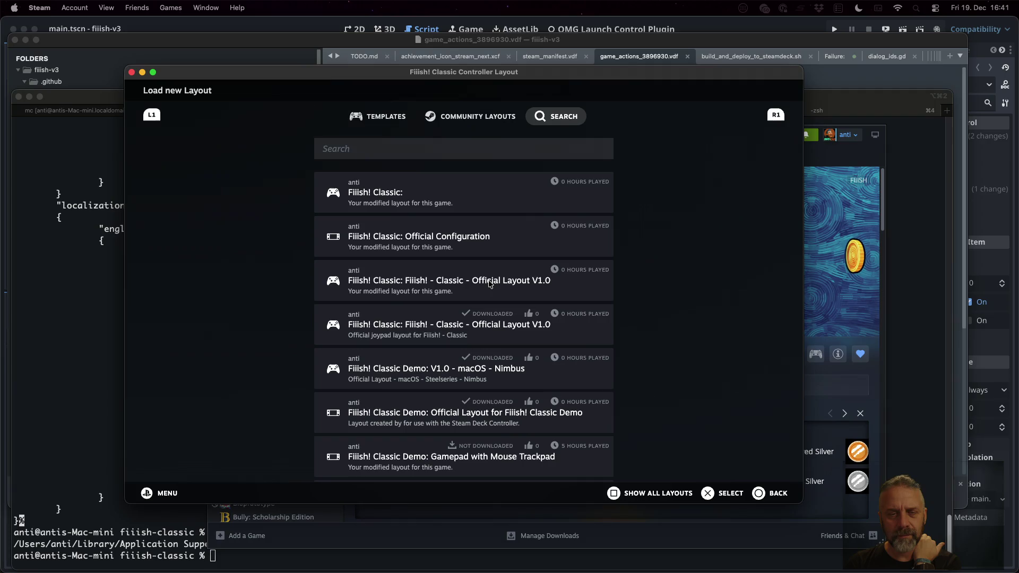
pyautogui.click(439, 277)
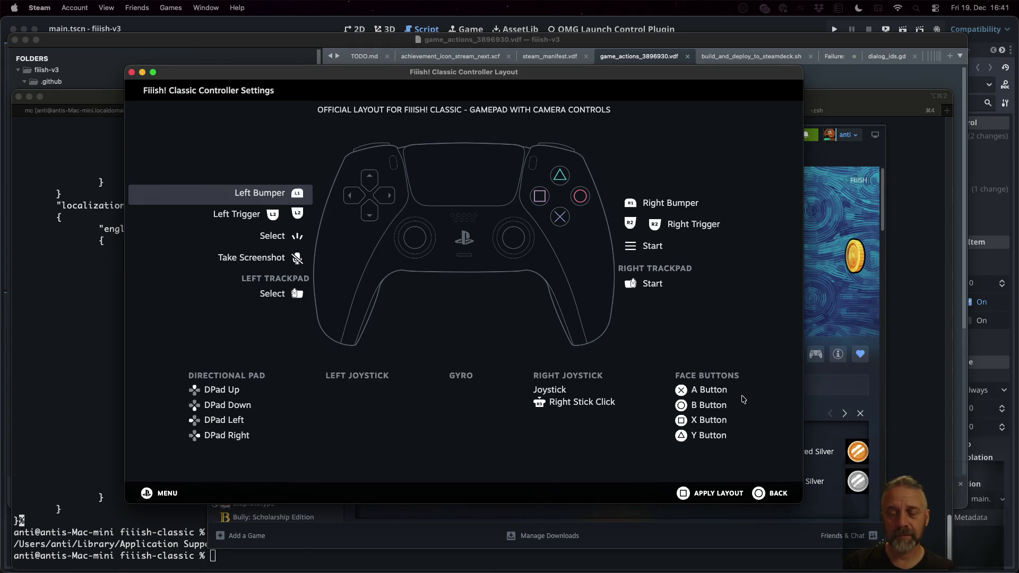
pyautogui.click(717, 493)
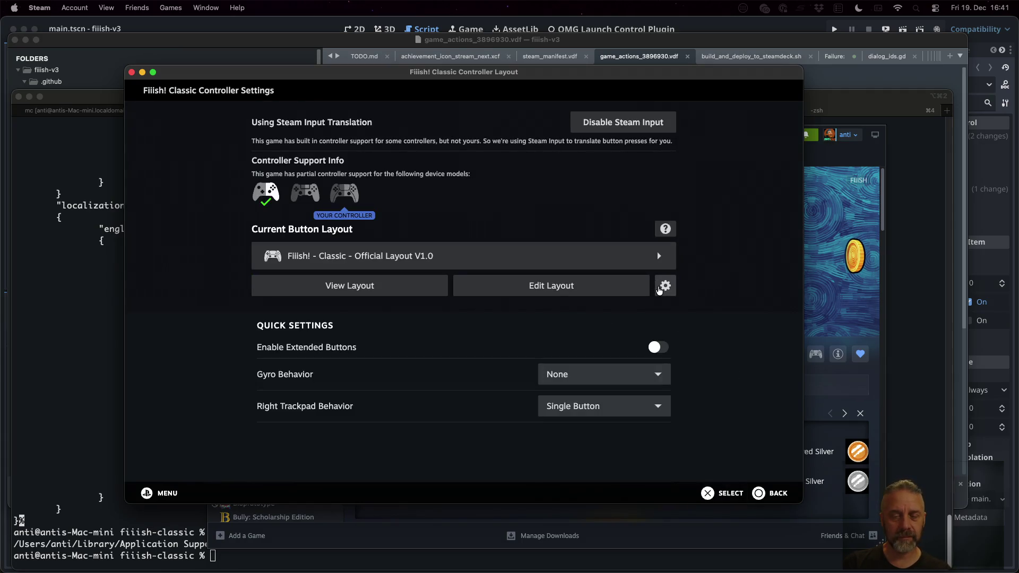
pyautogui.click(408, 297)
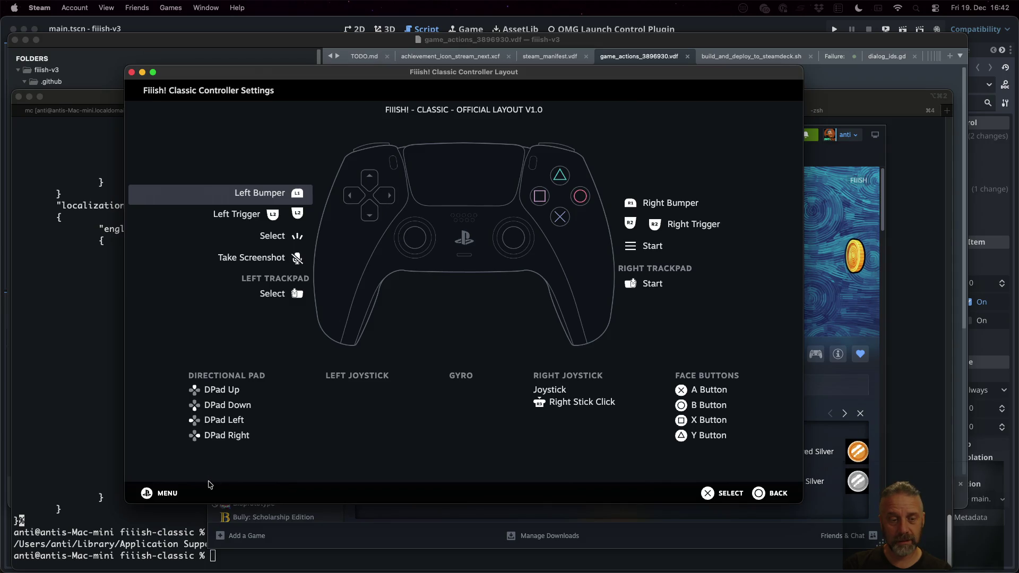
pyautogui.click(181, 520)
# Step: List the app-data folder's files, read steam_autocloud.vdf in less, then clear the terminal
pyautogui.write('ls')
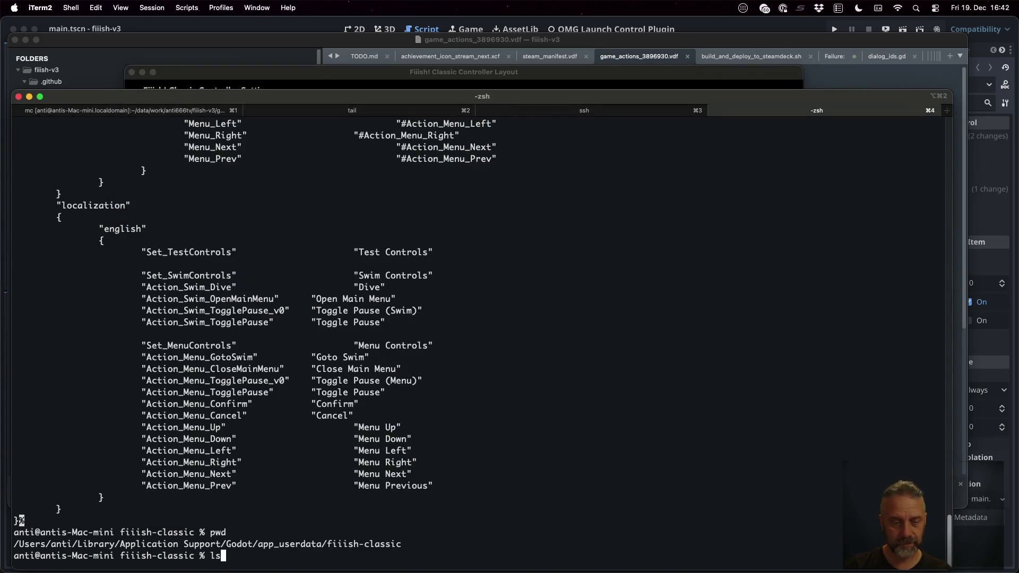
pyautogui.press('Return')
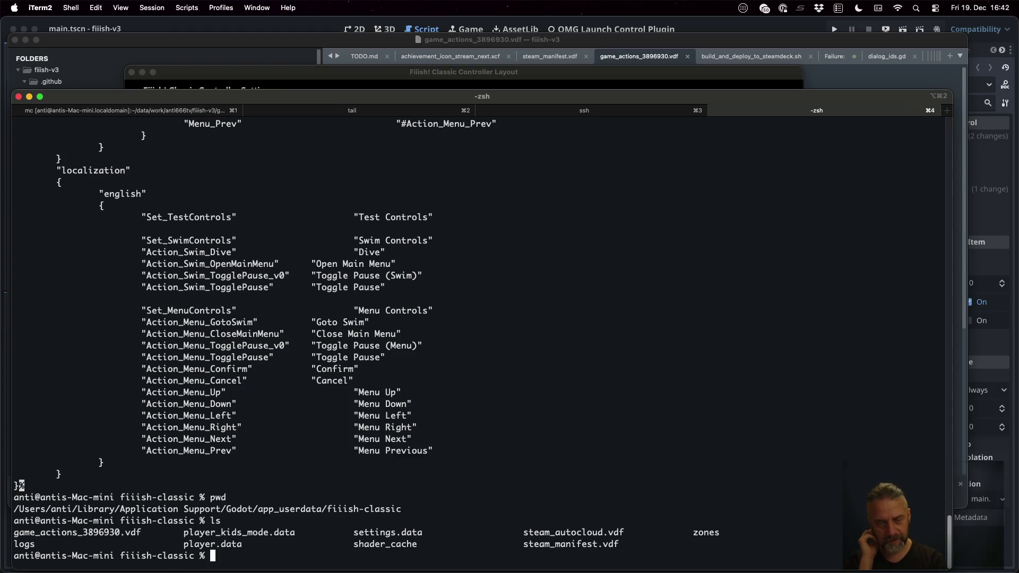
pyautogui.write('less steam_a')
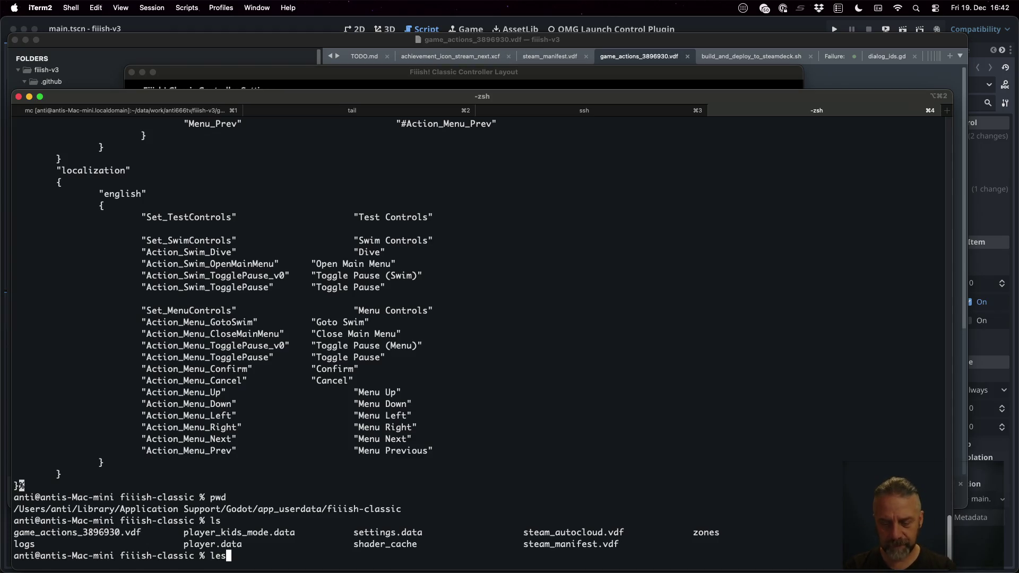
pyautogui.press('Tab')
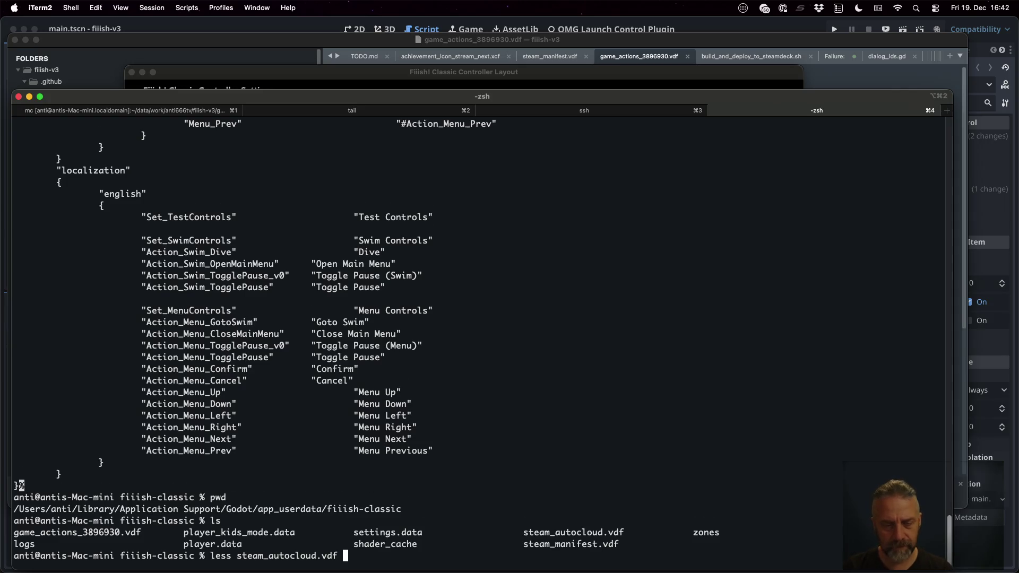
pyautogui.press('Return')
pyautogui.press('q')
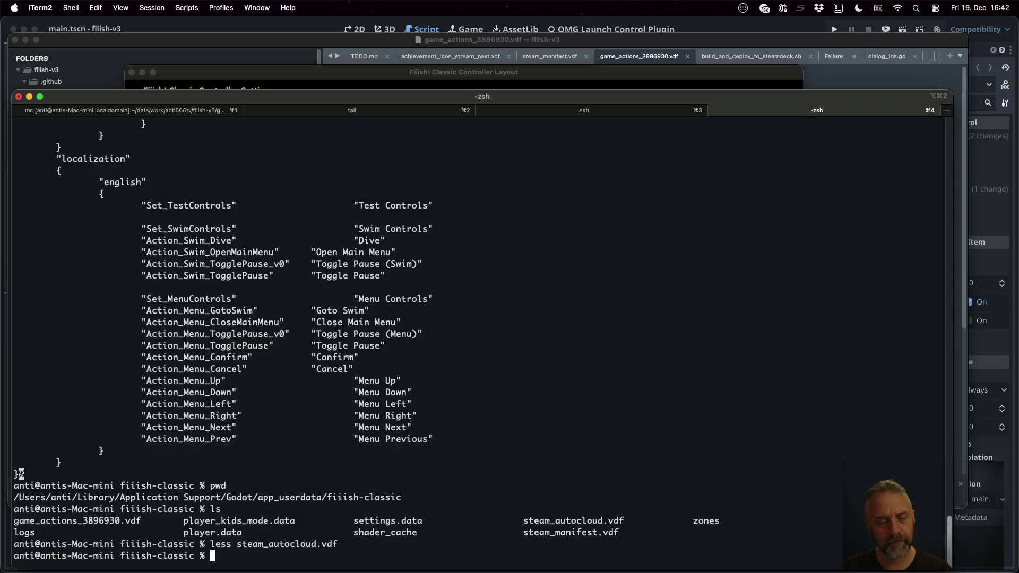
pyautogui.hotkey('ctrl', 'l')
pyautogui.hotkey('ctrl', 'Left')
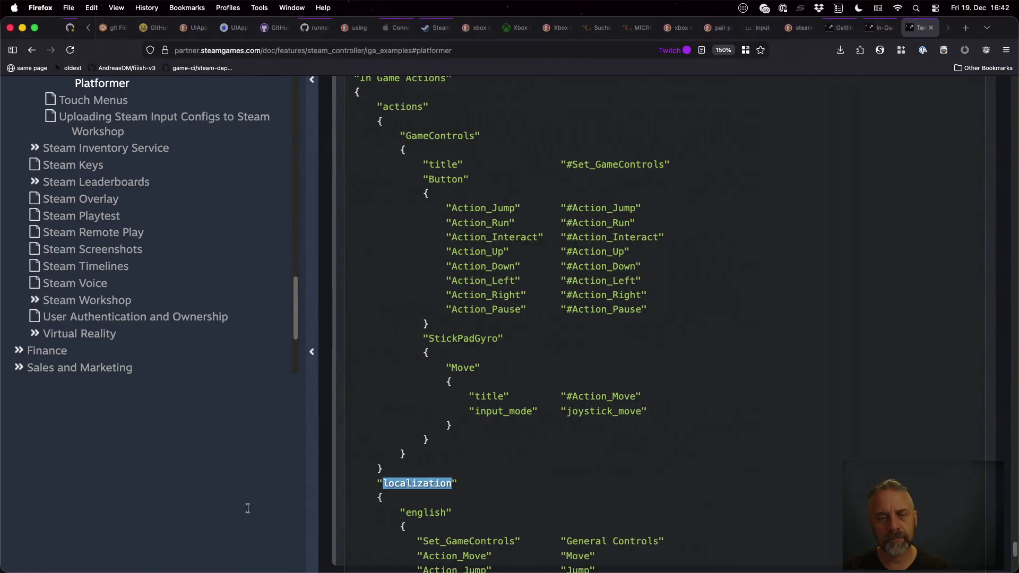
# Step: Search the web for 'steam in game actions macos not working' in a new tab
pyautogui.press('super+t')
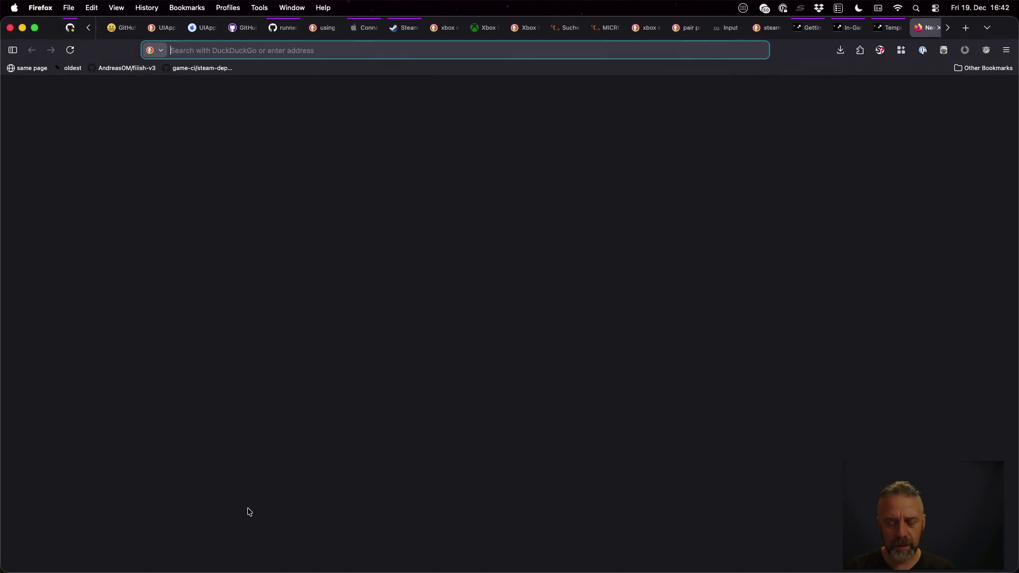
pyautogui.write('steam in game actions ma')
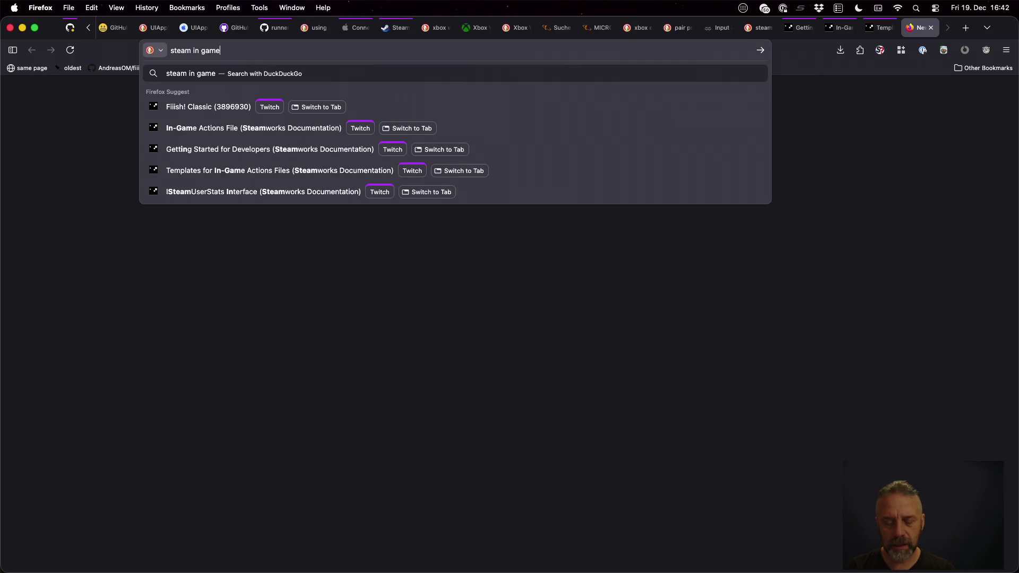
pyautogui.write('cos ')
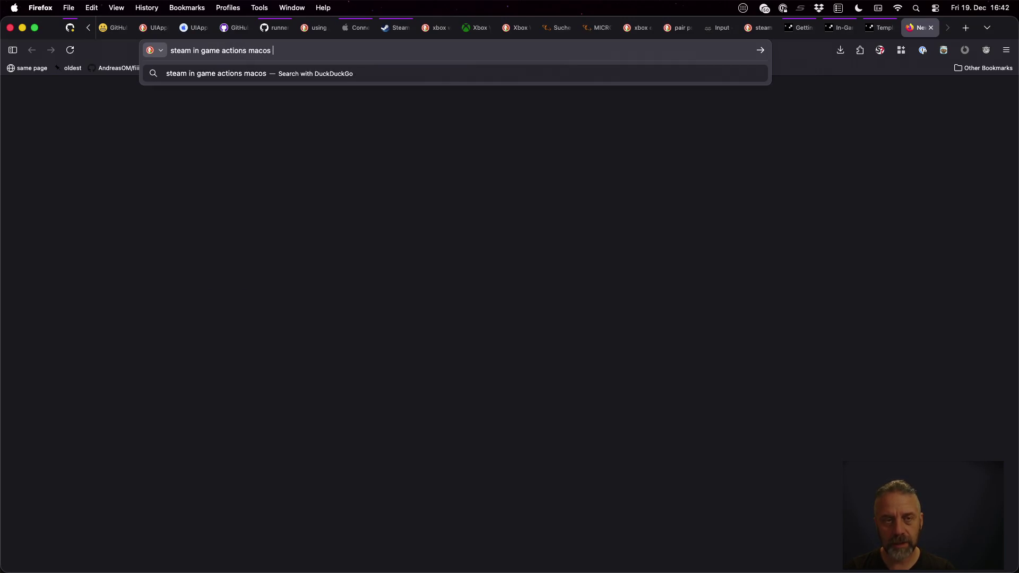
pyautogui.write('not working')
pyautogui.press('Return')
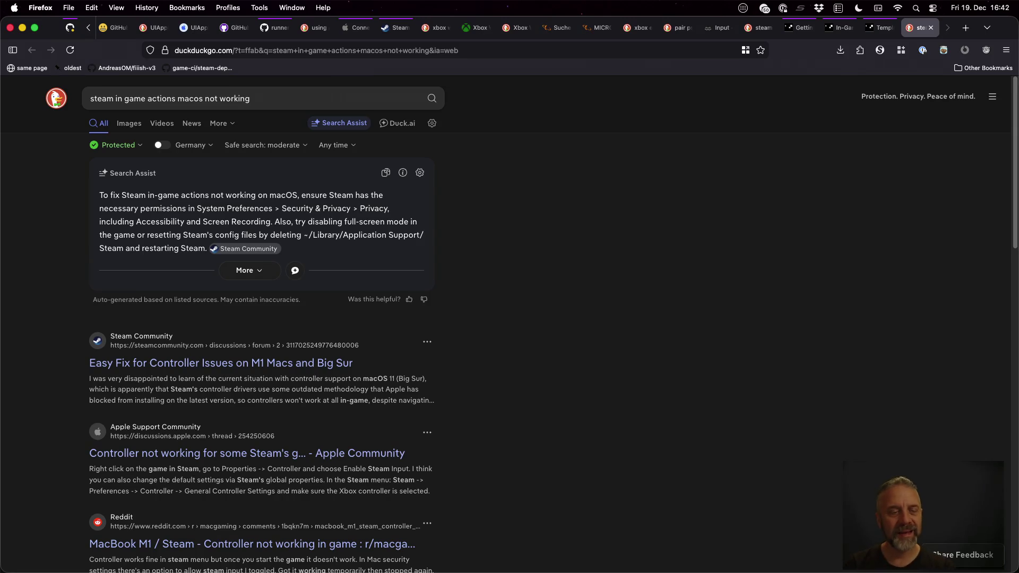
pyautogui.scroll(-3, 561, 386)
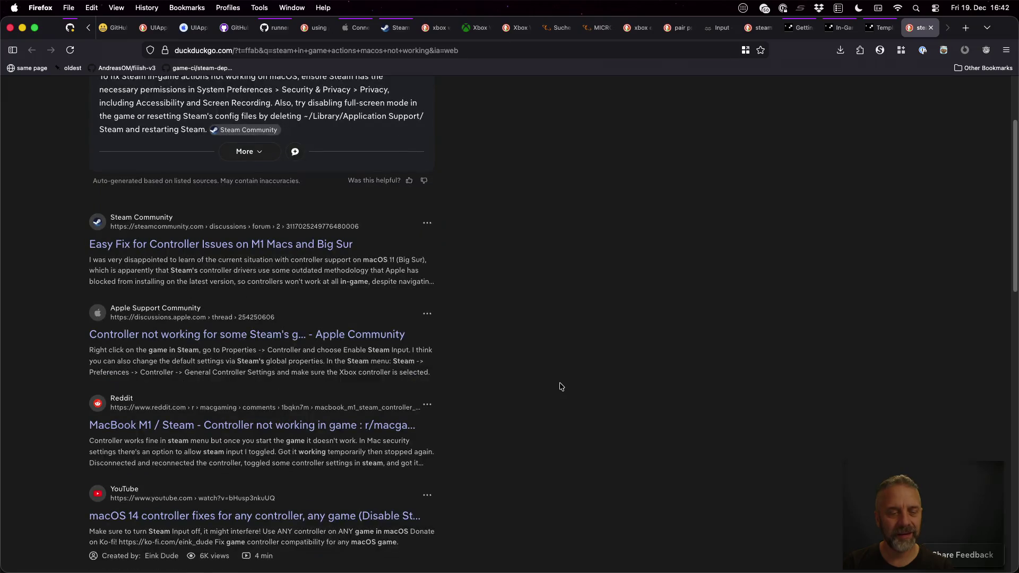
pyautogui.scroll(-5, 561, 387)
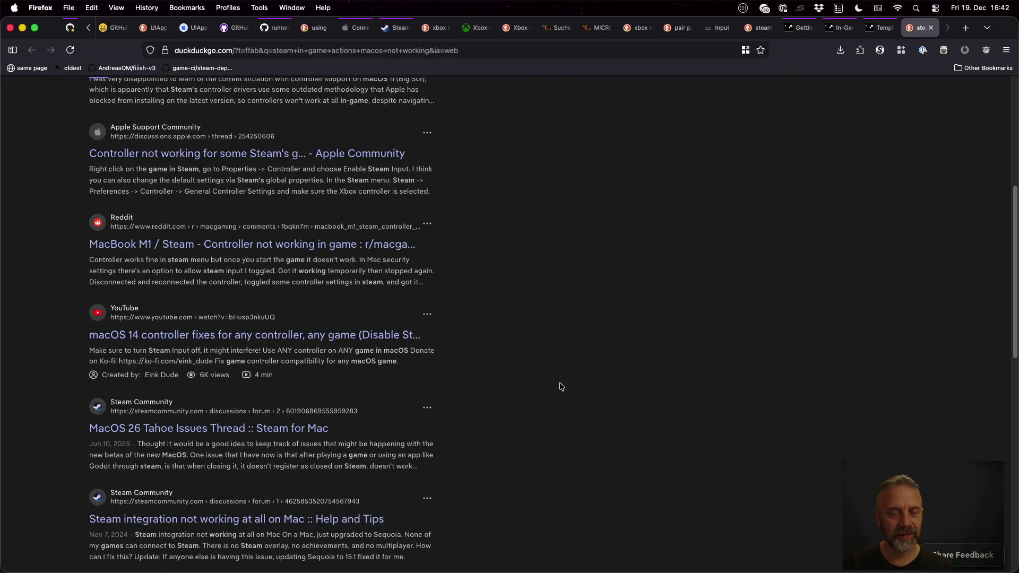
pyautogui.scroll(-1, 562, 386)
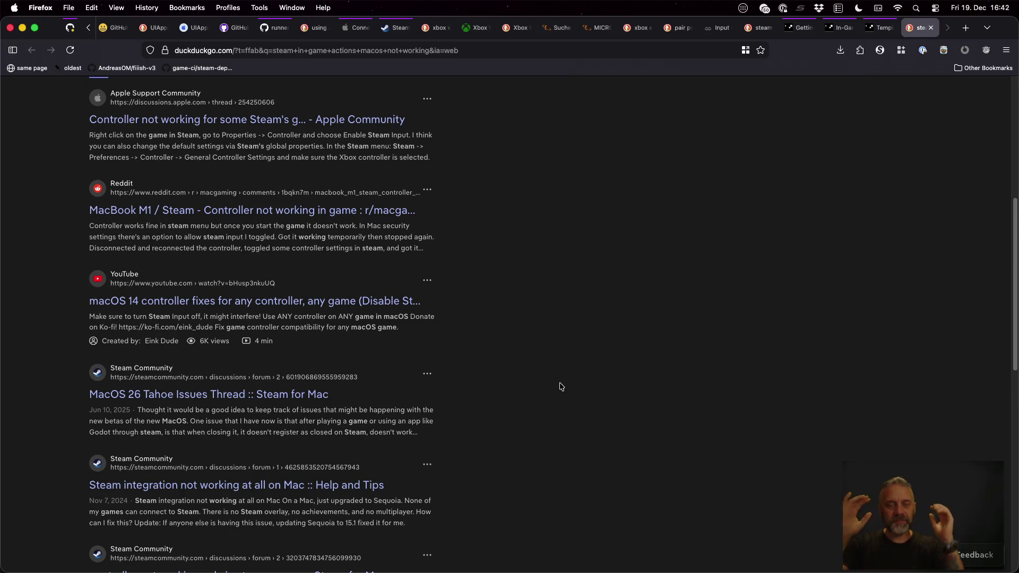
# Step: Open the Steam Community thread about Steam Input not working on M-series Macs
pyautogui.middleClick(289, 486)
pyautogui.scroll(-6, 598, 450)
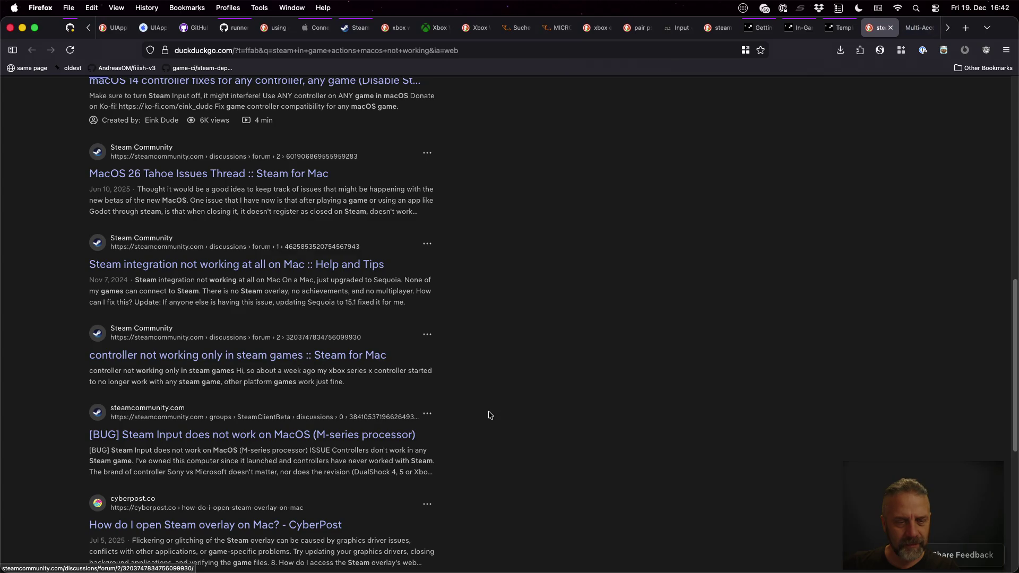
pyautogui.scroll(-1, 487, 414)
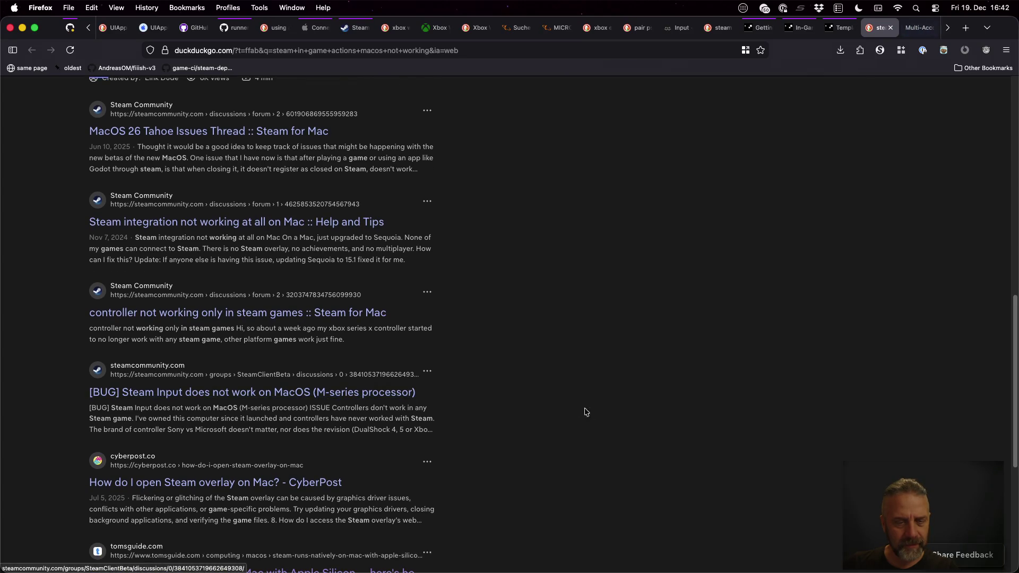
pyautogui.scroll(-3, 595, 414)
pyautogui.scroll(-3, 596, 413)
pyautogui.hotkey('ctrl', 'Tab')
pyautogui.click(594, 411)
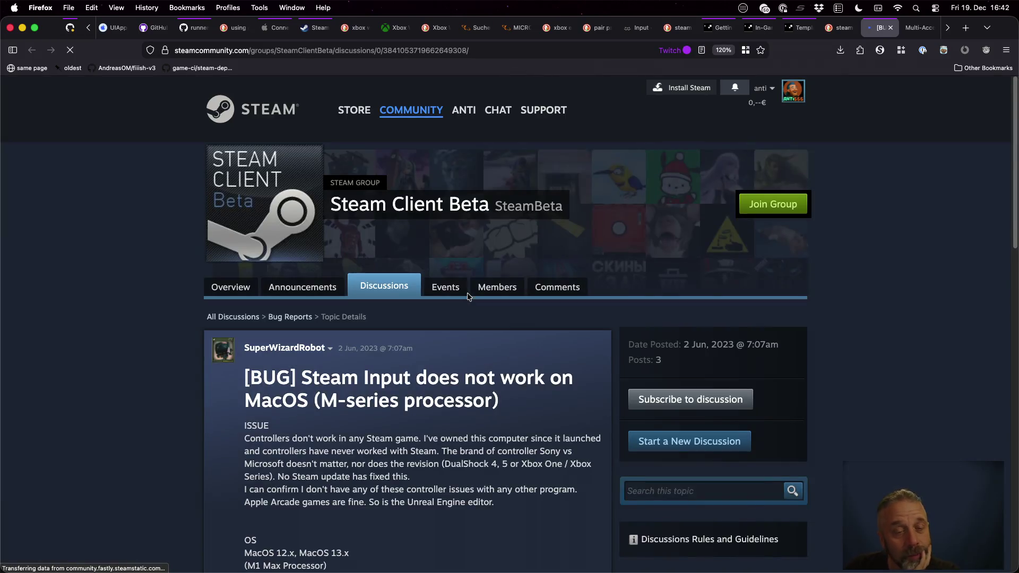
# Step: Zoom the Steam discussion page to 120% and scroll down through the thread
pyautogui.press('super+plus')
pyautogui.press('super+plus')
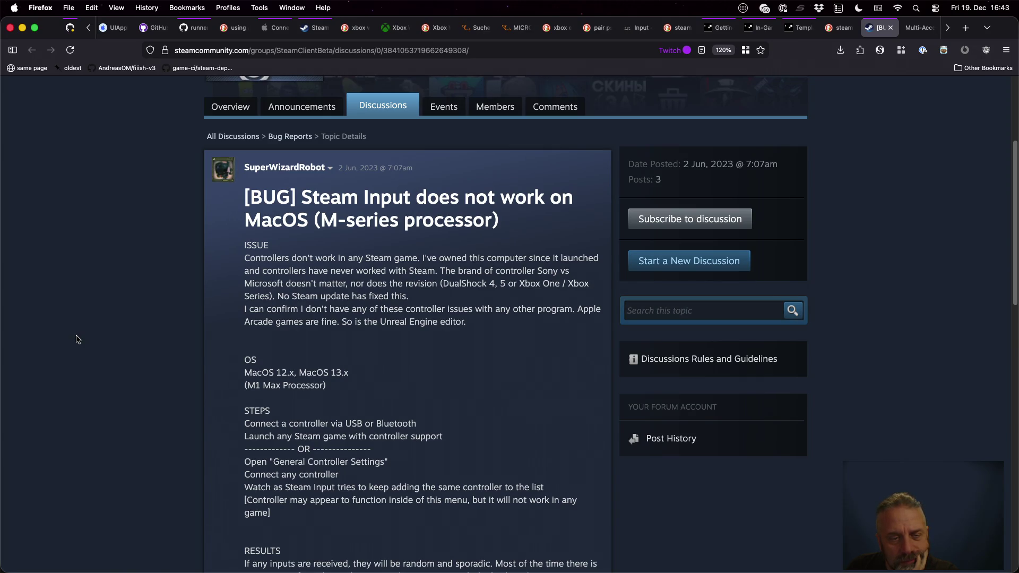
pyautogui.scroll(-10, 77, 340)
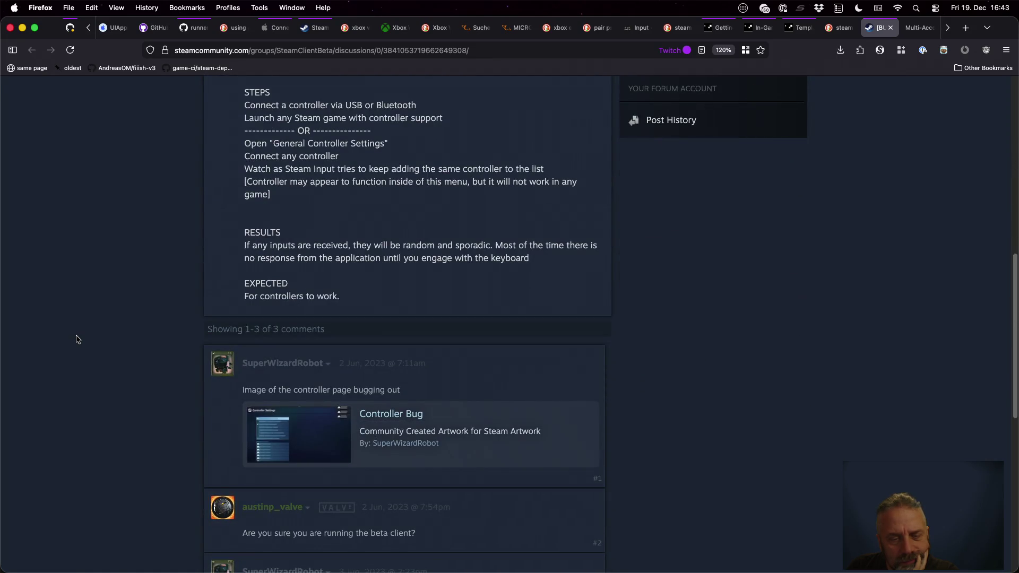
pyautogui.scroll(-3, 77, 340)
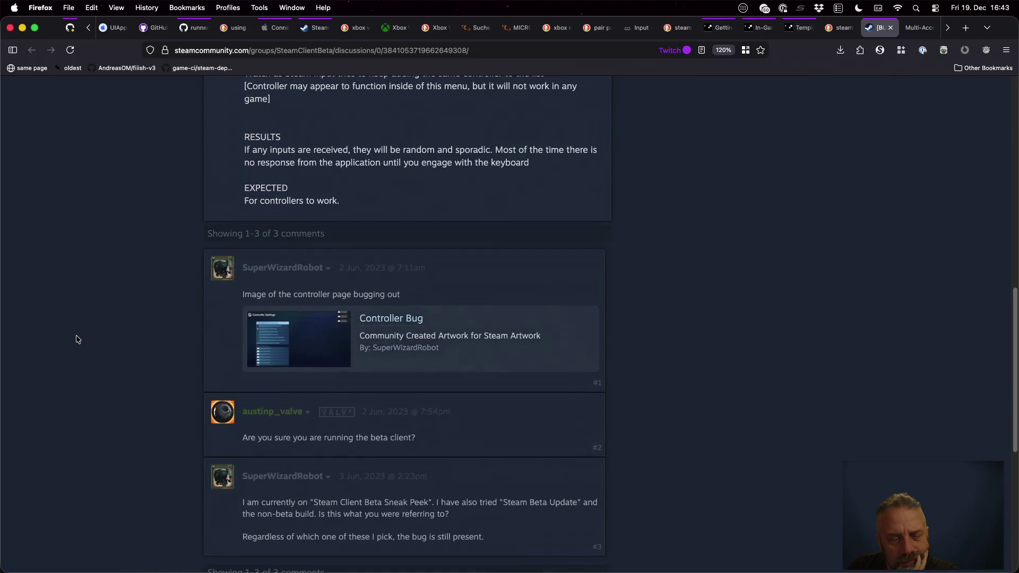
pyautogui.scroll(-5, 77, 339)
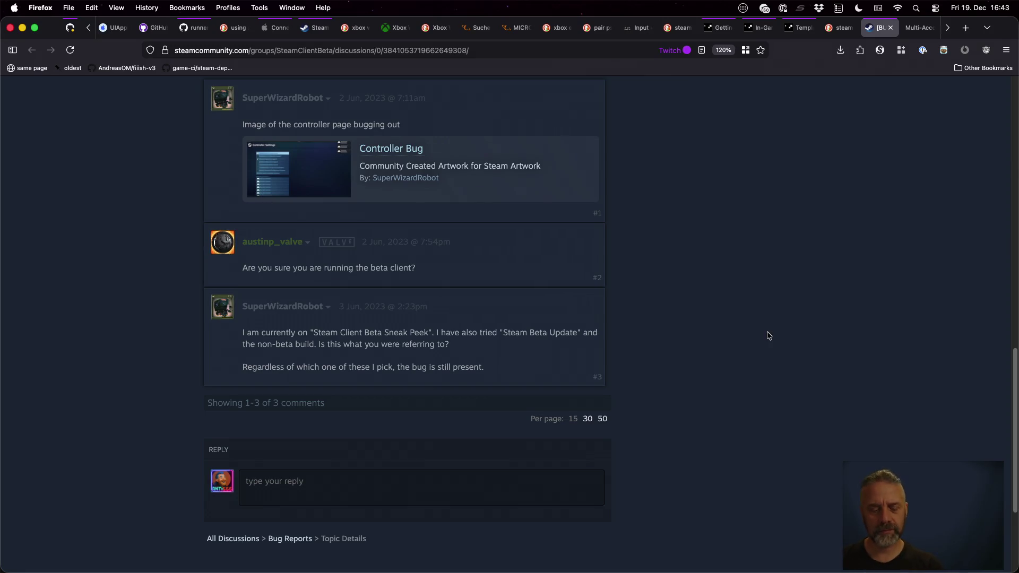
# Step: Read the next discussion thread down to comment #10 and the reply box, then return to iTerm2
pyautogui.press('super+bracketleft')
pyautogui.press('Return')
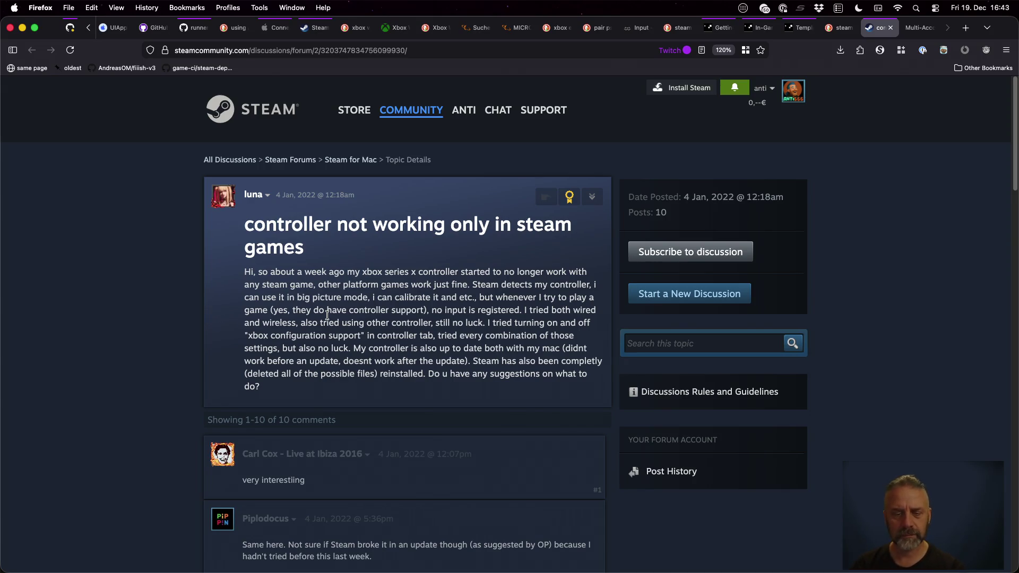
pyautogui.scroll(-8, 327, 314)
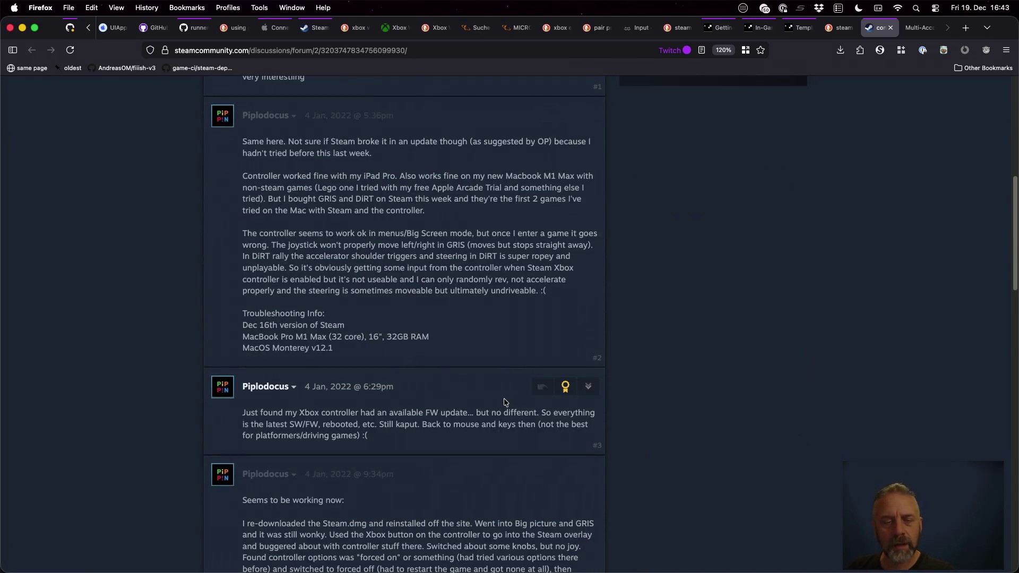
pyautogui.scroll(-4, 503, 403)
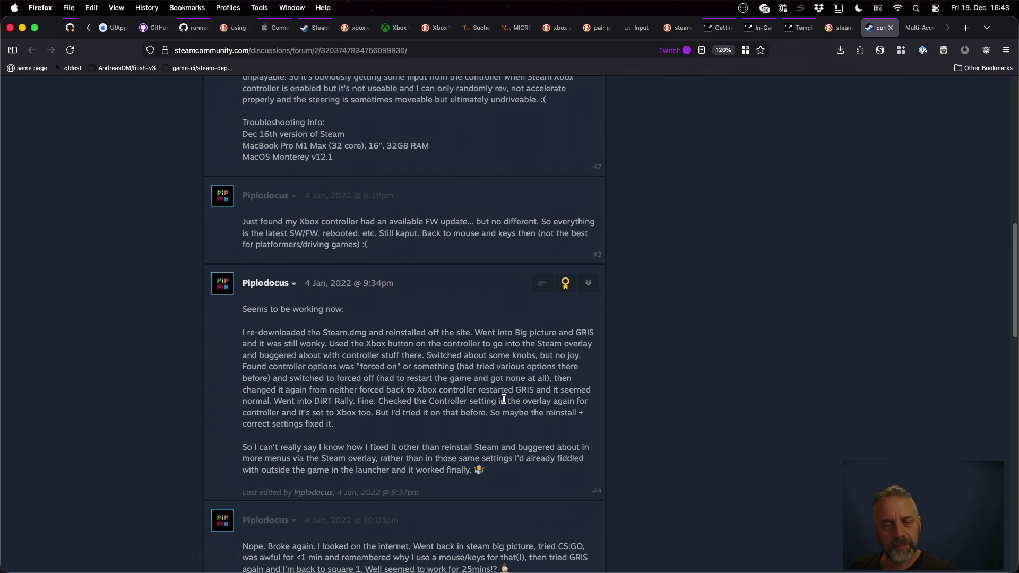
pyautogui.scroll(-1, 504, 398)
pyautogui.scroll(-2, 504, 403)
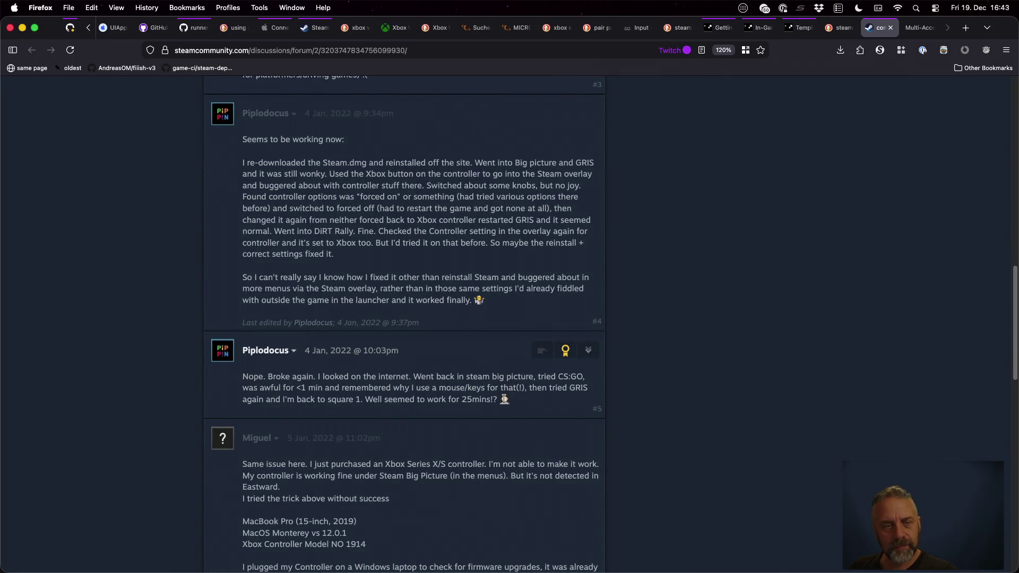
pyautogui.scroll(-3, 504, 400)
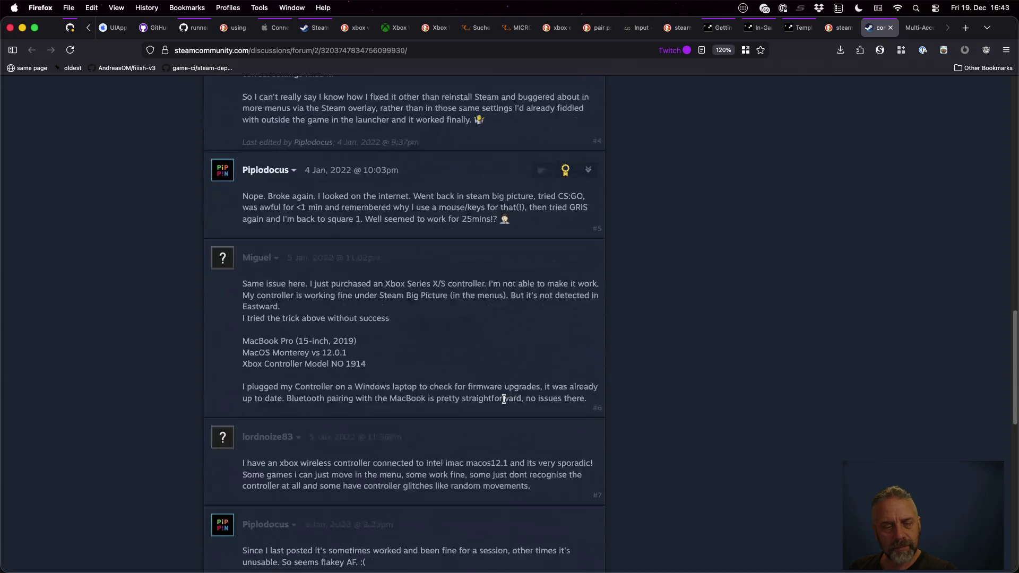
pyautogui.scroll(-4, 505, 399)
pyautogui.scroll(-5, 503, 399)
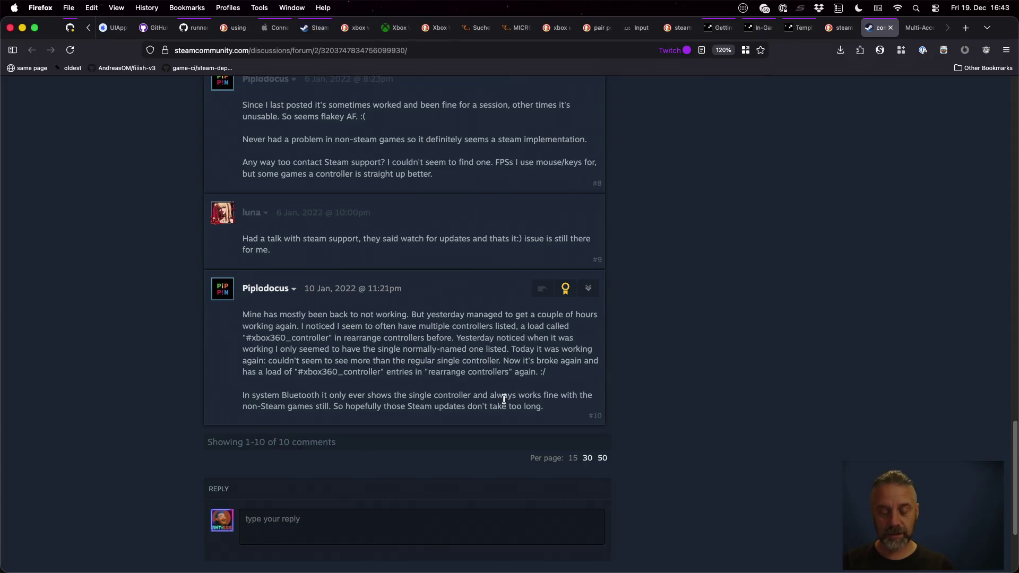
pyautogui.press('super+Tab')
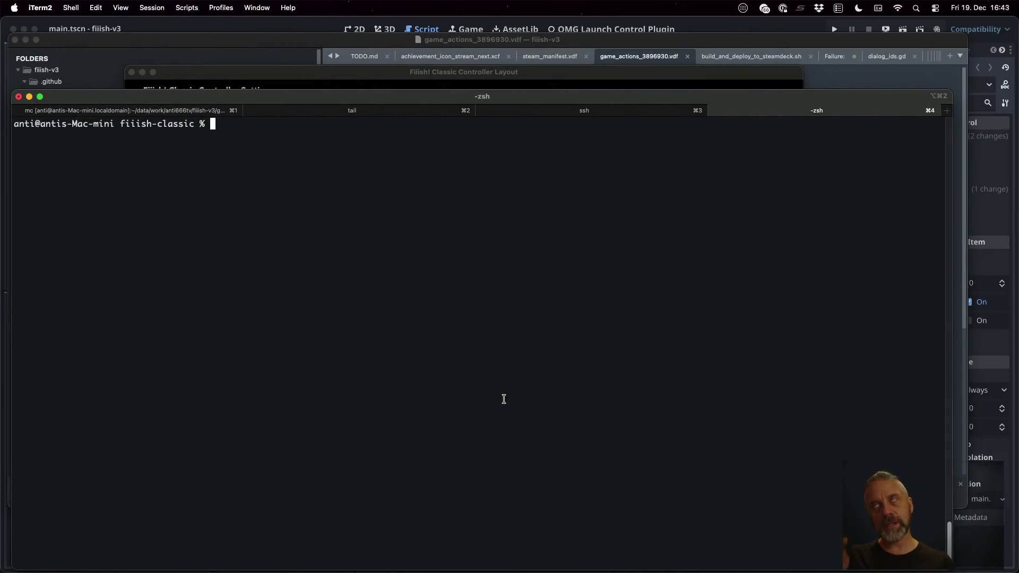
# Step: Edit the recalled scp command to copy godot/game_actions_3896930.vdf to the Deck, and run it
pyautogui.click(211, 110)
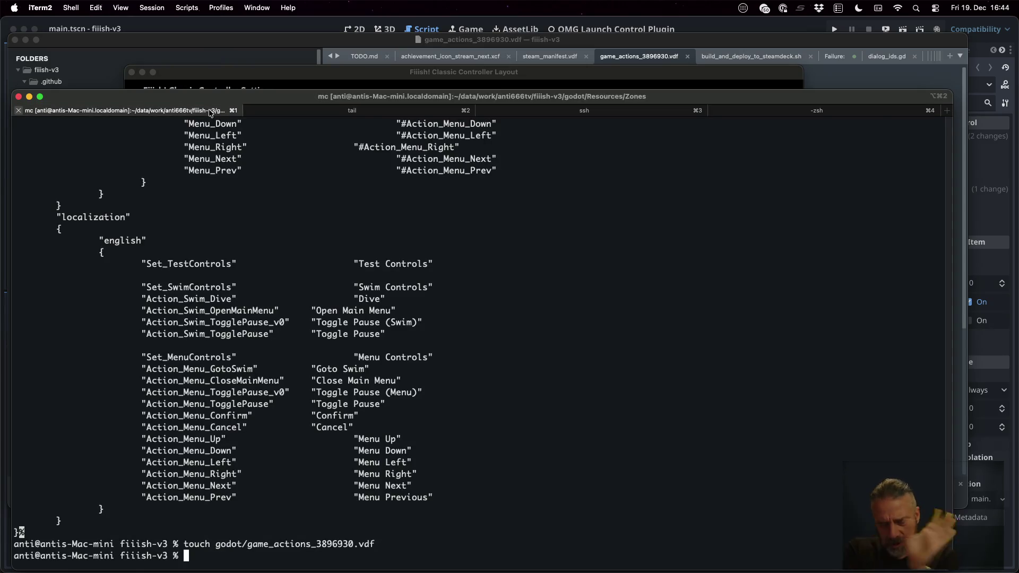
pyautogui.press('Up')
pyautogui.press('Up')
pyautogui.press('Up')
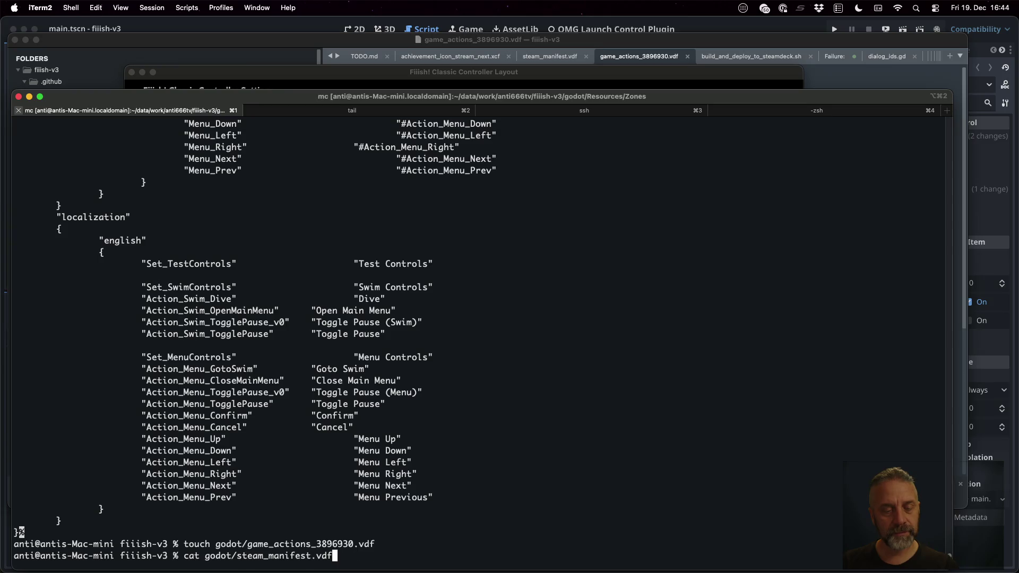
pyautogui.press('Left')
pyautogui.press('Left')
pyautogui.press('Left')
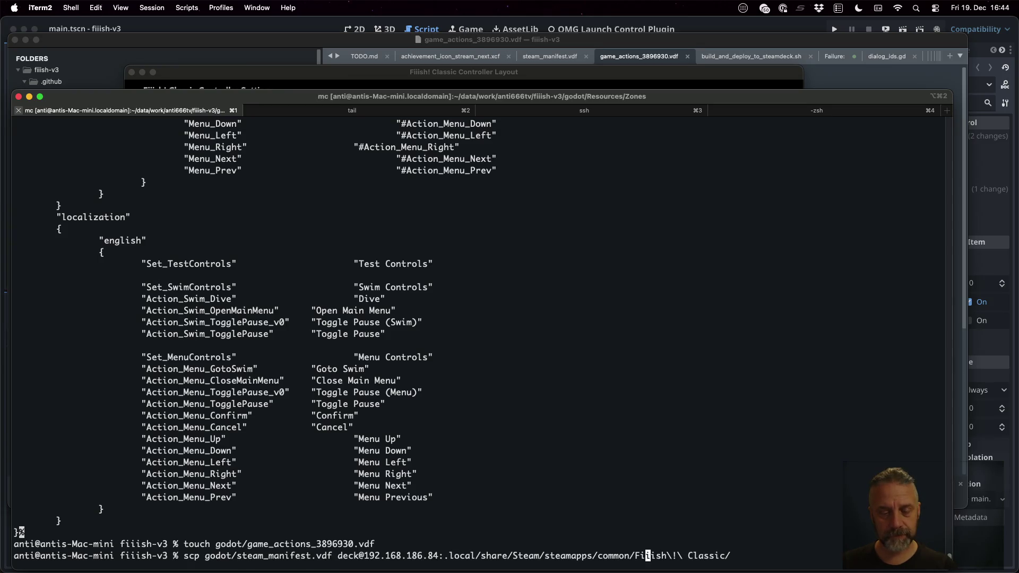
pyautogui.press('Left')
pyautogui.press('Left')
pyautogui.press('Left')
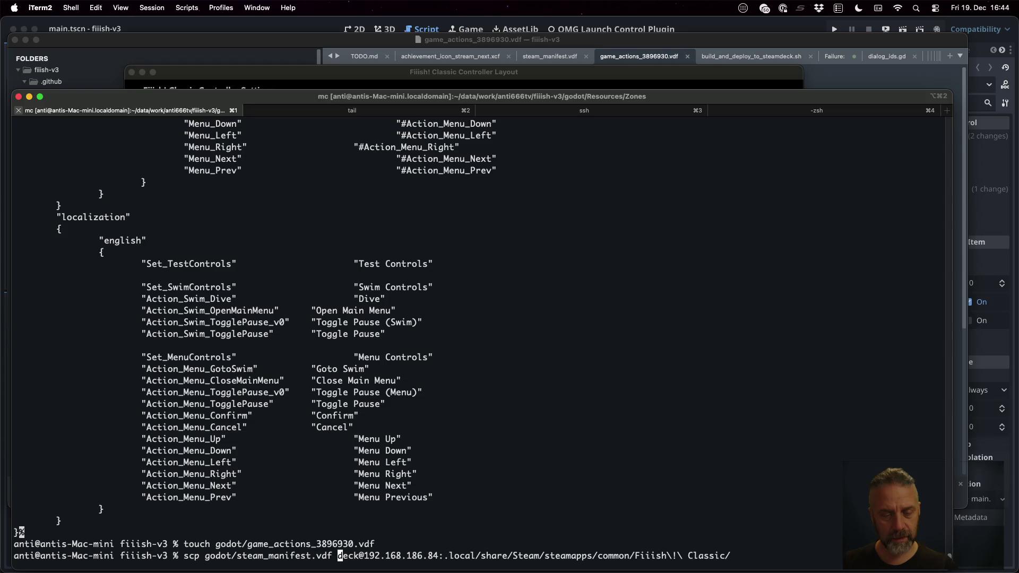
pyautogui.press('BackSpace')
pyautogui.press('BackSpace')
pyautogui.press('BackSpace')
pyautogui.press('BackSpace')
pyautogui.press('BackSpace')
pyautogui.write('ga')
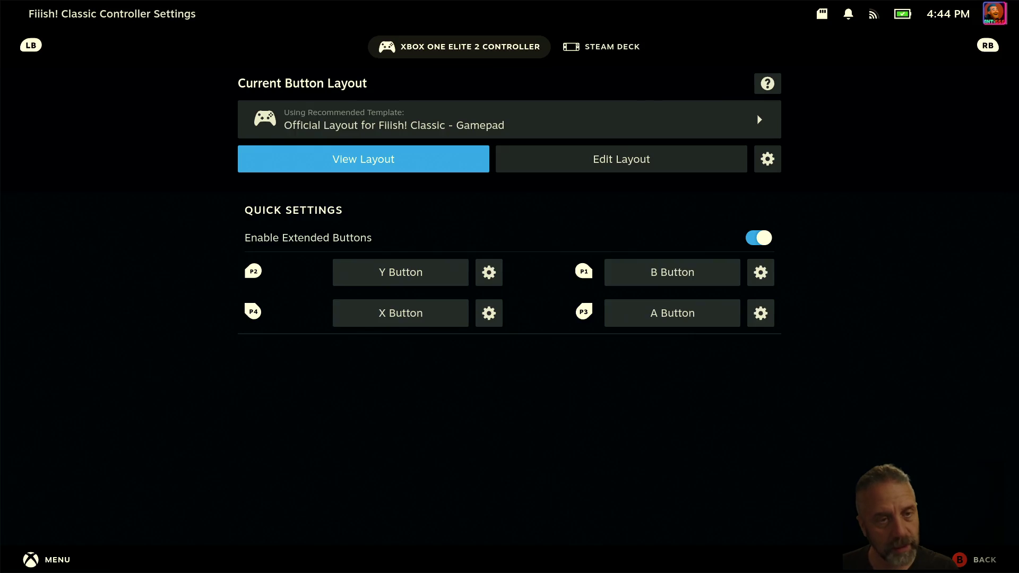
pyautogui.press('Escape')
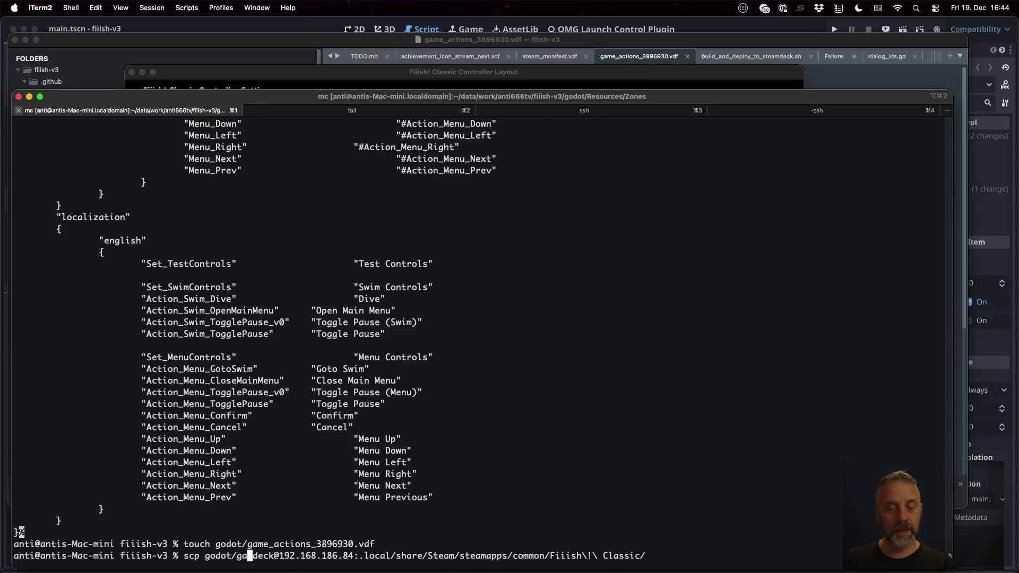
pyautogui.write('me')
pyautogui.press('Tab')
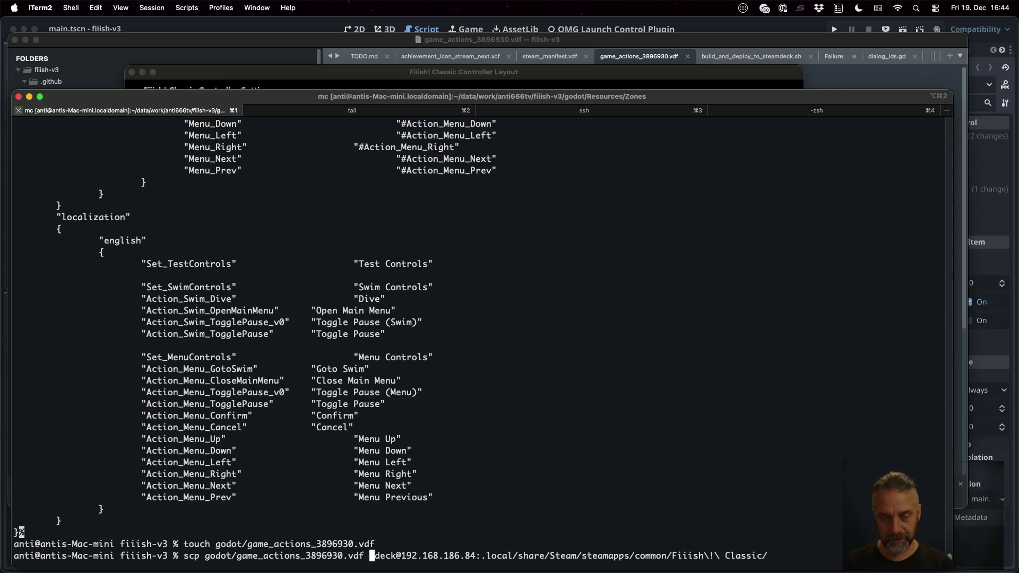
pyautogui.press('Return')
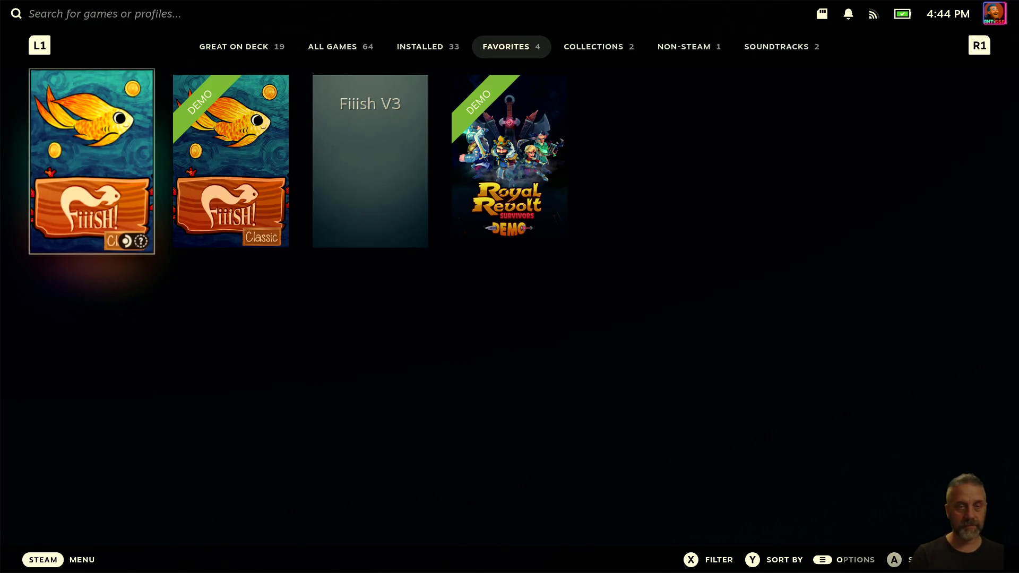
# Step: Open Fiiish! Classic's controller settings and compare the Xbox Elite 2 and Steam Deck settings
pyautogui.press('Return')
pyautogui.press('Right')
pyautogui.press('Return')
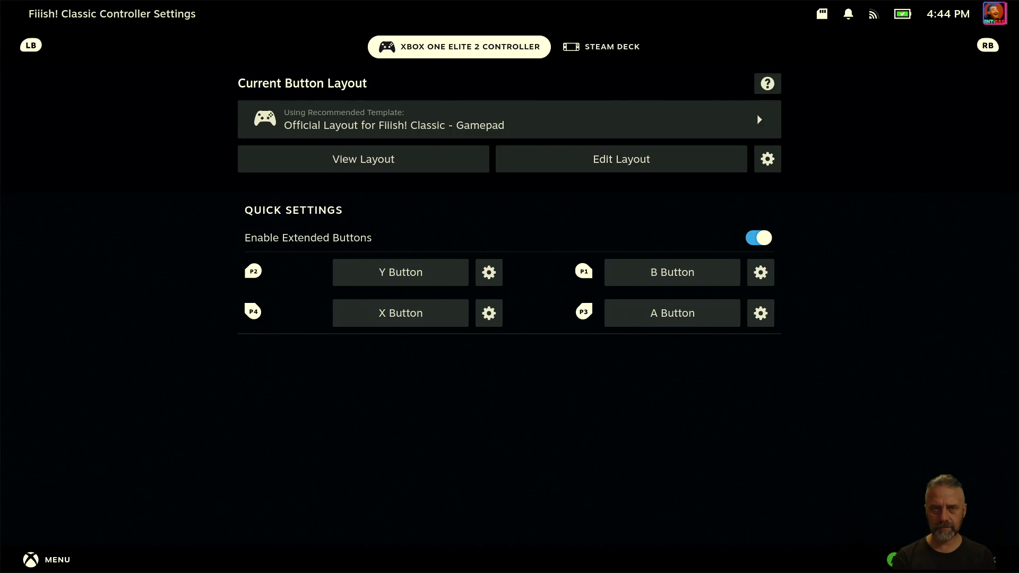
pyautogui.press('Right')
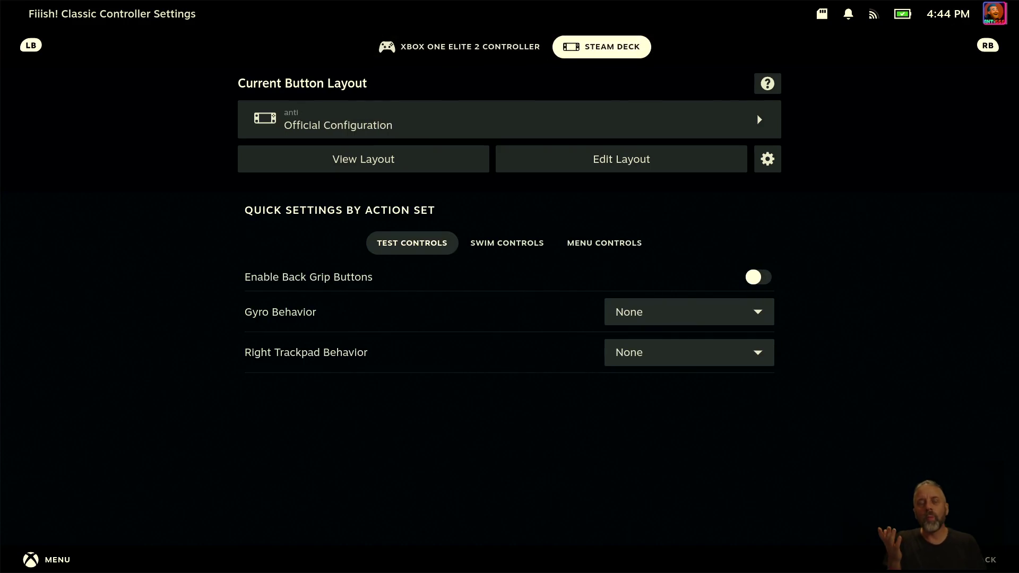
pyautogui.press('Left')
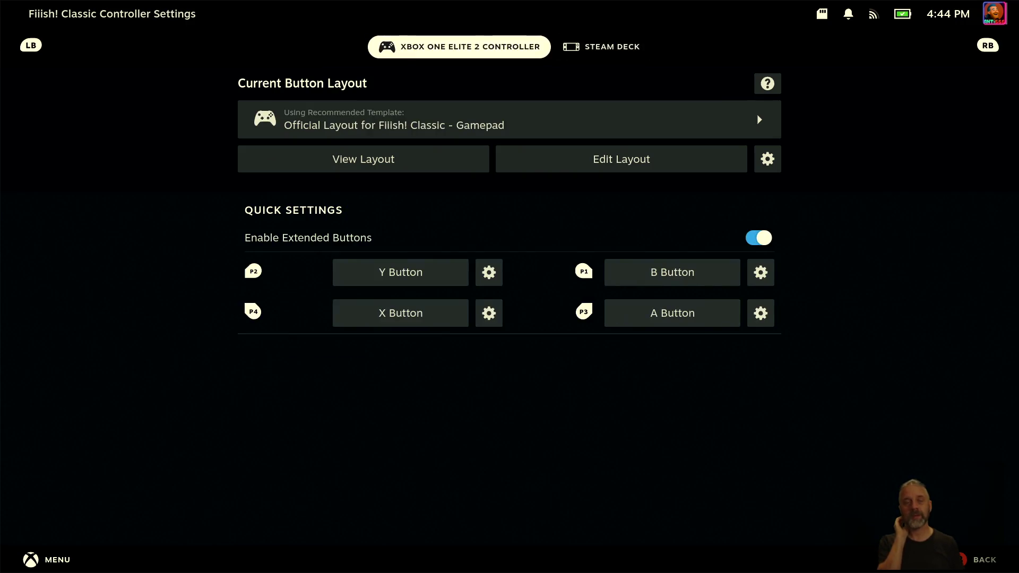
pyautogui.press('Right')
pyautogui.press('Left')
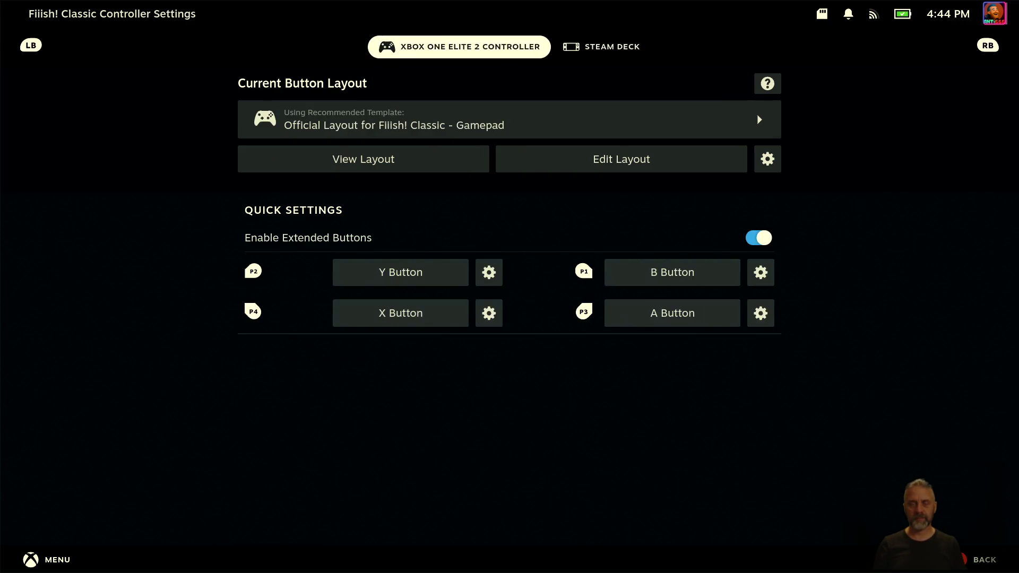
pyautogui.press('Right')
pyautogui.press('Left')
pyautogui.press('Right')
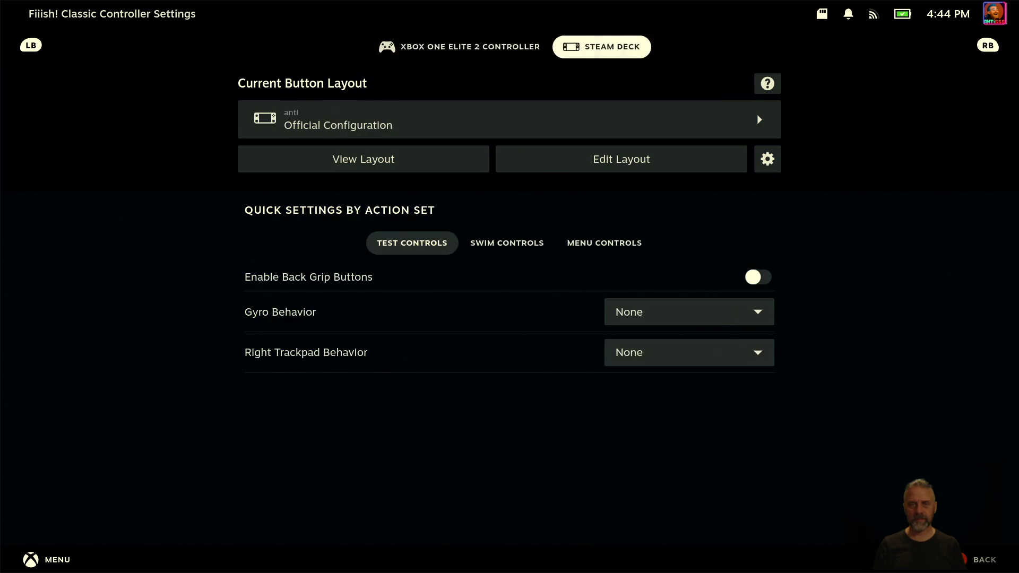
pyautogui.press('Left')
pyautogui.press('Right')
pyautogui.press('Left')
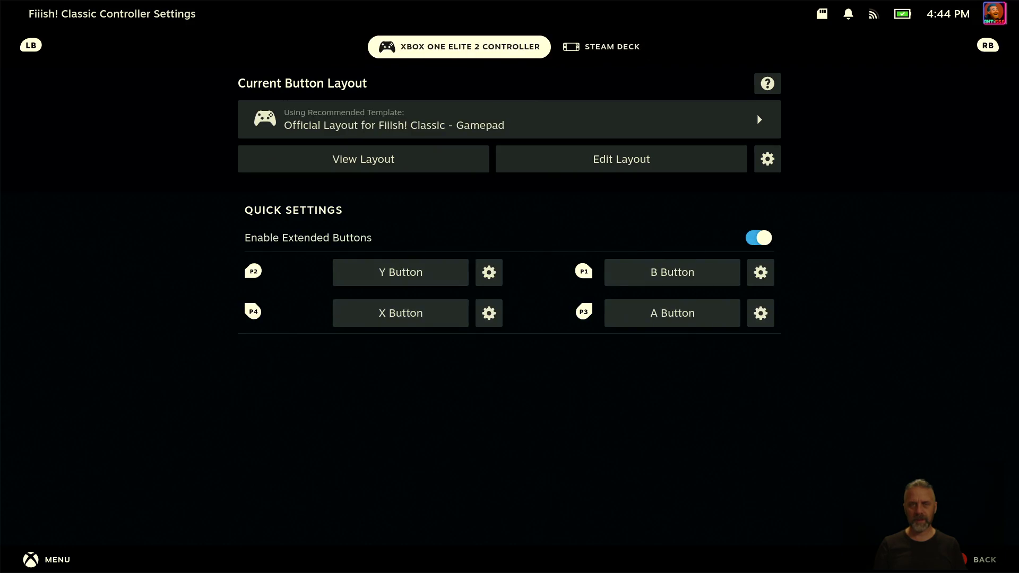
pyautogui.press('Right')
pyautogui.press('Left')
# Step: Turn off Enable Extended Buttons for the Xbox Elite 2 and recheck the Steam Deck's Official Configuration
pyautogui.press('Down')
pyautogui.press('Down')
pyautogui.press('Down')
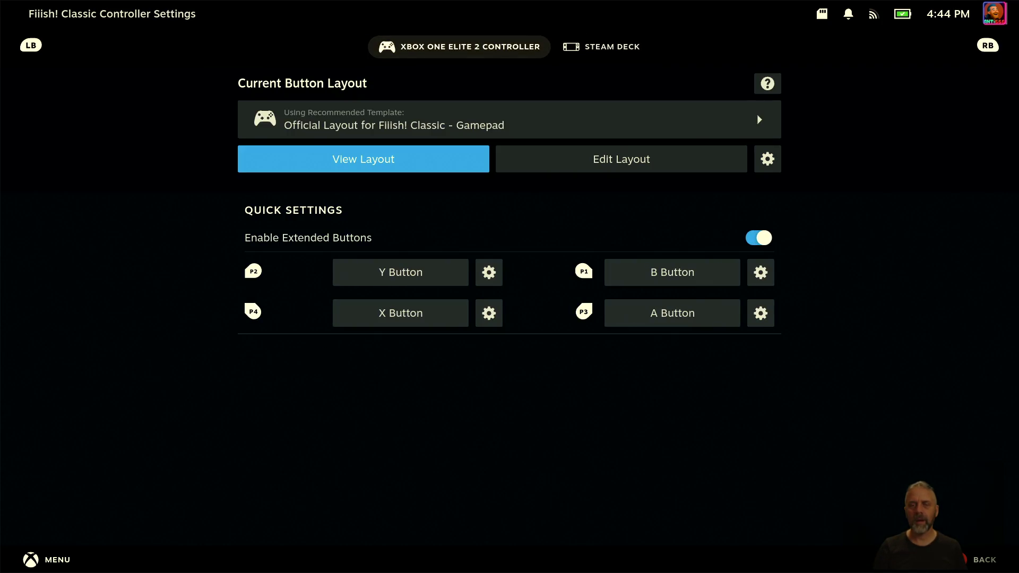
pyautogui.press('Down')
pyautogui.press('Return')
pyautogui.press('Up')
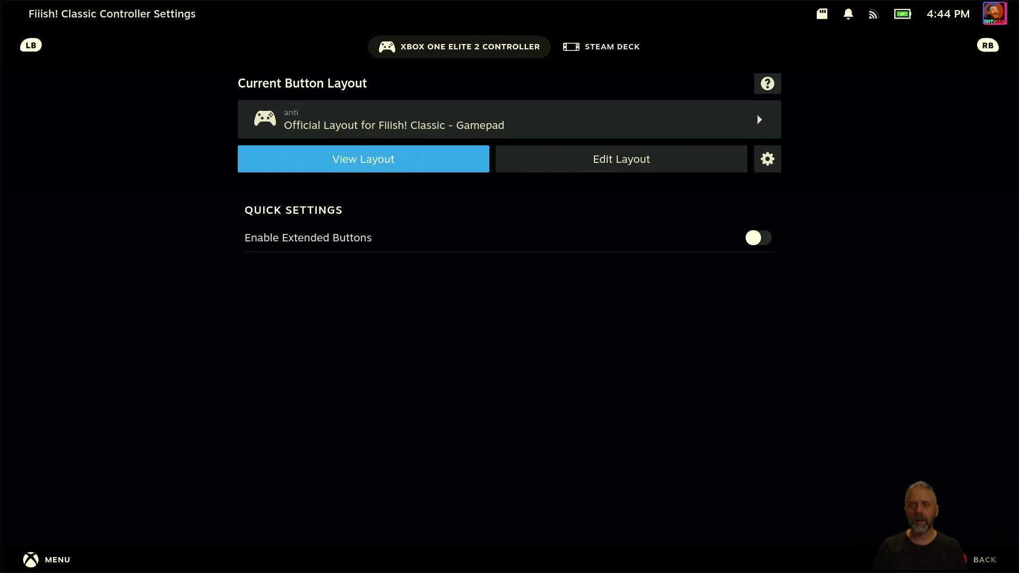
pyautogui.hotkey('ctrl', 'Tab')
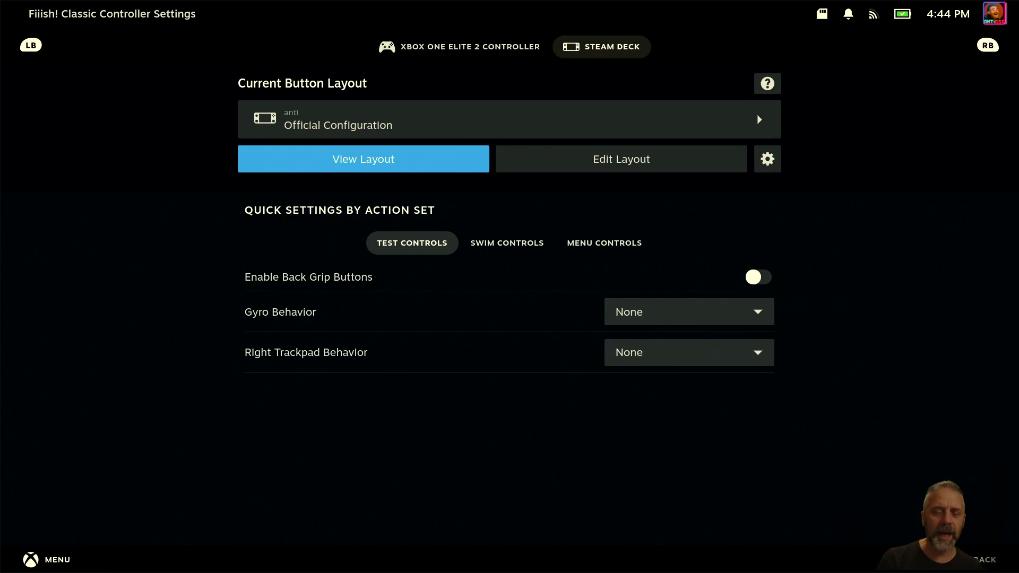
pyautogui.hotkey('ctrl', 'shift', 'Tab')
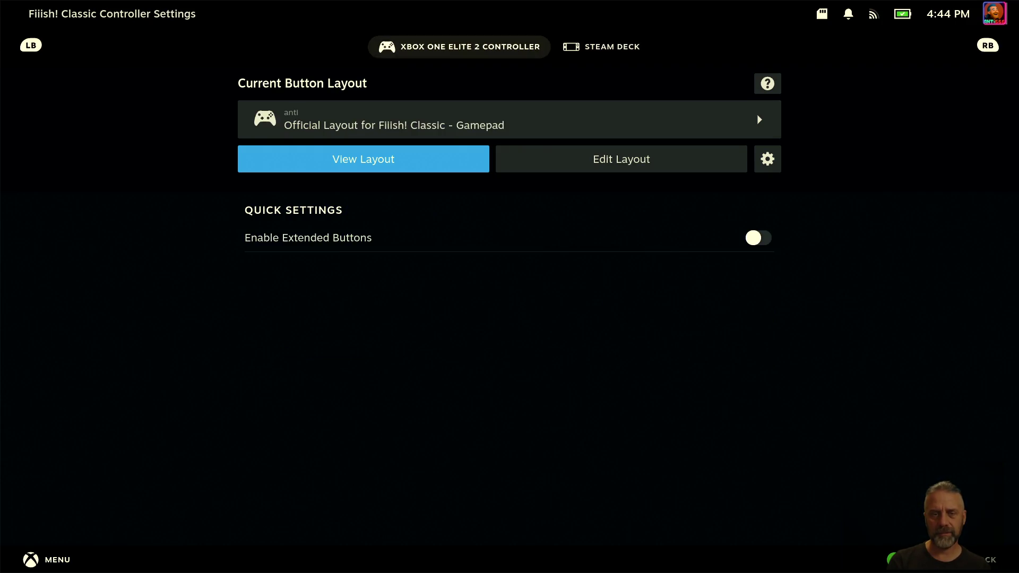
pyautogui.hotkey('ctrl', 'Tab')
pyautogui.hotkey('ctrl', 'shift', 'Tab')
pyautogui.hotkey('ctrl', 'Tab')
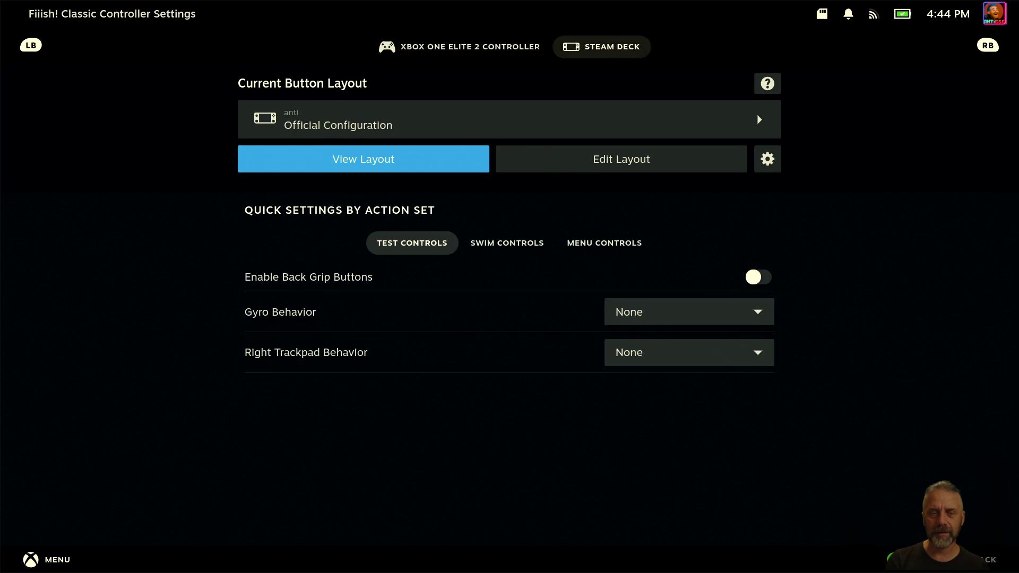
pyautogui.hotkey('ctrl', 'shift', 'Tab')
pyautogui.hotkey('ctrl', 'Tab')
pyautogui.hotkey('ctrl', 'shift', 'Tab')
pyautogui.hotkey('ctrl', 'Tab')
pyautogui.hotkey('ctrl', 'shift', 'Tab')
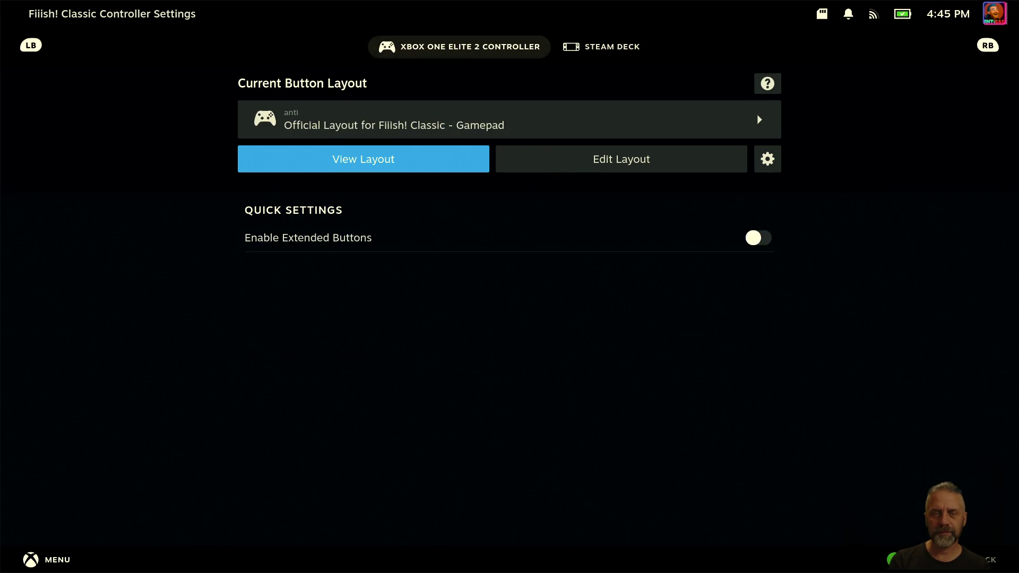
# Step: Open the Xbox controller's layout editor and view the trigger bindings
pyautogui.press('Right')
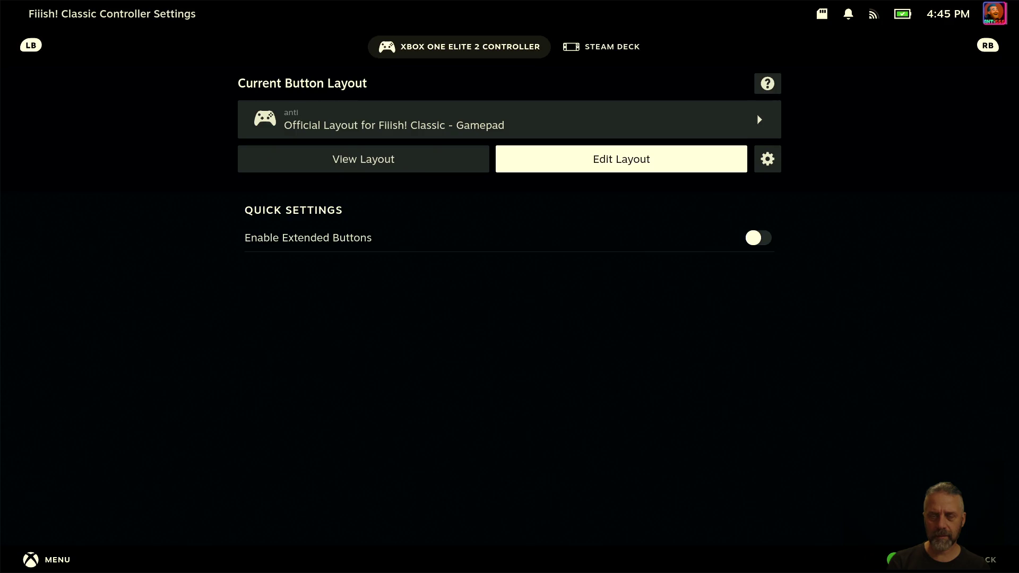
pyautogui.press('Return')
pyautogui.press('Down')
pyautogui.press('Left')
pyautogui.press('Down')
pyautogui.press('Down')
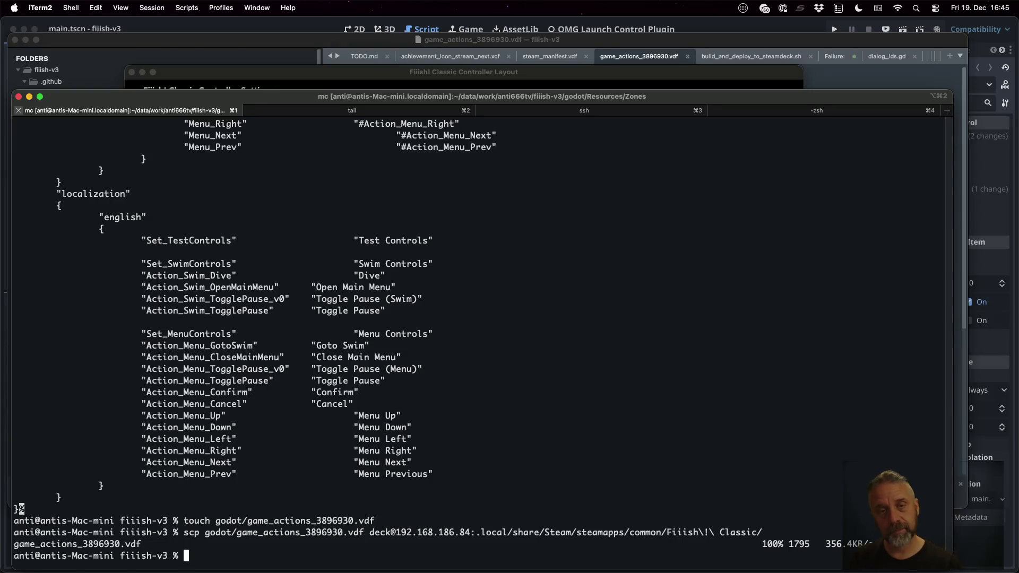
# Step: Close the Steam discussion thread, reopen it in the Twitch container, then close it again
pyautogui.hotkey('ctrl', 'Left')
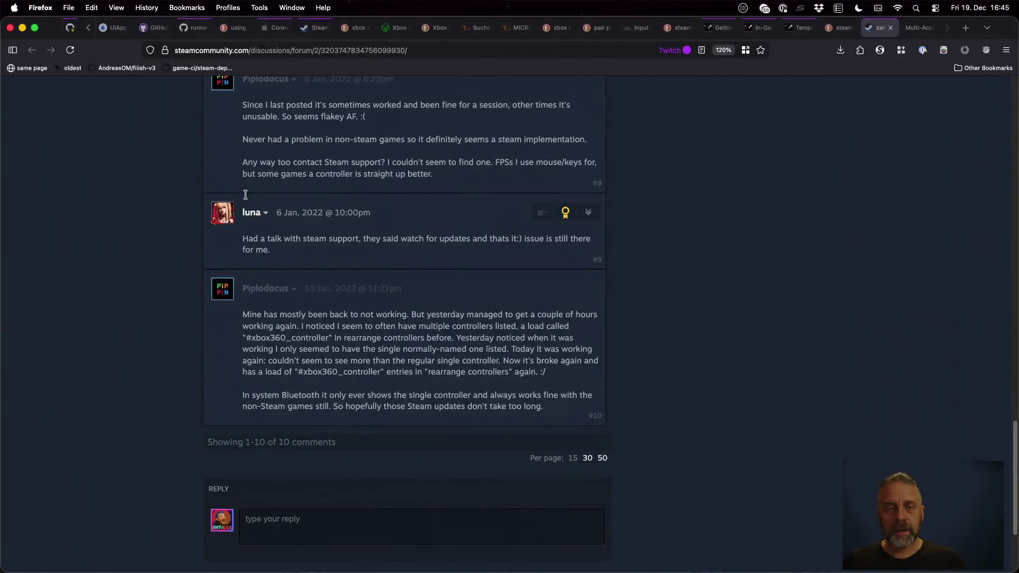
pyautogui.press('cmd+w')
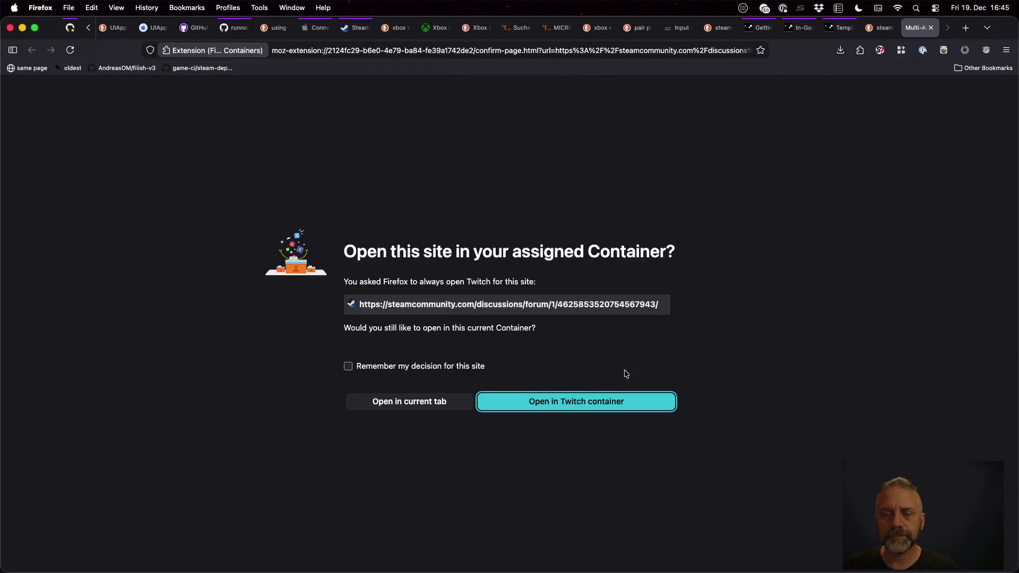
pyautogui.click(642, 403)
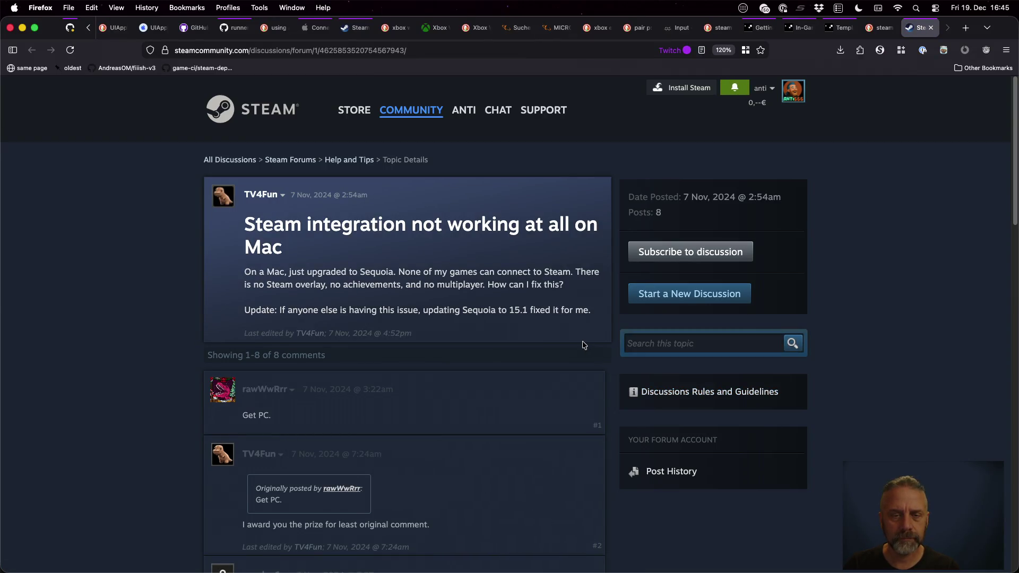
pyautogui.press('super+w')
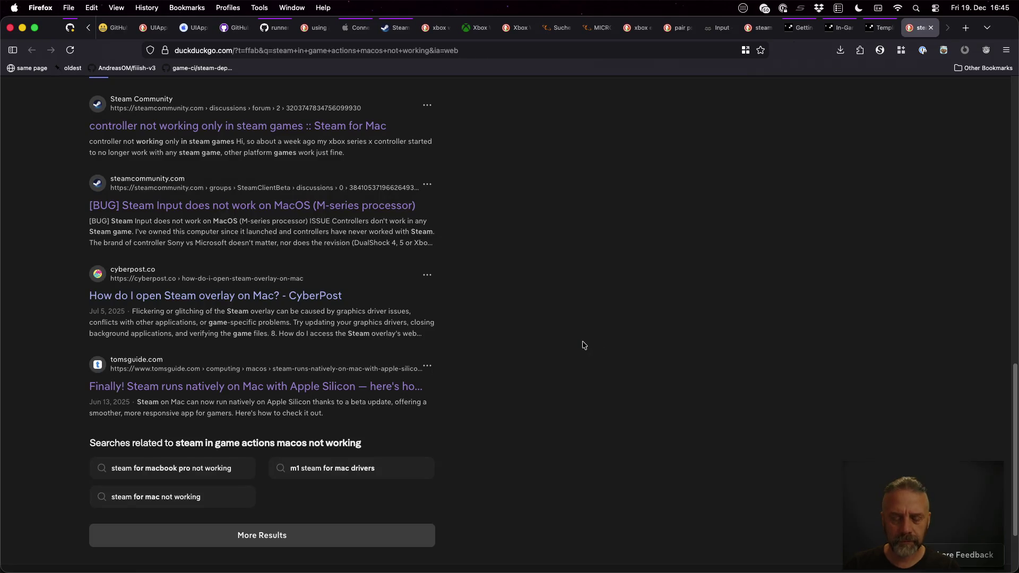
# Step: Search the web for 'steam action sets only working for steam deck'
pyautogui.press('super+l')
pyautogui.write('steam ')
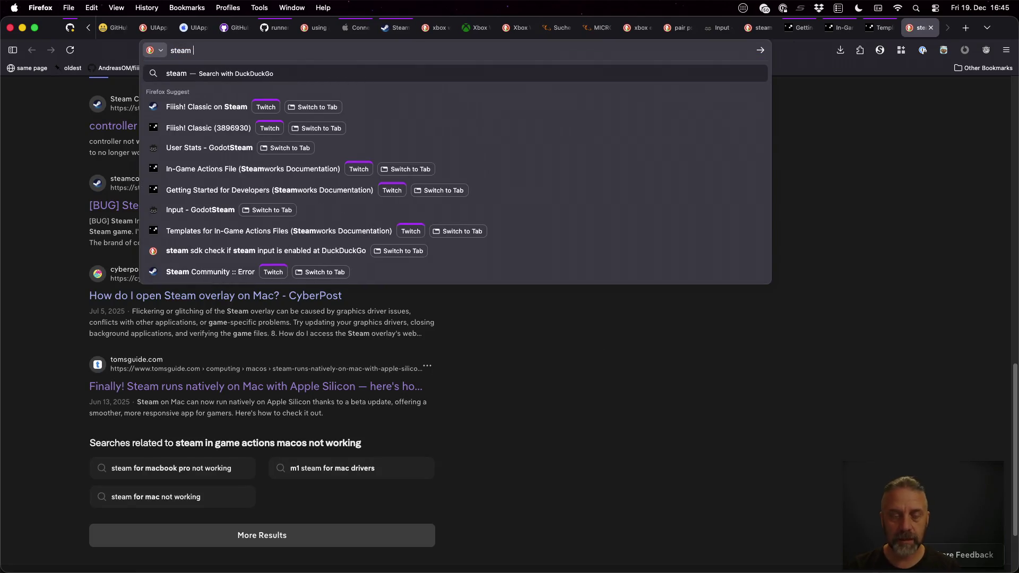
pyautogui.write('action')
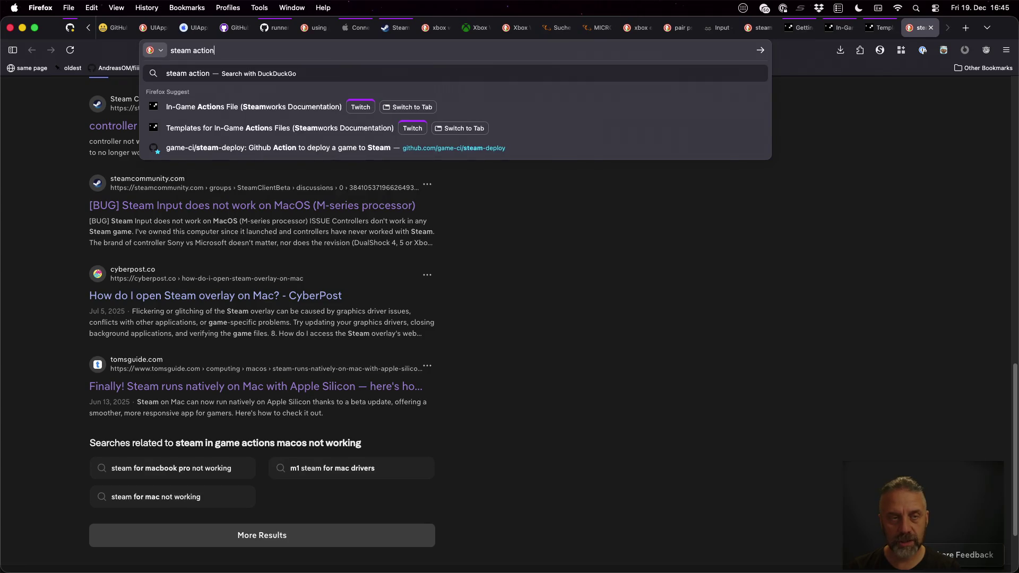
pyautogui.write(' sets only w')
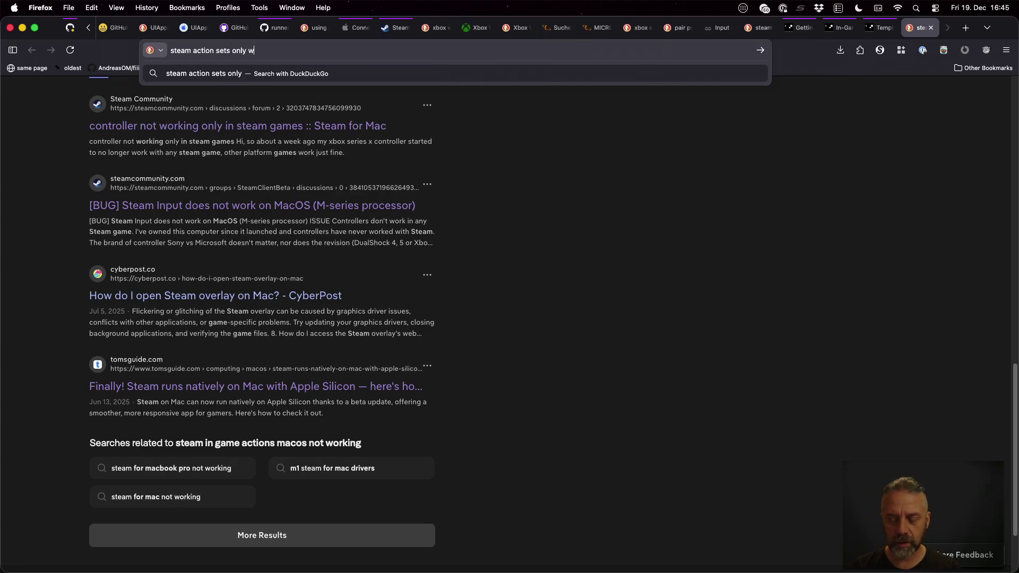
pyautogui.write('orking for ste')
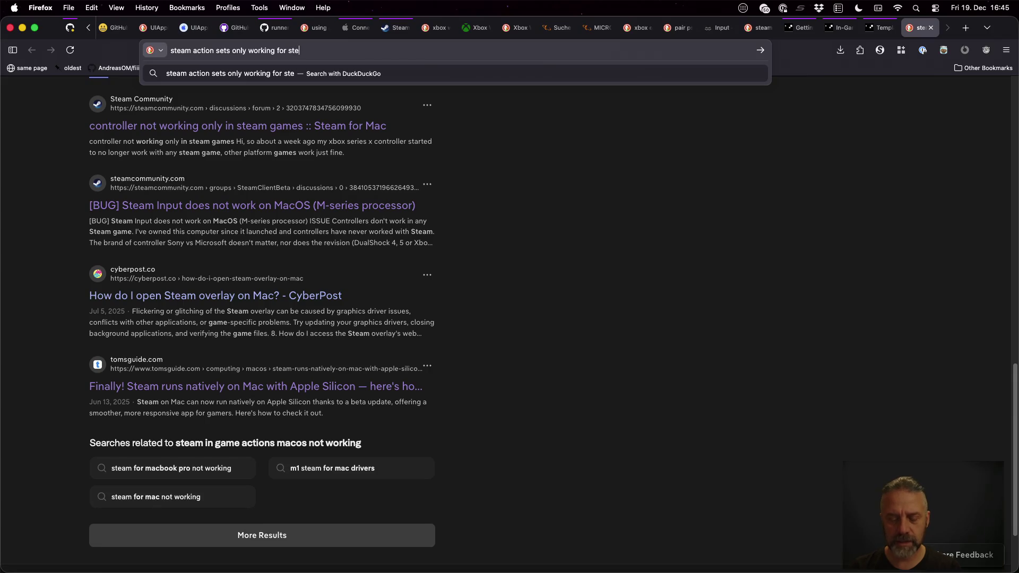
pyautogui.write('am deck')
pyautogui.press('Return')
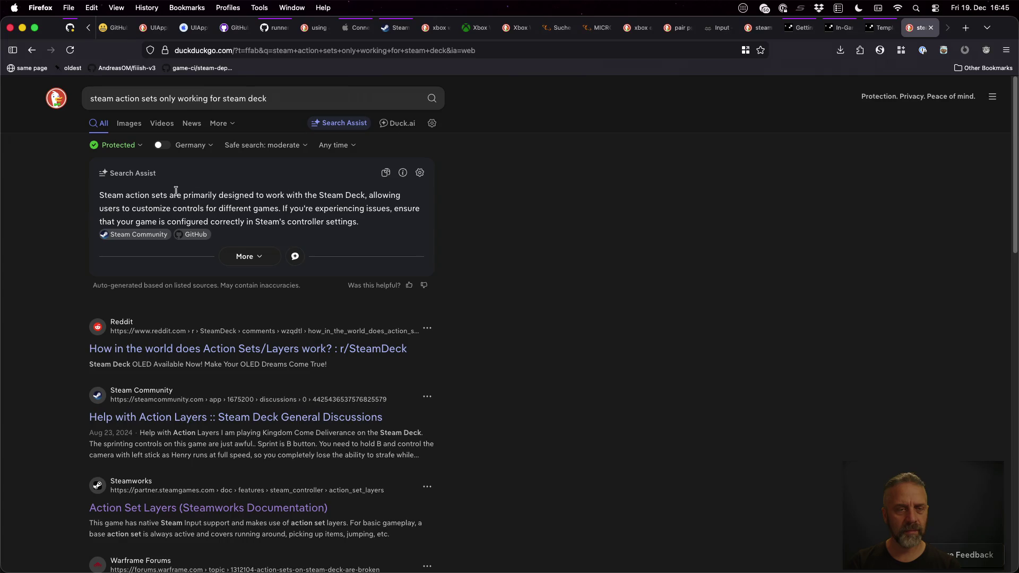
# Step: Expand the Search Assist answer and highlight its Compatibility point about Desktop Mode
pyautogui.click(249, 256)
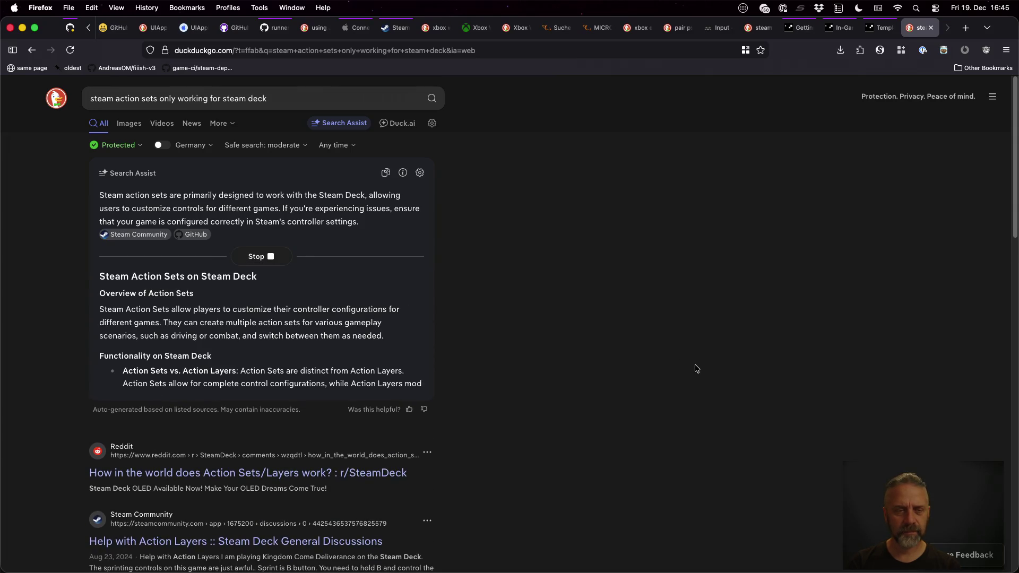
pyautogui.scroll(-1, 683, 361)
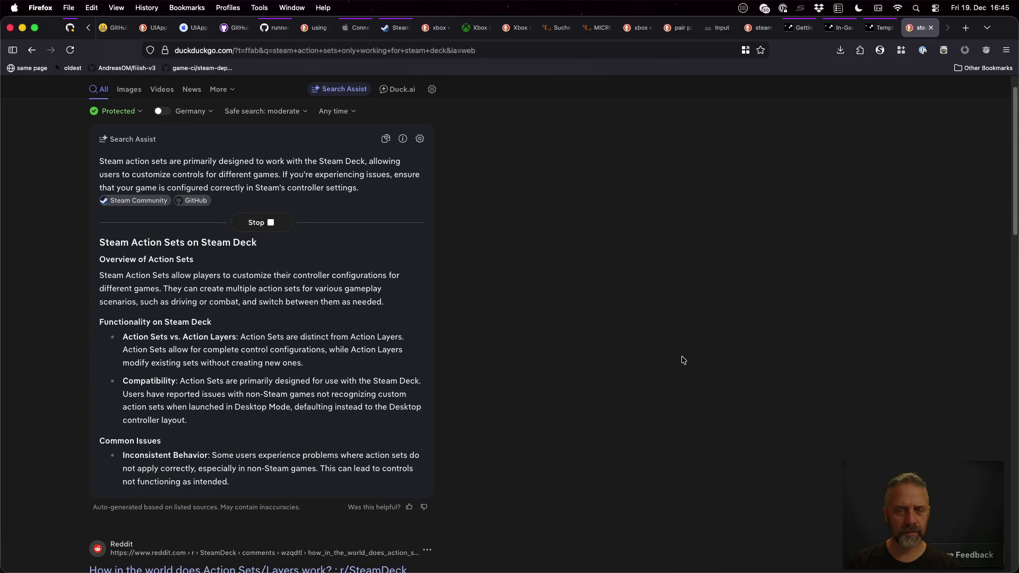
pyautogui.scroll(-1, 683, 360)
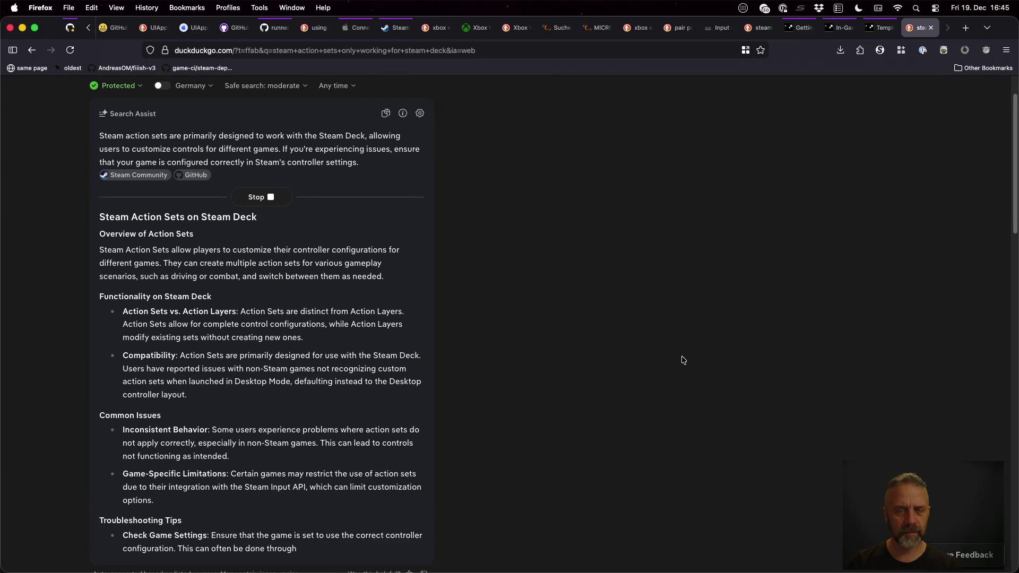
pyautogui.scroll(-2, 683, 360)
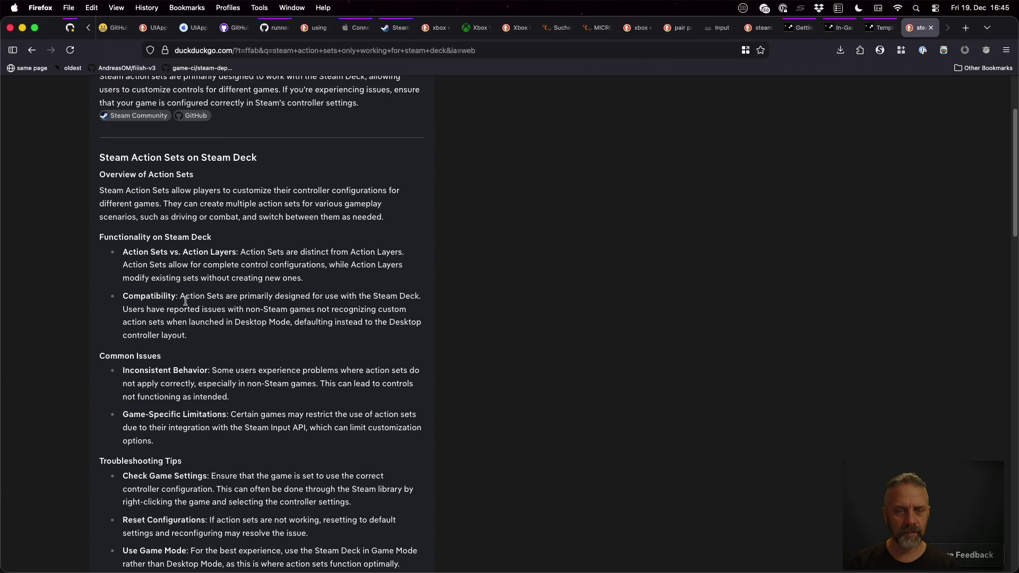
pyautogui.moveTo(183, 298); pyautogui.dragTo(355, 320)
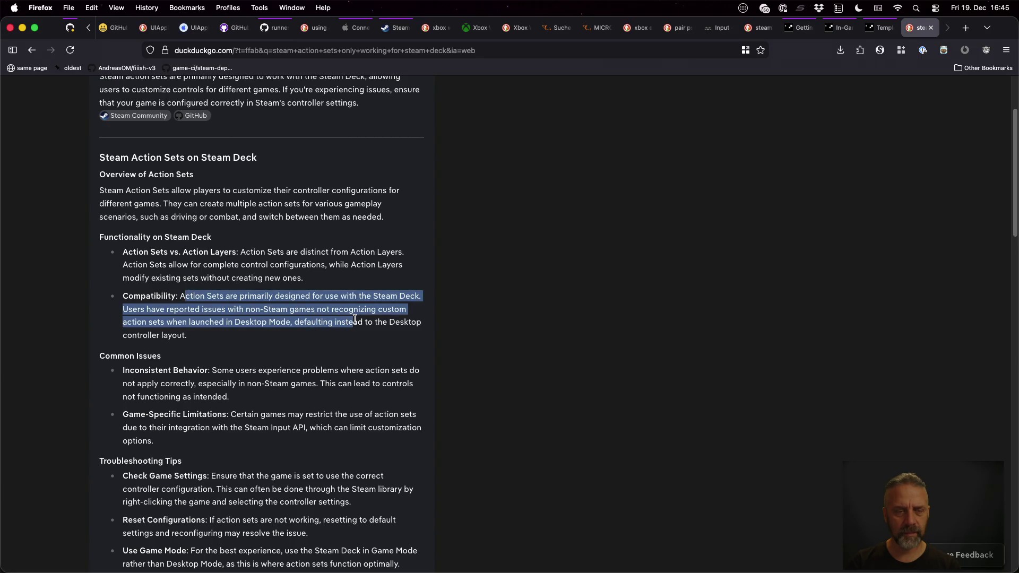
pyautogui.scroll(-5, 487, 352)
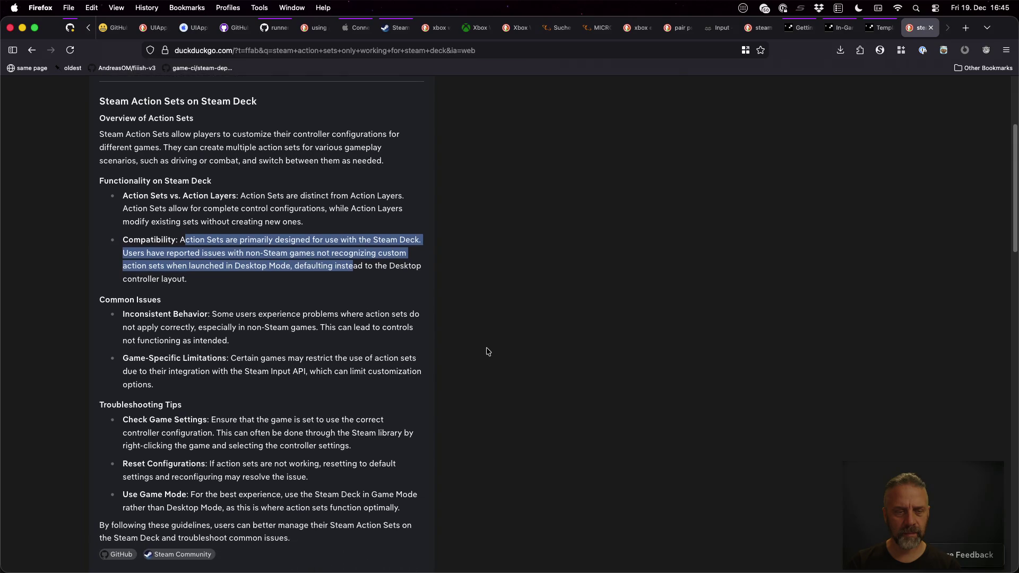
pyautogui.scroll(-10, 487, 351)
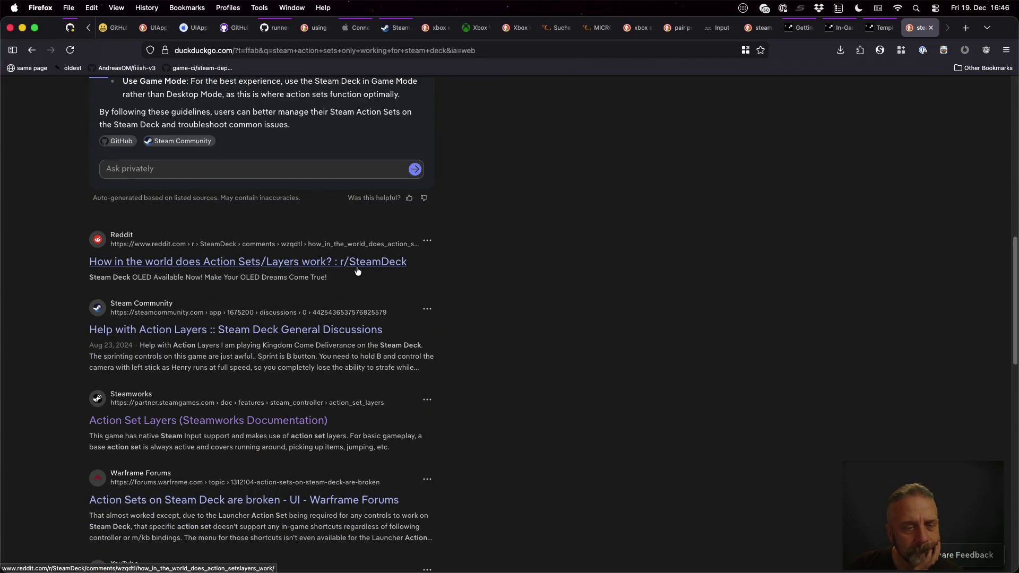
# Step: Open the Reddit action sets thread in a background tab and scroll through the results
pyautogui.keyDown('super'); pyautogui.click(356, 267); pyautogui.keyUp('super')
pyautogui.scroll(-7, 538, 358)
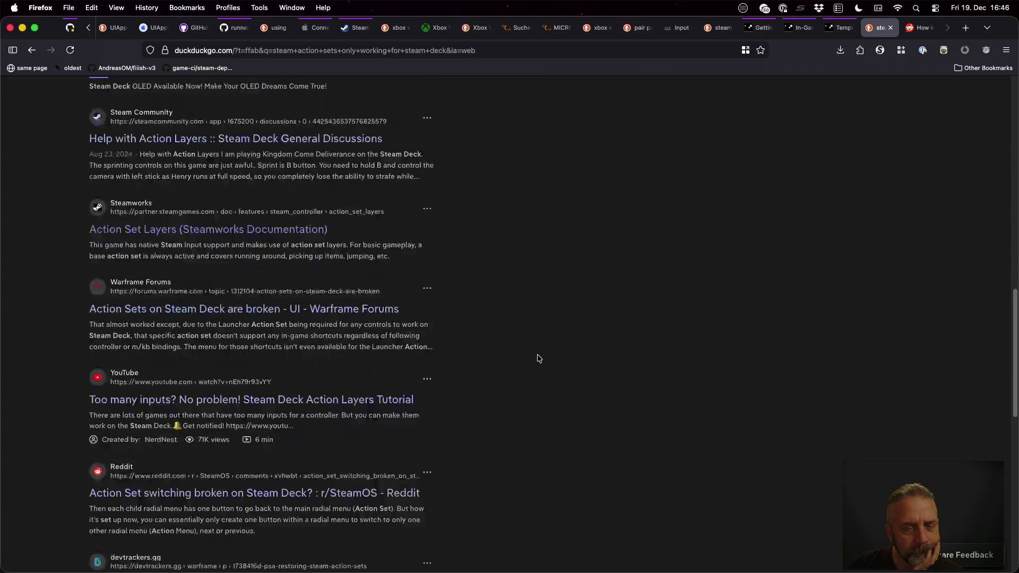
pyautogui.scroll(-2, 539, 359)
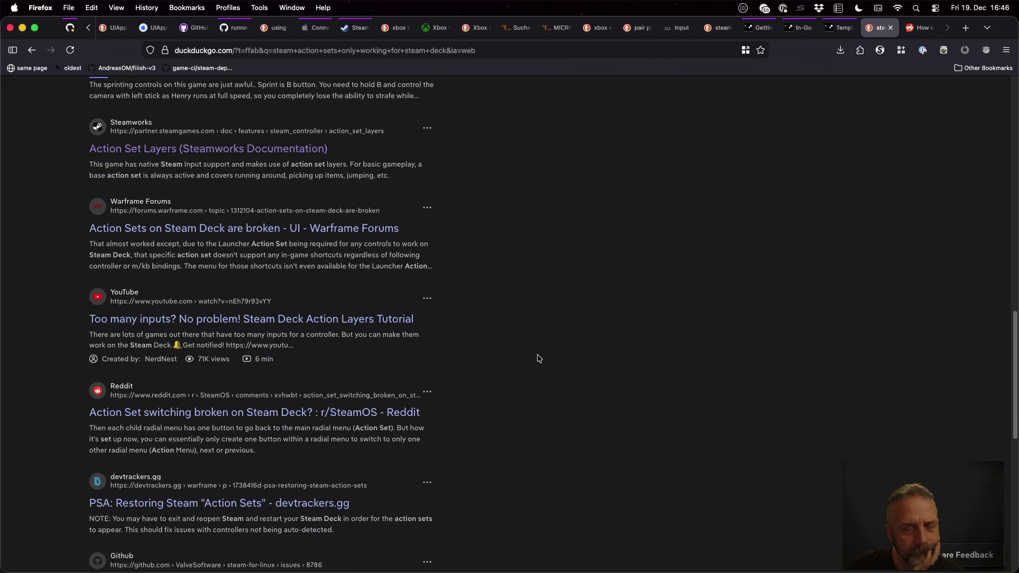
pyautogui.scroll(-7, 538, 358)
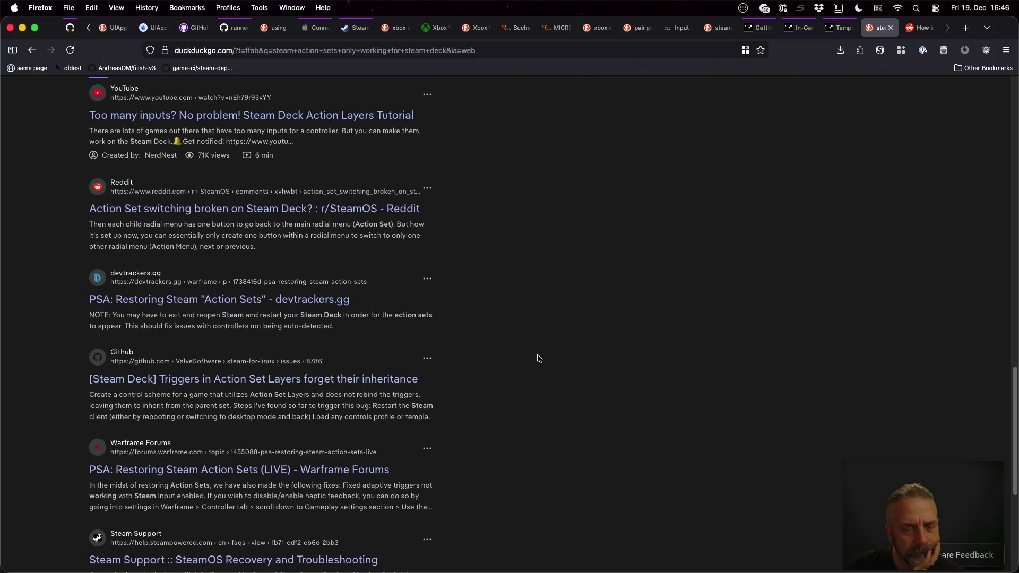
pyautogui.scroll(-5, 538, 359)
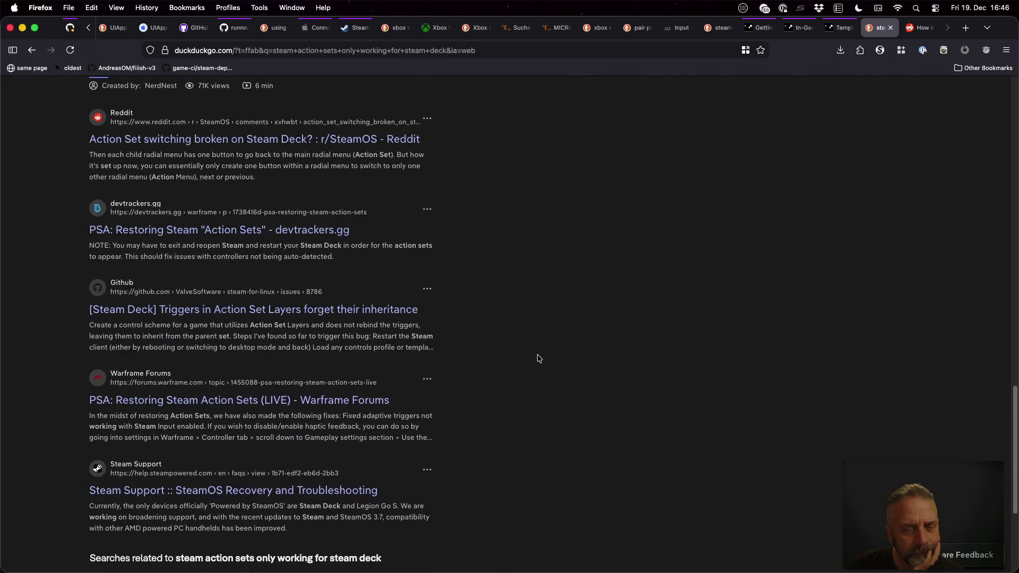
pyautogui.scroll(-5, 539, 359)
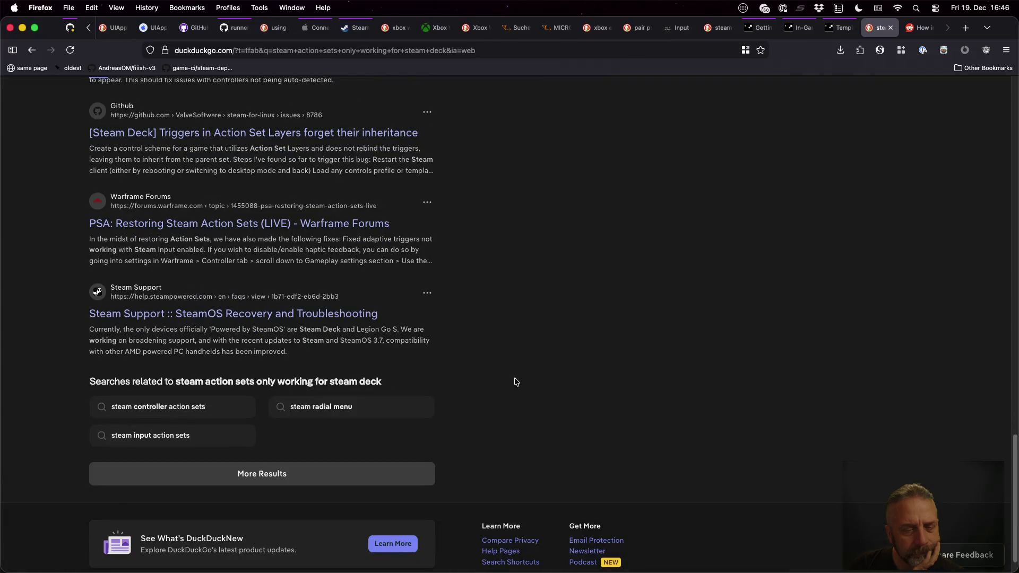
# Step: Load more results, then search for 'steam os actions sets with xbox controller'
pyautogui.click(335, 467)
pyautogui.scroll(15, 598, 413)
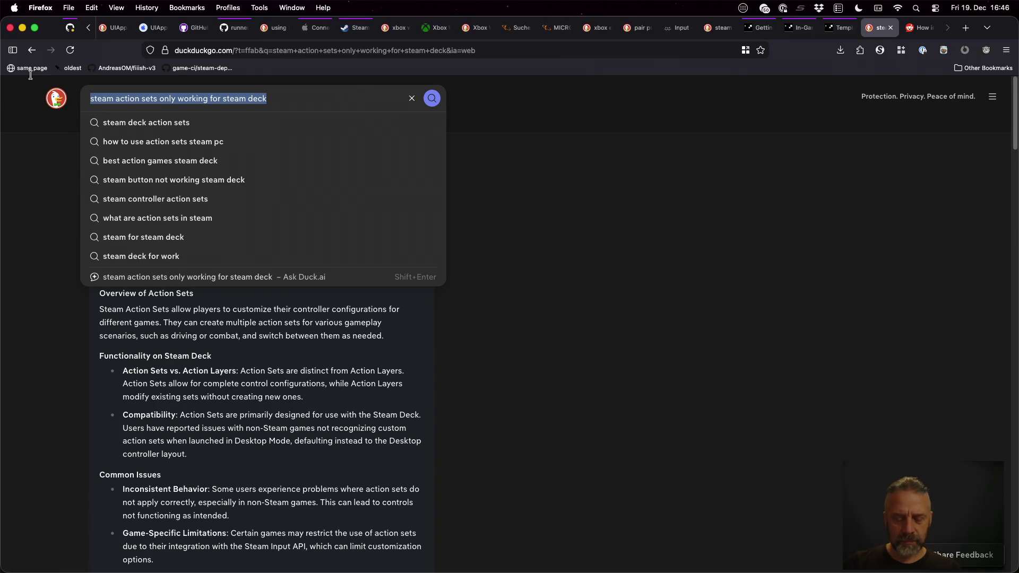
pyautogui.write('steam os ')
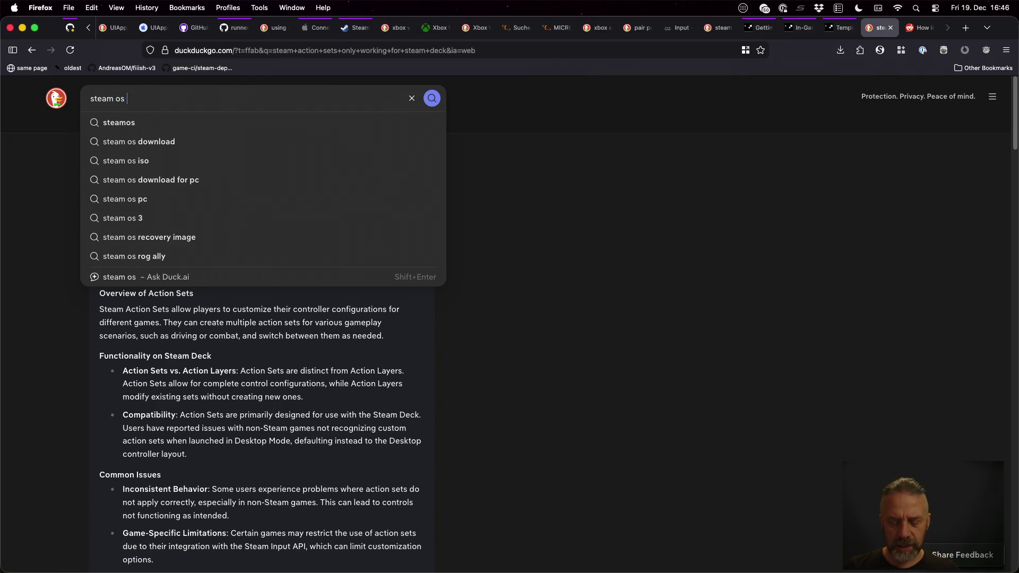
pyautogui.write('actions')
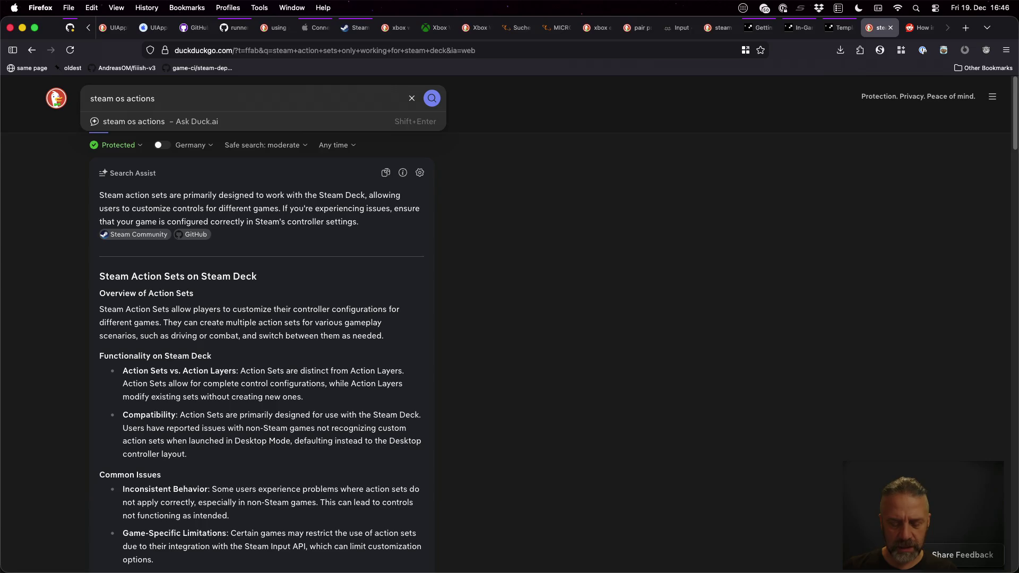
pyautogui.write(' sets with xbox controller')
pyautogui.press('Return')
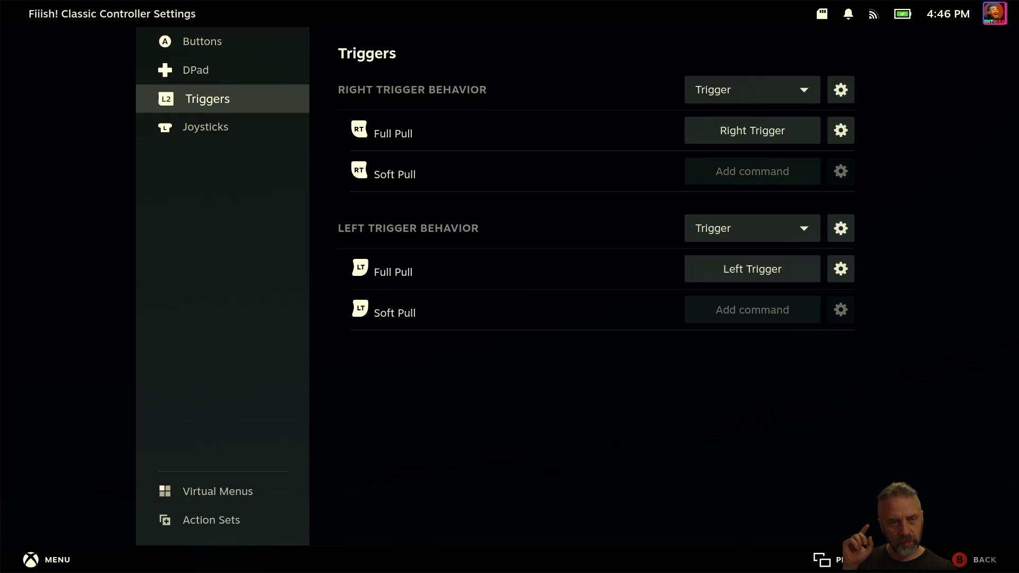
# Step: Back out of the Triggers and layout pages to the Fiiish! Classic game page
pyautogui.press('Escape')
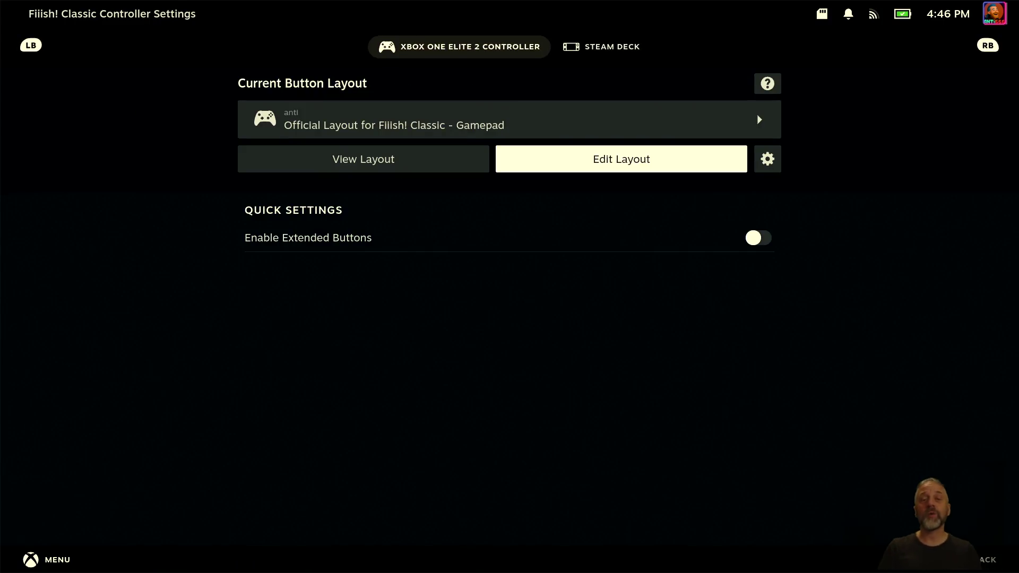
pyautogui.press('Escape')
pyautogui.press('Escape')
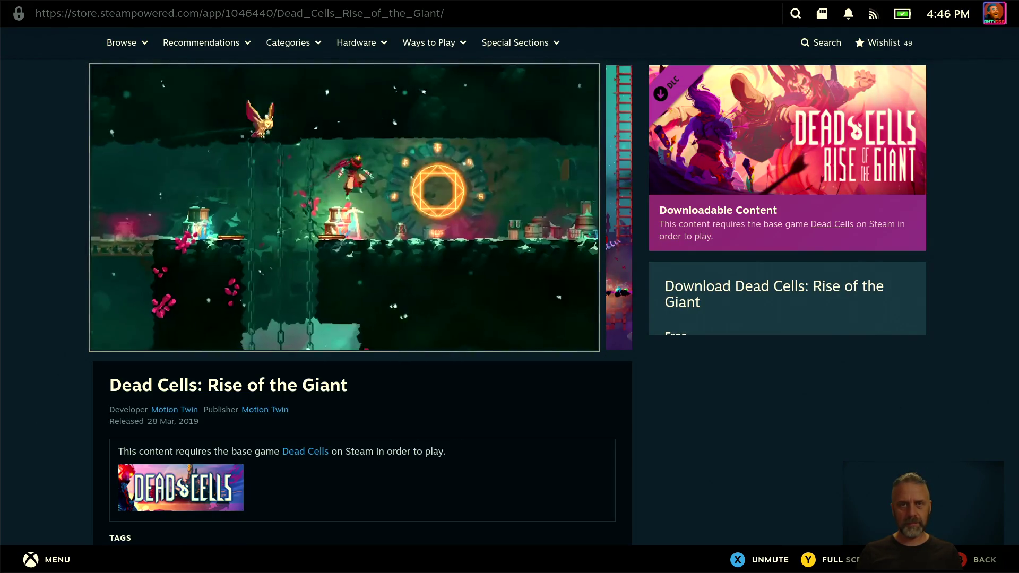
pyautogui.press('Right')
pyautogui.press('Left')
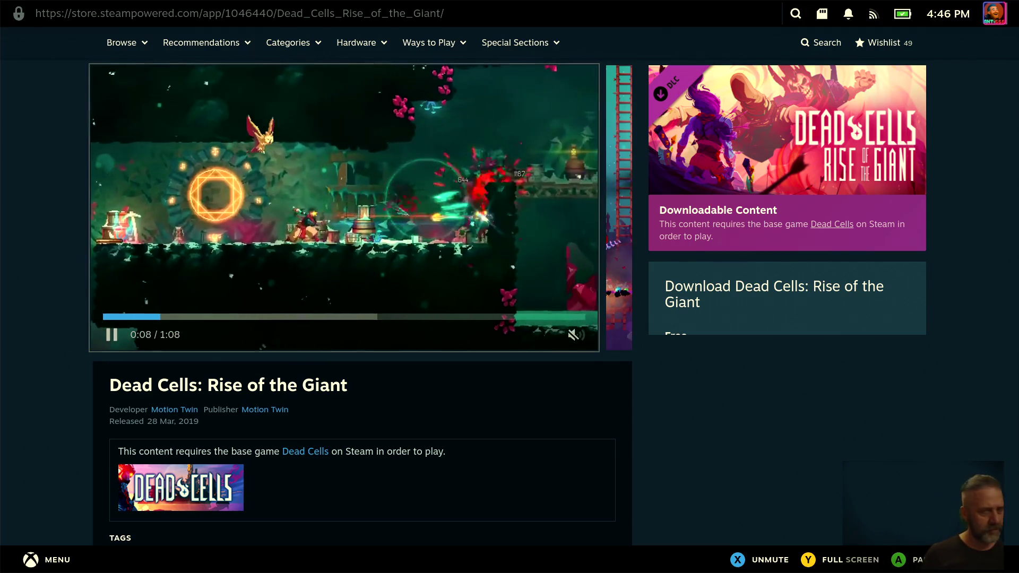
# Step: Open the Library's Installed games and browse past Cybarian, Day of the Tentacle and Dead Cells
pyautogui.hotkey('ctrl', '1')
pyautogui.press('Up')
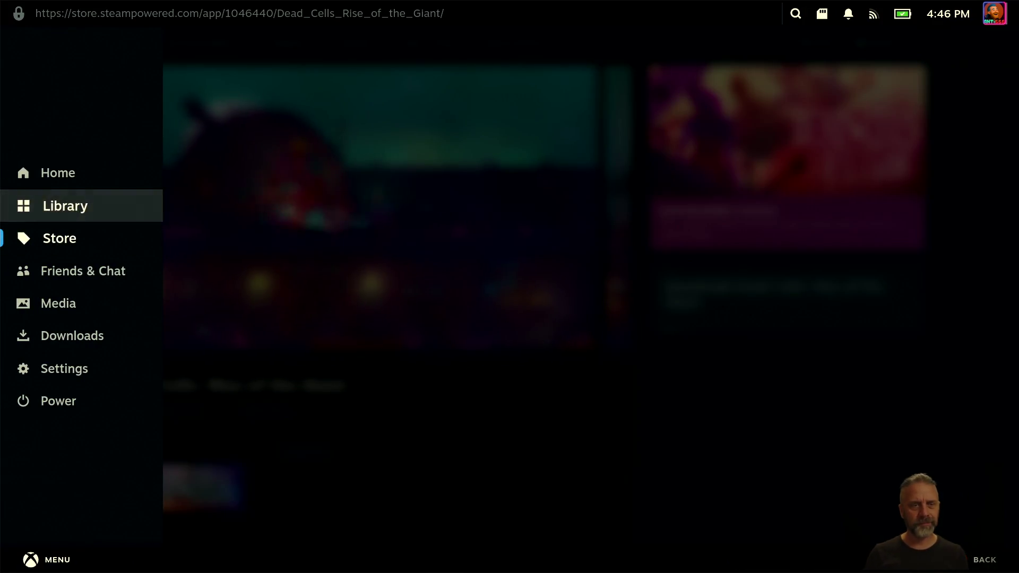
pyautogui.press('Return')
pyautogui.press('pageup')
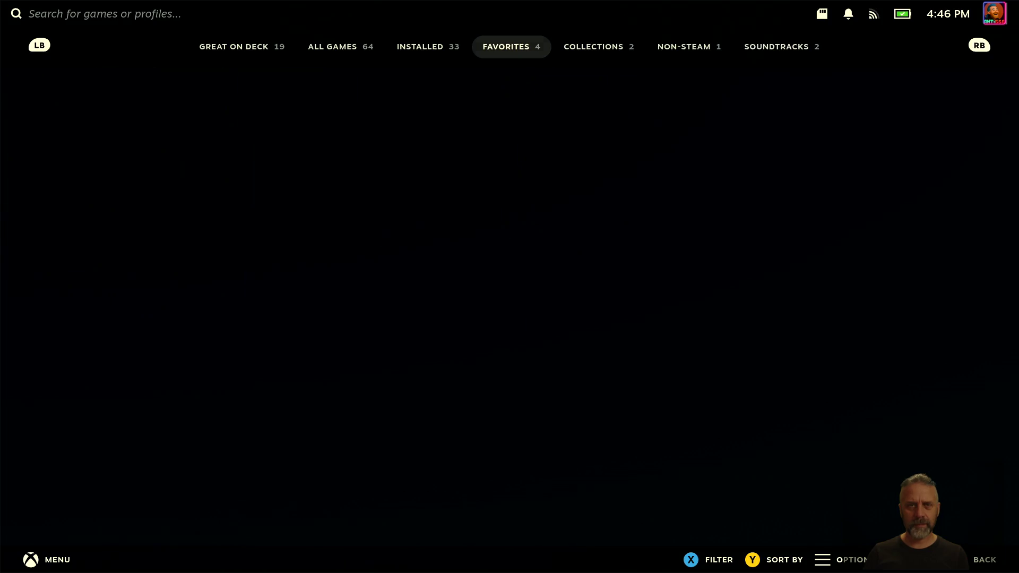
pyautogui.press('Right')
pyautogui.press('Right')
pyautogui.press('Right')
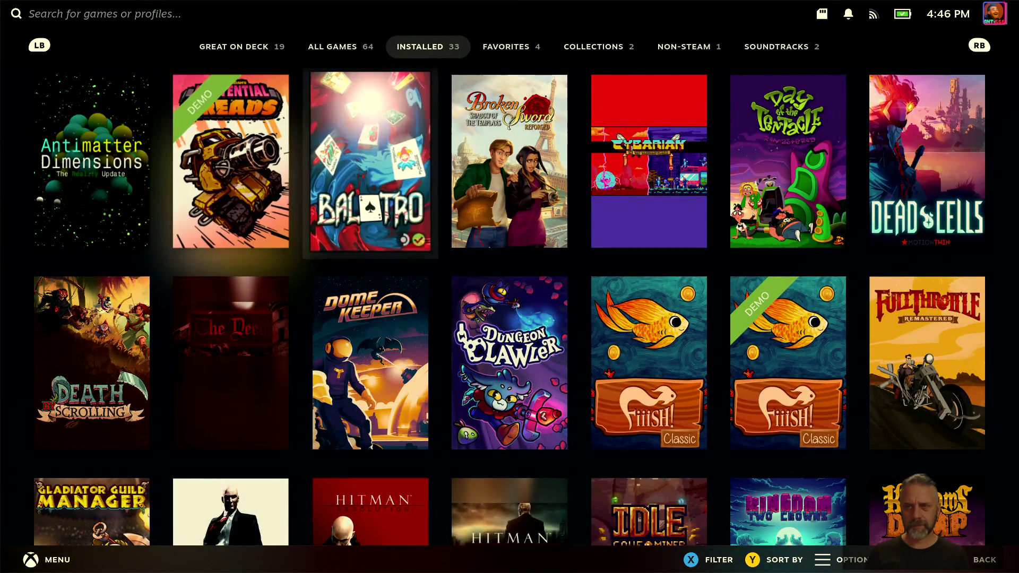
pyautogui.press('Right')
pyautogui.press('Right')
pyautogui.press('Down')
pyautogui.press('Left')
pyautogui.press('Left')
pyautogui.press('Left')
pyautogui.press('Left')
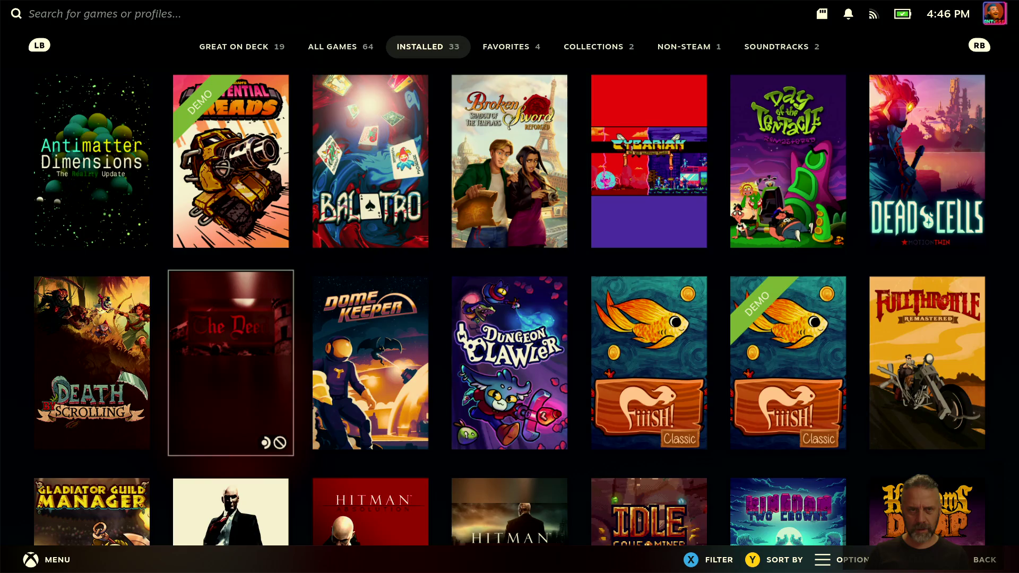
# Step: Browse the library to Royal Revolt Survivors Demo and open its controller settings
pyautogui.press('Down')
pyautogui.press('Down')
pyautogui.press('Down')
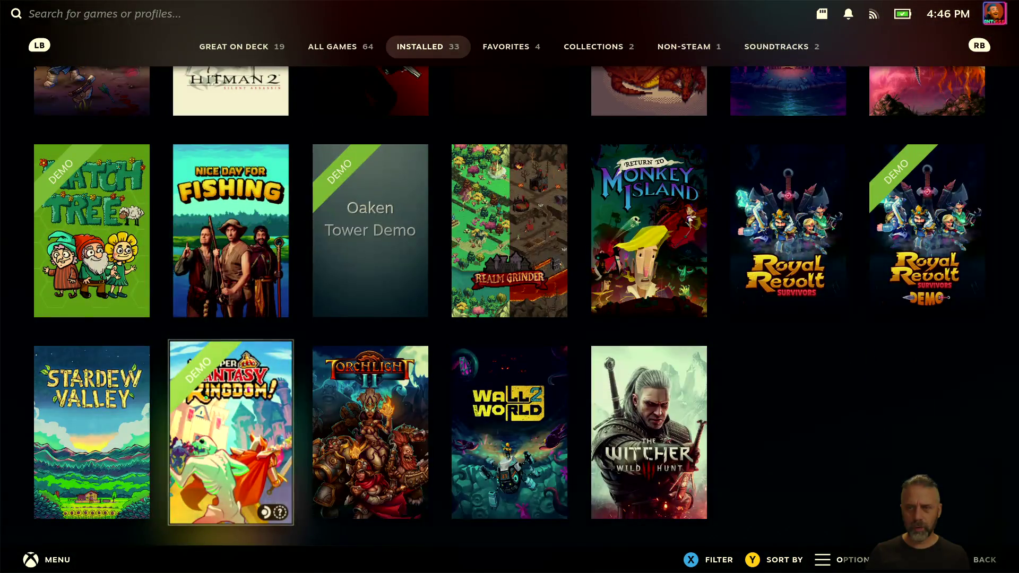
pyautogui.press('Up')
pyautogui.press('Right')
pyautogui.press('Right')
pyautogui.press('Right')
pyautogui.press('Right')
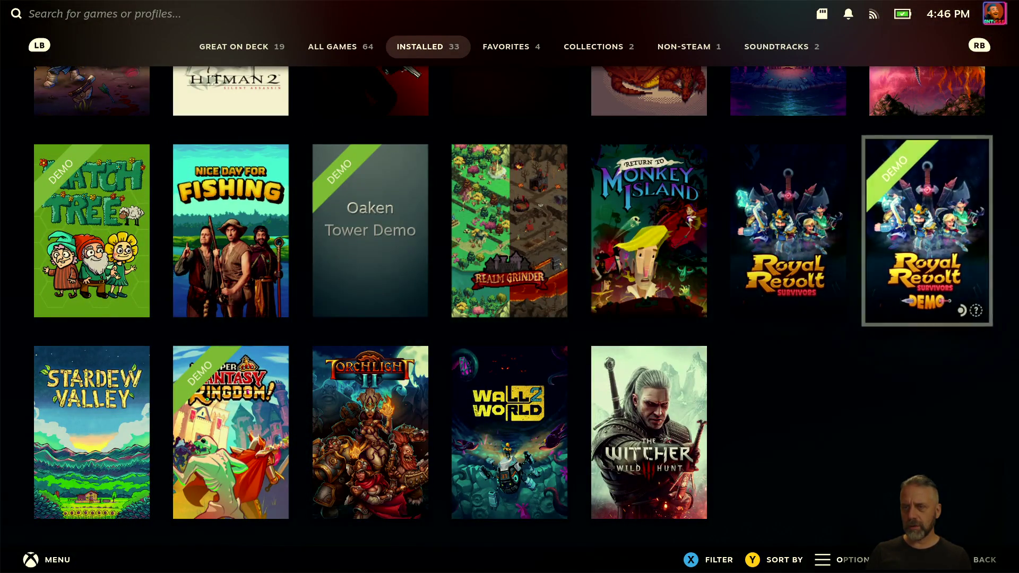
pyautogui.press('Return')
pyautogui.press('Right')
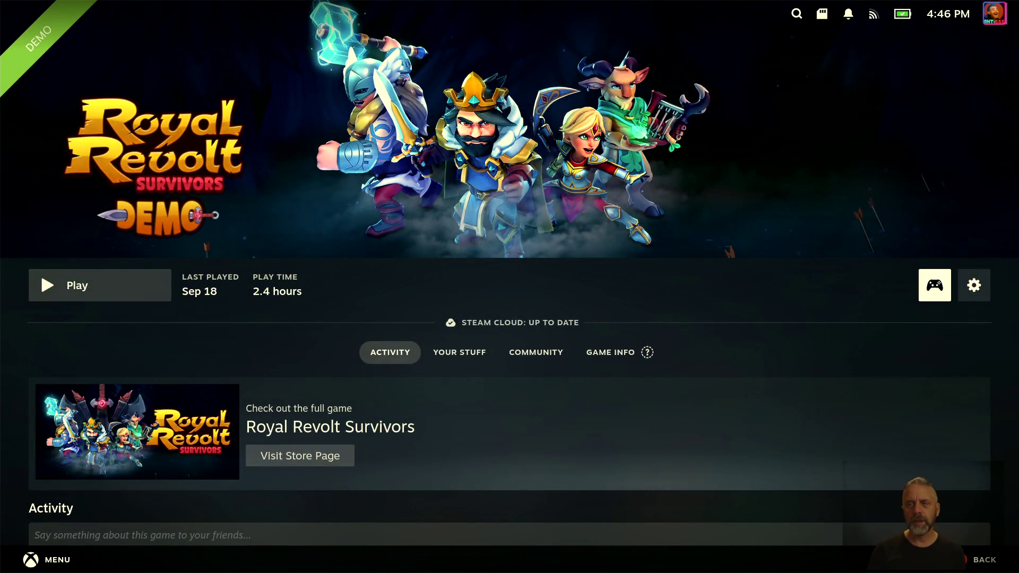
pyautogui.press('Return')
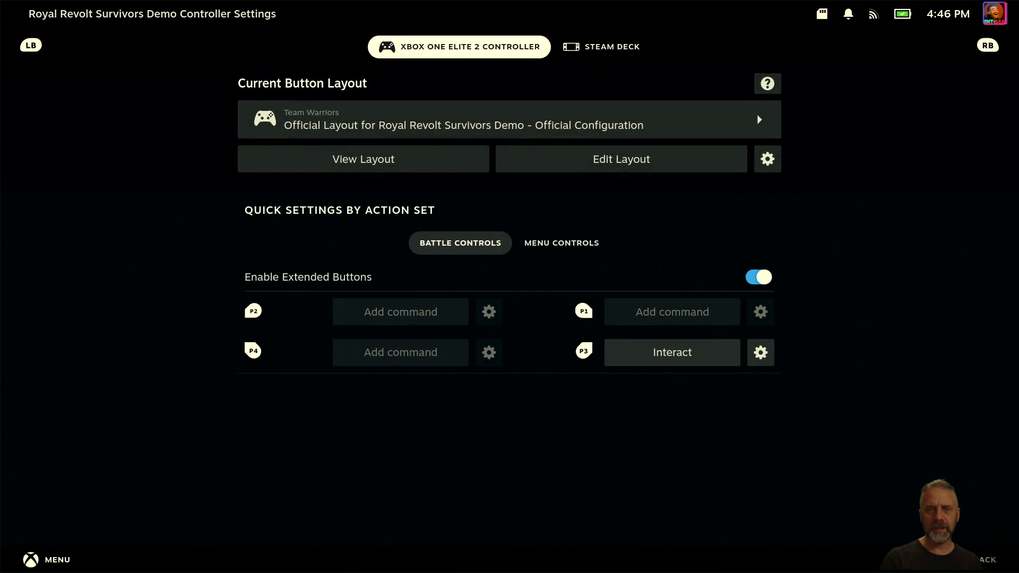
# Step: Flip between the Steam Deck and Xbox One Elite 2 layouts, ending on Xbox One Elite 2
pyautogui.press('Right')
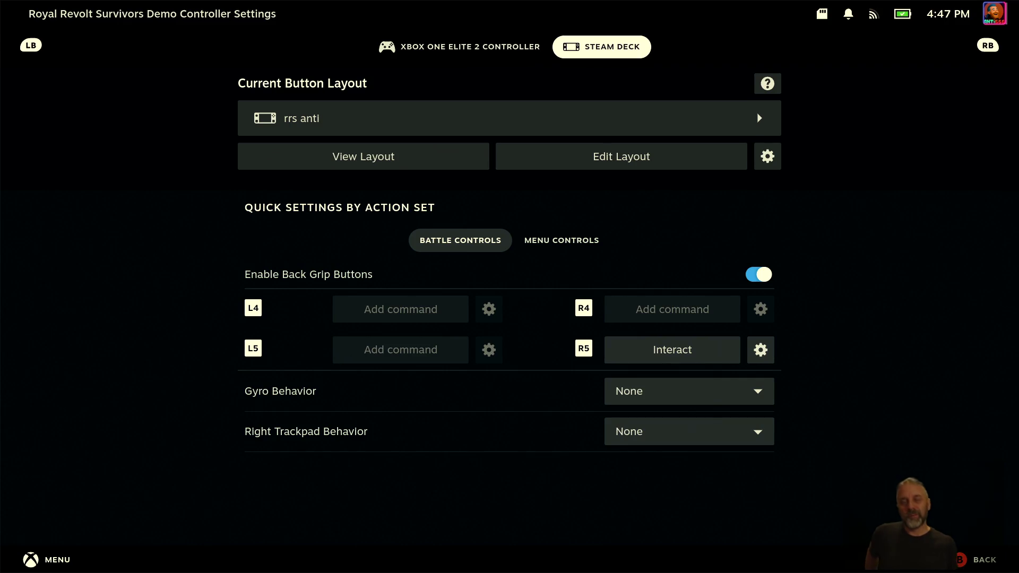
pyautogui.press('Left')
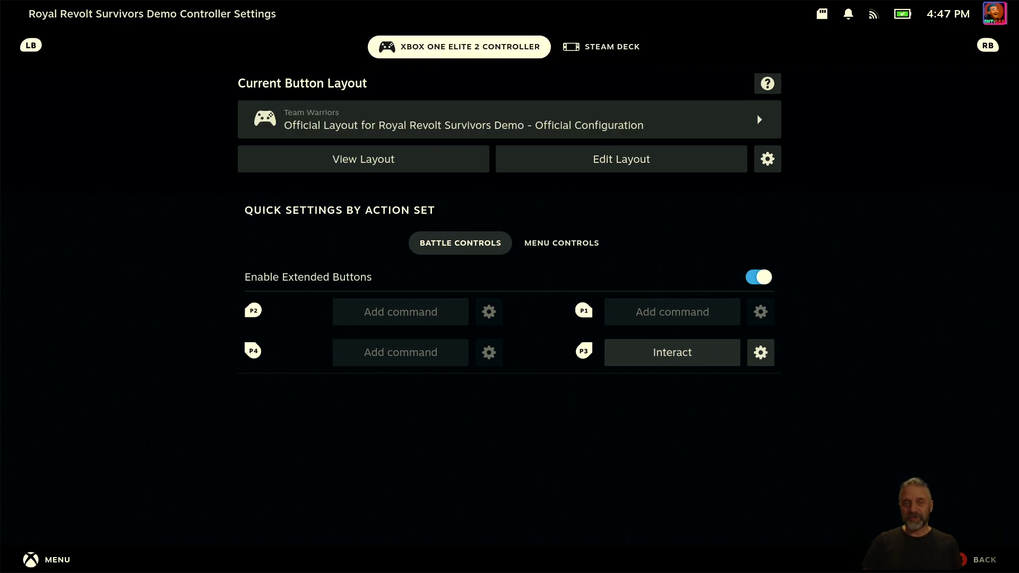
pyautogui.press('Right')
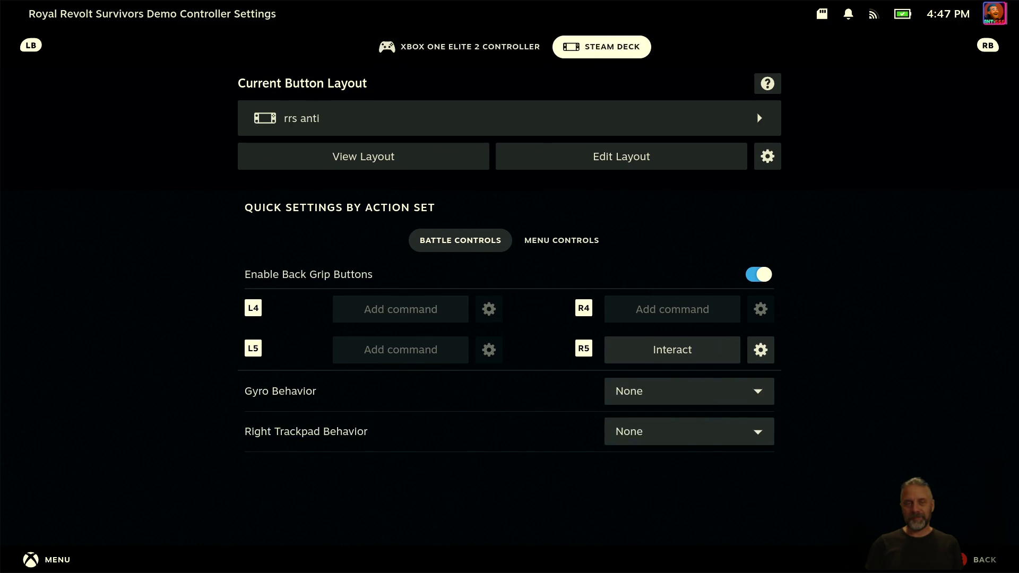
pyautogui.press('Left')
pyautogui.press('Right')
pyautogui.press('Left')
pyautogui.press('Right')
pyautogui.press('Left')
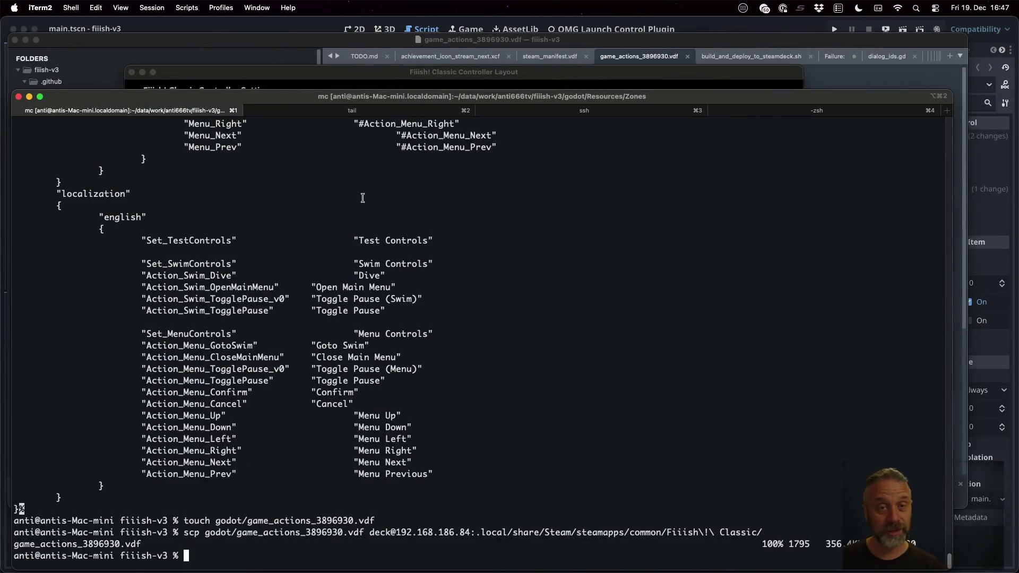
# Step: In the Deck's ssh session, move up to the common folder and list the installed games
pyautogui.click(571, 109)
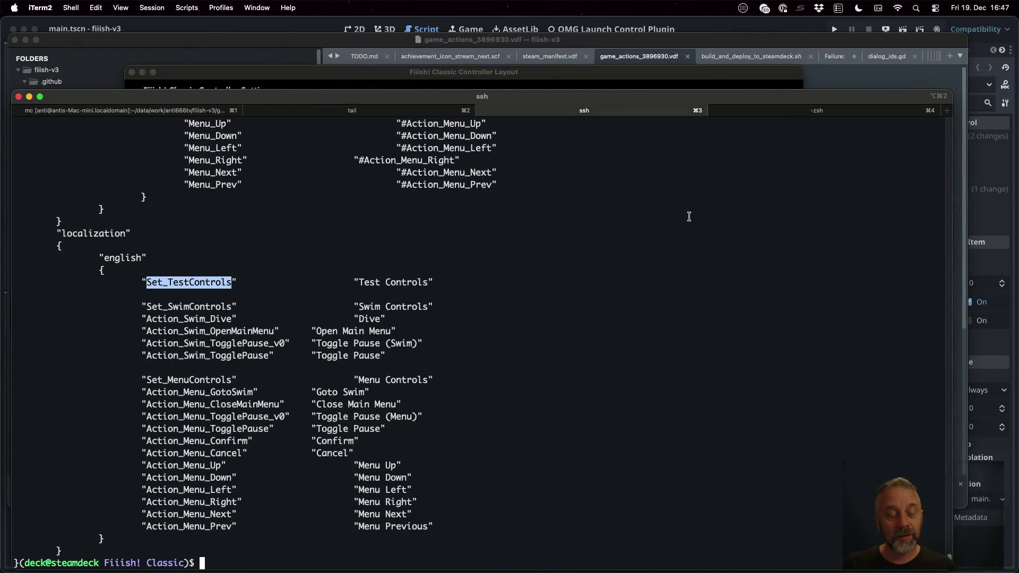
pyautogui.write('pwd')
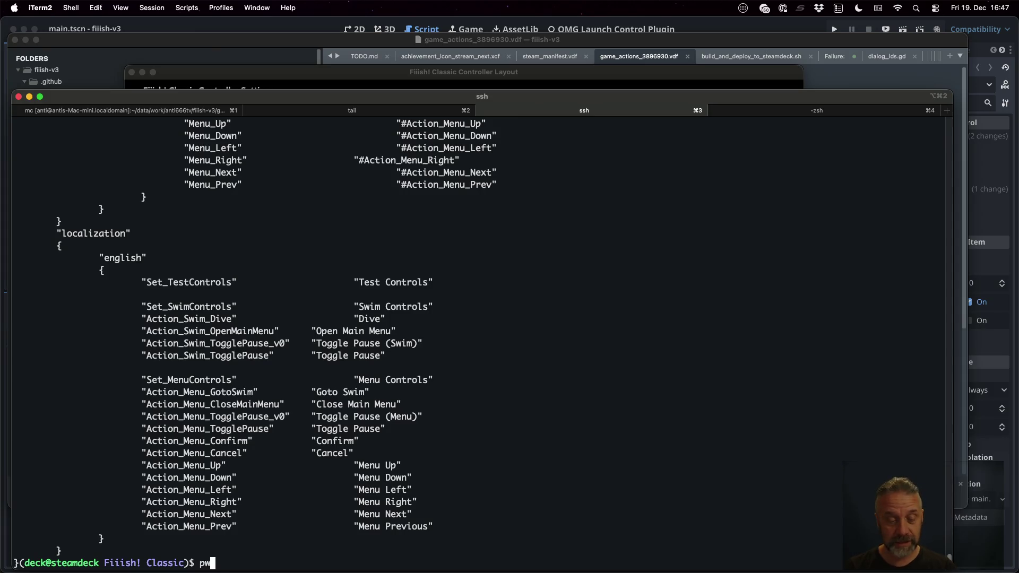
pyautogui.press('Return')
pyautogui.write('cd ..')
pyautogui.press('Return')
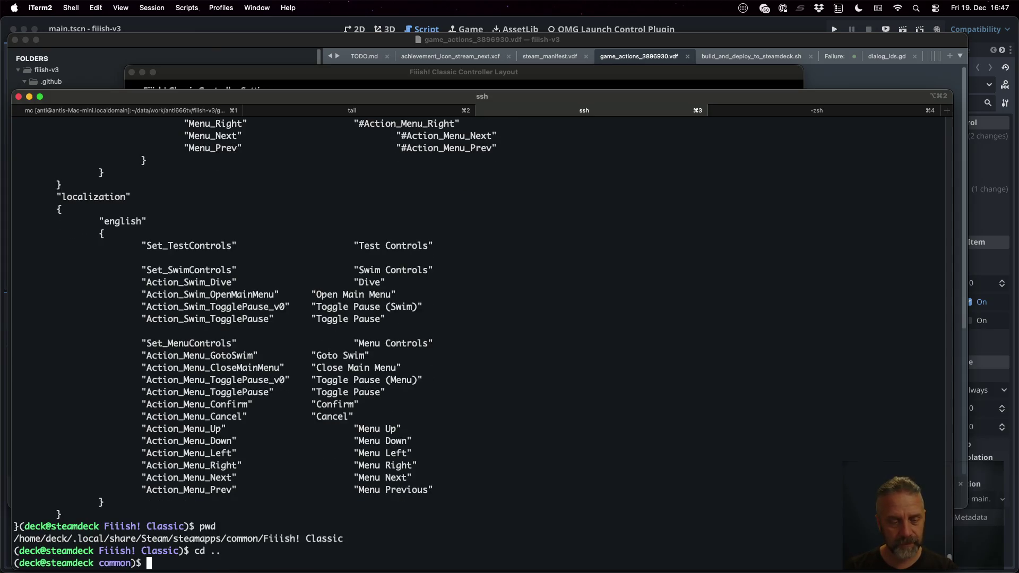
pyautogui.write('ls')
pyautogui.press('Return')
# Step: Enter the Royal Revolt Survivors Demo folder and list its files in detail with ls -lsa
pyautogui.write('cd Ro')
pyautogui.press('Tab')
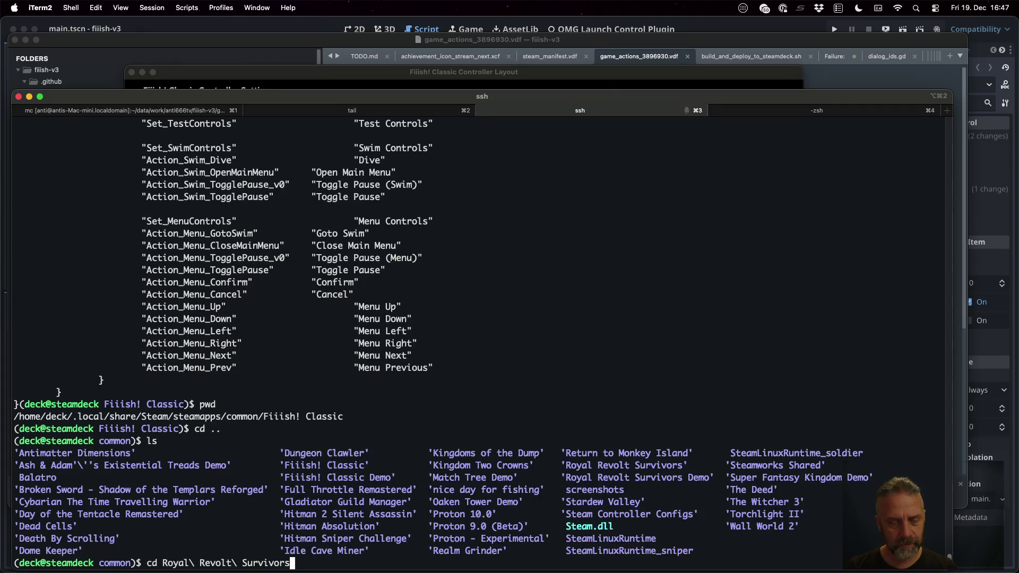
pyautogui.write('\\ D')
pyautogui.press('Tab')
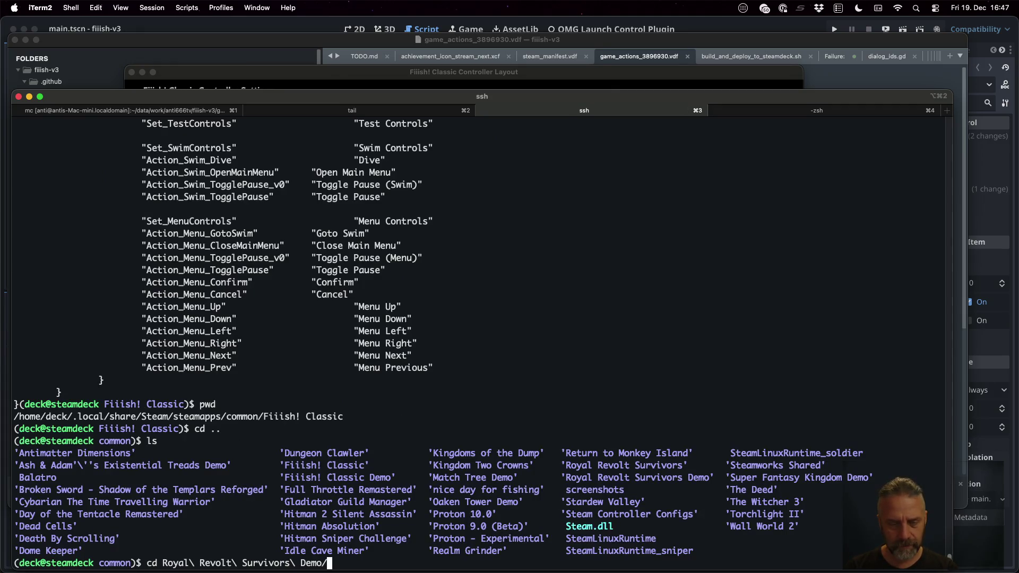
pyautogui.press('Return')
pyautogui.write('ls')
pyautogui.press('Return')
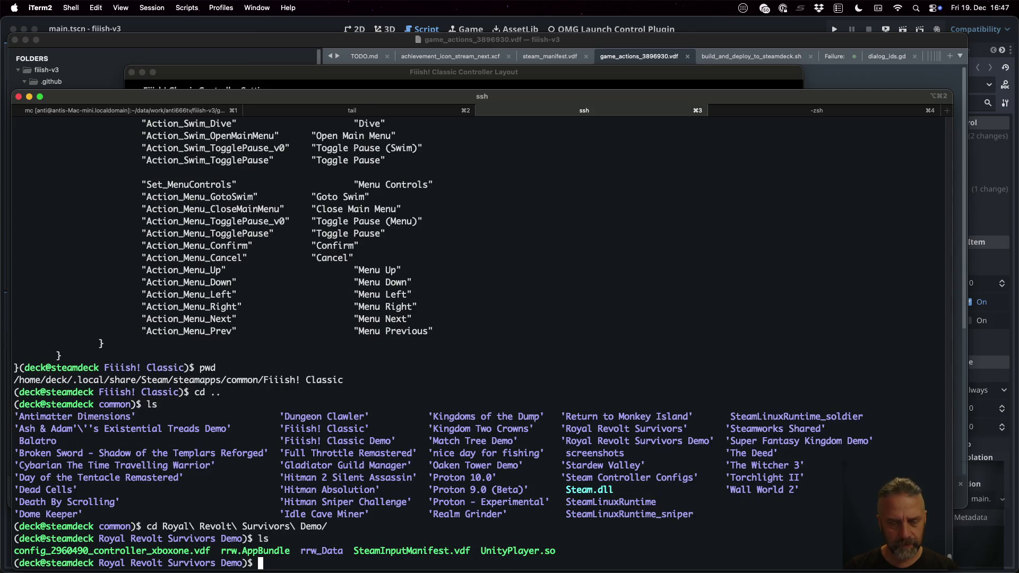
pyautogui.hotkey('ctrl', 'l')
pyautogui.write('ls -lsa')
pyautogui.press('Return')
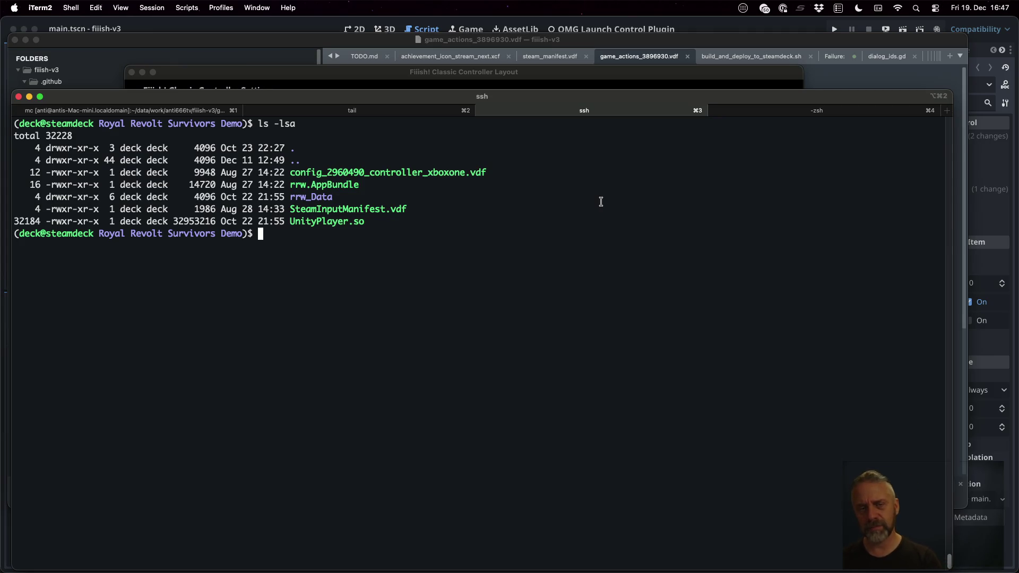
# Step: Read SteamInputManifest.vdf with less, from the configurations block through MenuControls to the end
pyautogui.write('less SteamInputManifest.vdf')
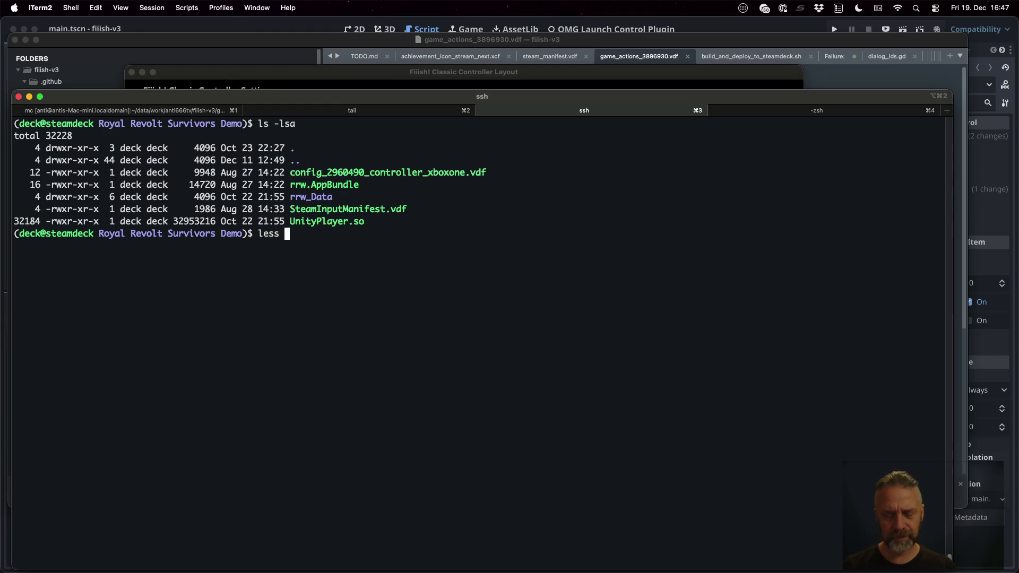
pyautogui.press('Return')
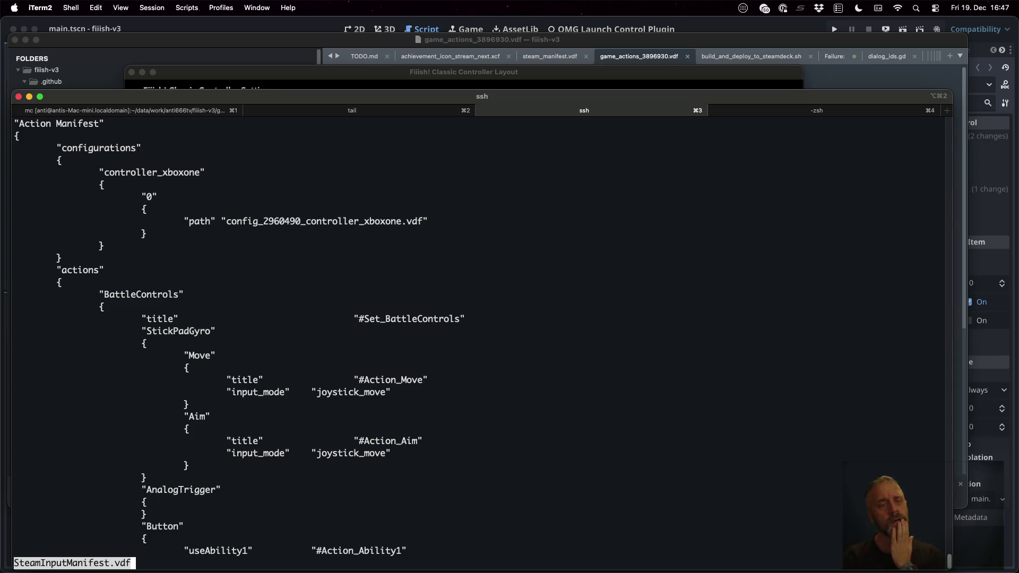
pyautogui.moveTo(19, 150)
pyautogui.mouseDown()
pyautogui.moveTo(61, 159)
pyautogui.moveTo(159, 233)
pyautogui.moveTo(170, 255)
pyautogui.mouseUp()
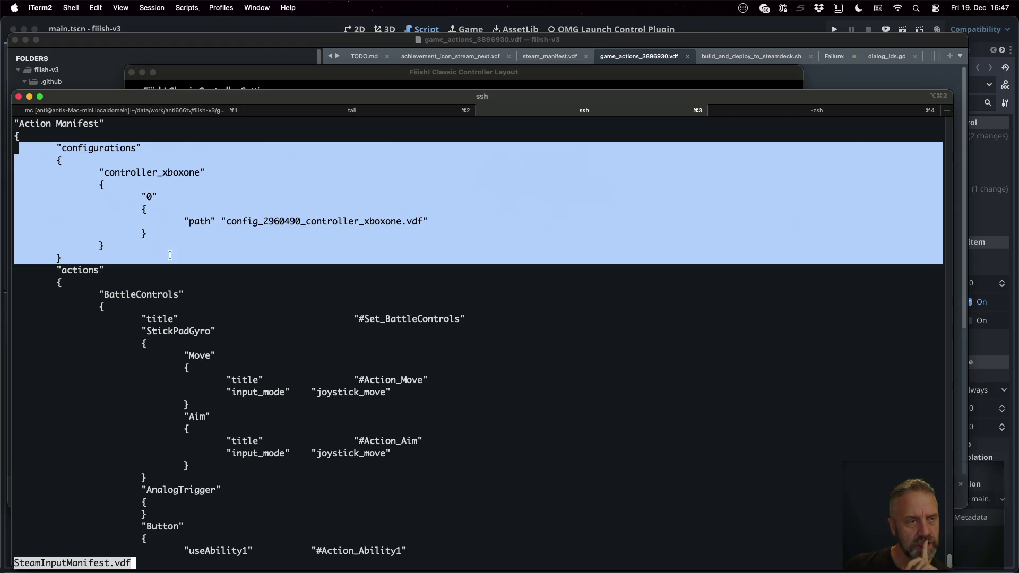
pyautogui.doubleClick(170, 256)
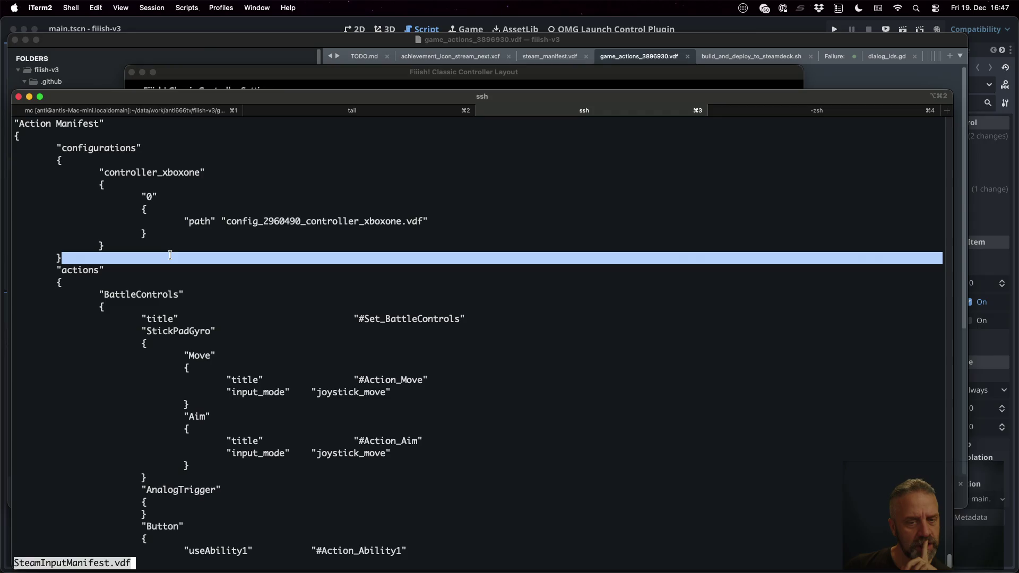
pyautogui.press('Down')
pyautogui.press('Down')
pyautogui.press('Down')
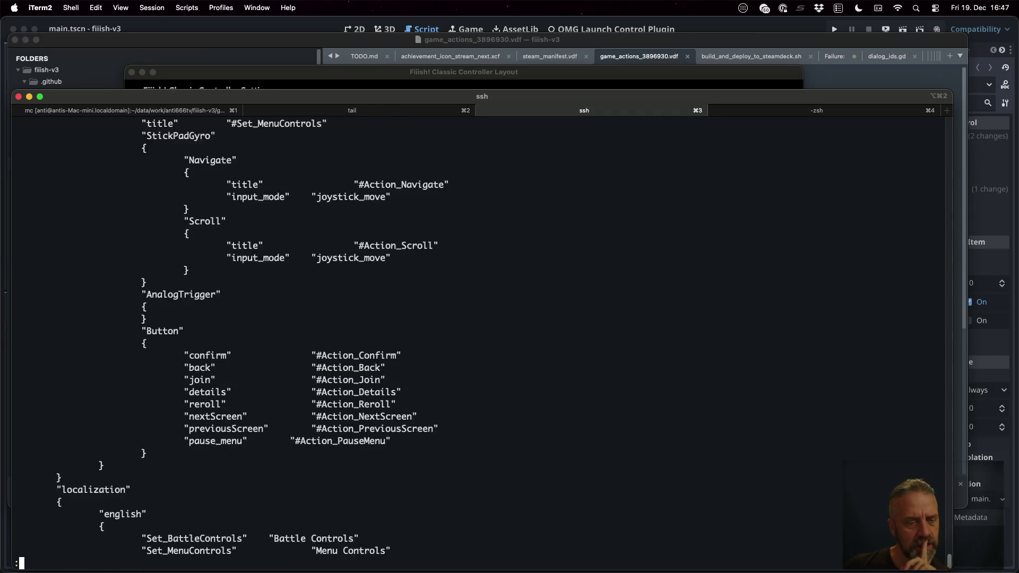
pyautogui.press('Down')
pyautogui.press('Down')
pyautogui.press('Down')
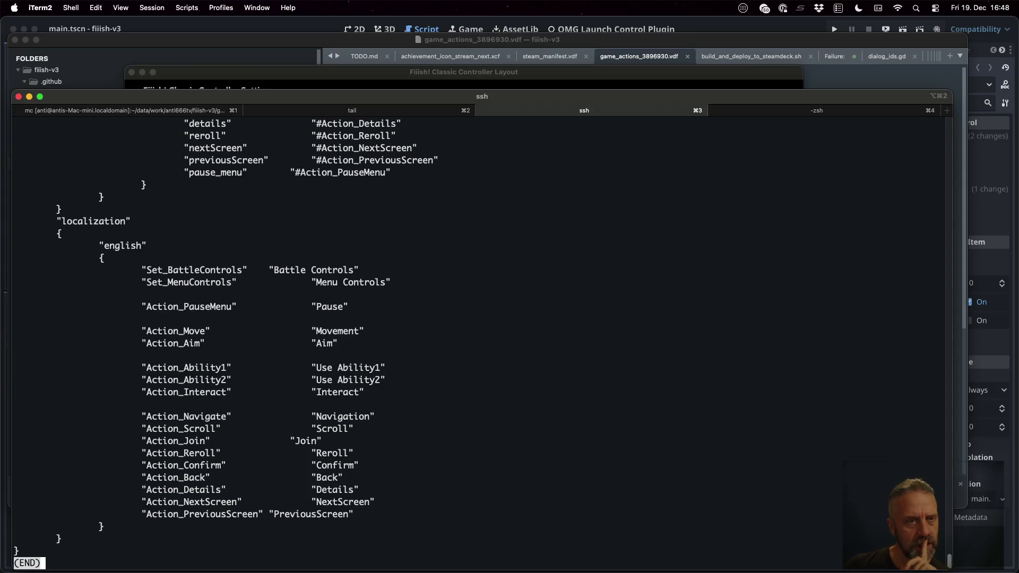
pyautogui.press('Up')
pyautogui.press('Up')
# Step: Read config_2960490_controller_xboxone.vdf in less through to its presets, then quit the viewer
pyautogui.write('qless ')
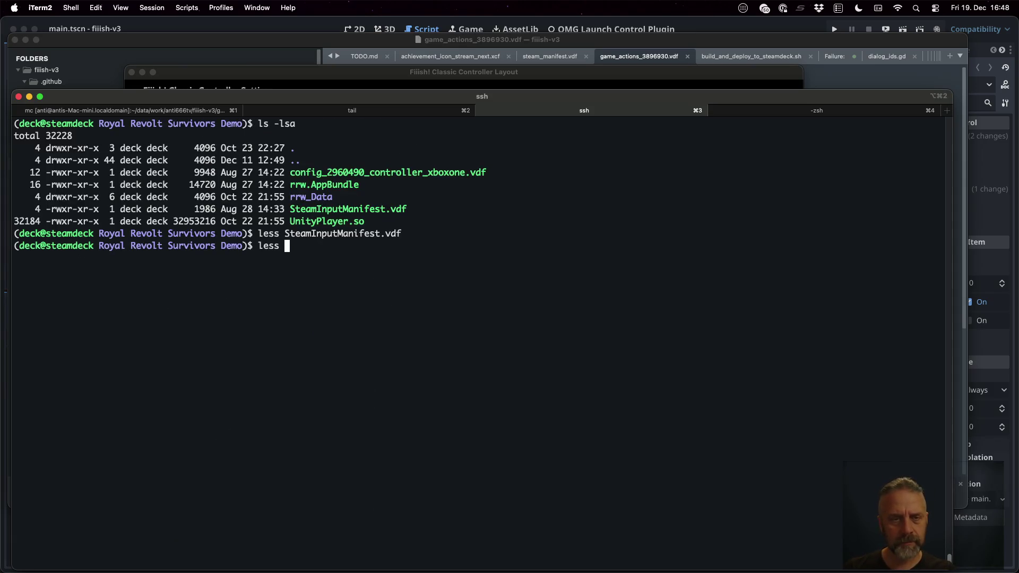
pyautogui.write('co')
pyautogui.press('Tab')
pyautogui.press('Return')
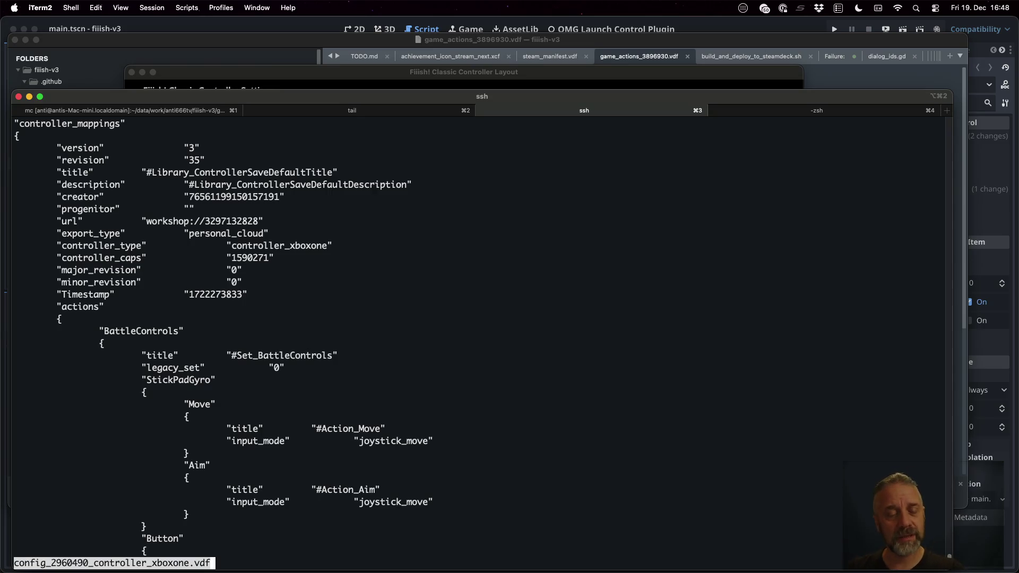
pyautogui.scroll(-7, 469, 344)
pyautogui.scroll(-14, 478, 339)
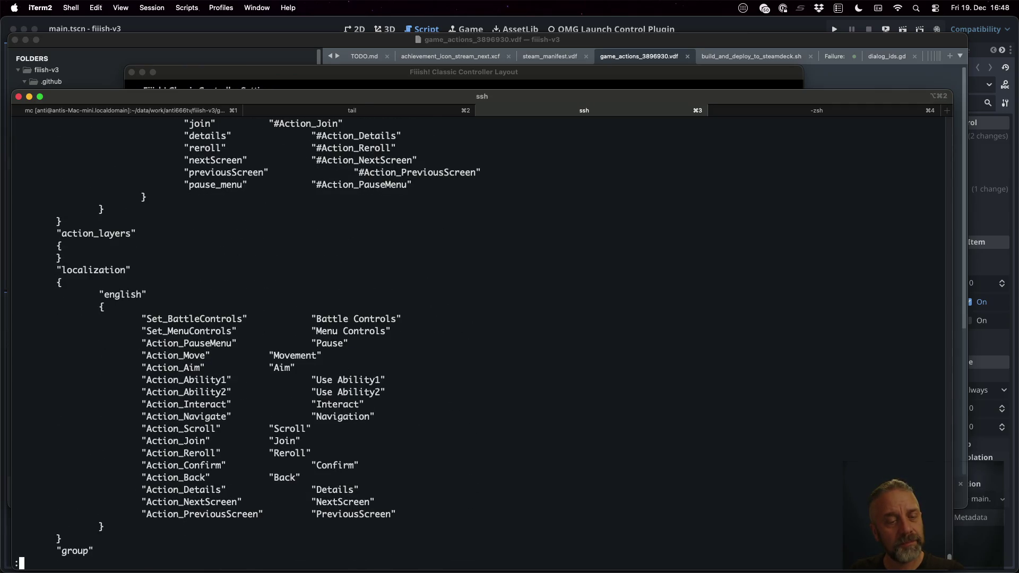
pyautogui.scroll(-10, 478, 340)
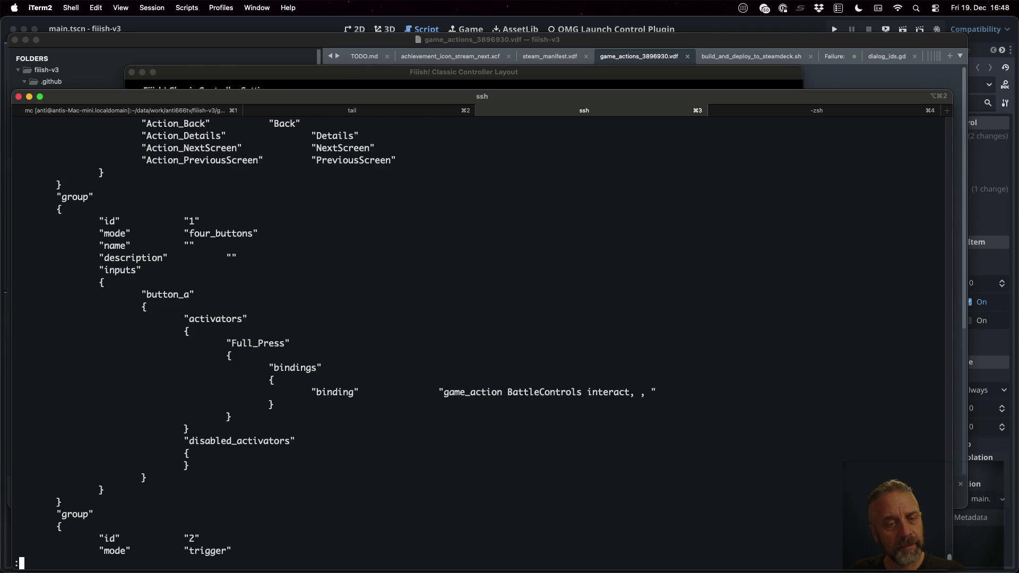
pyautogui.scroll(-20, 478, 340)
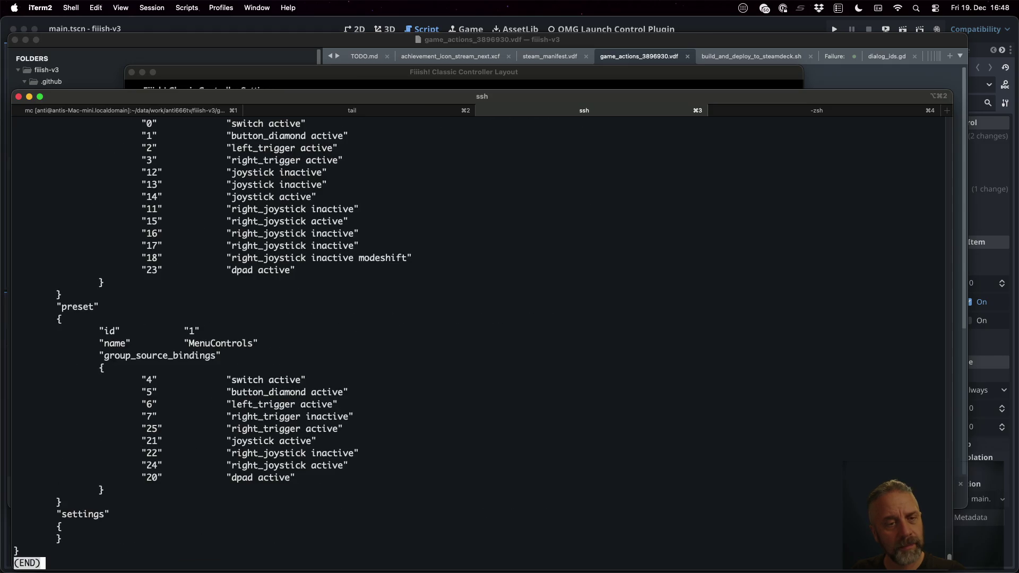
pyautogui.press('q')
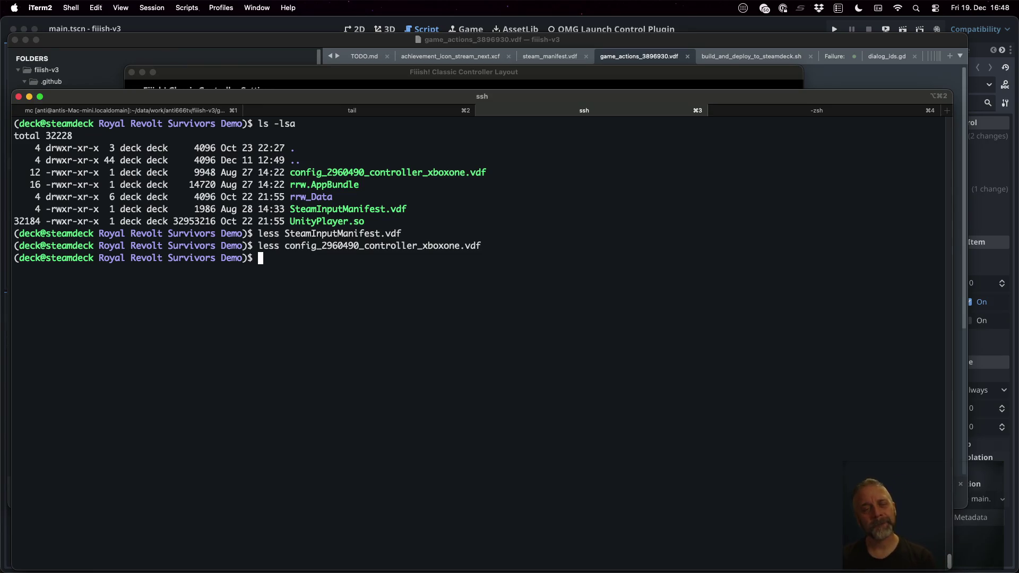
# Step: Reopen SteamInputManifest.vdf in less
pyautogui.write('less St')
pyautogui.press('Tab')
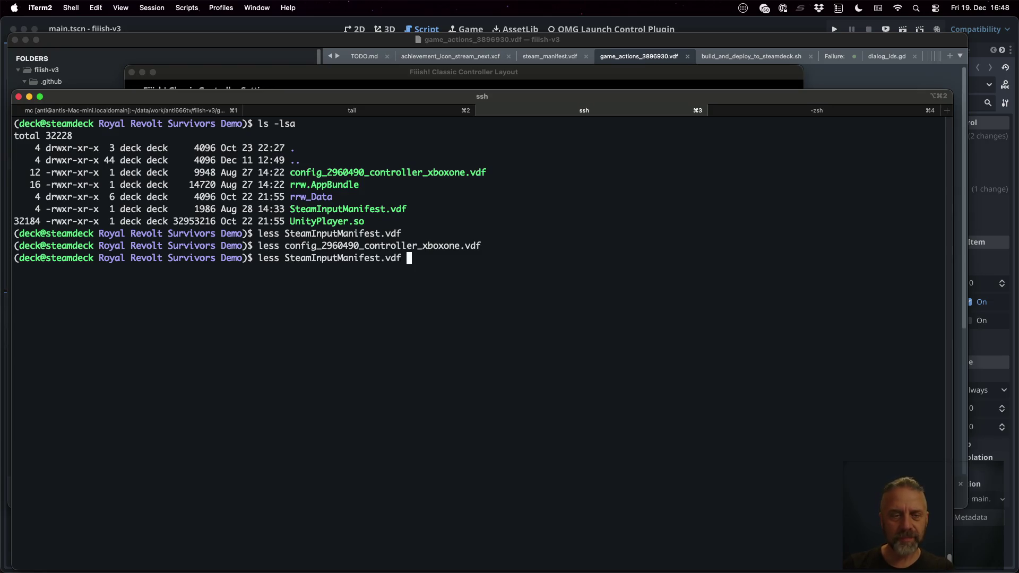
pyautogui.press('Return')
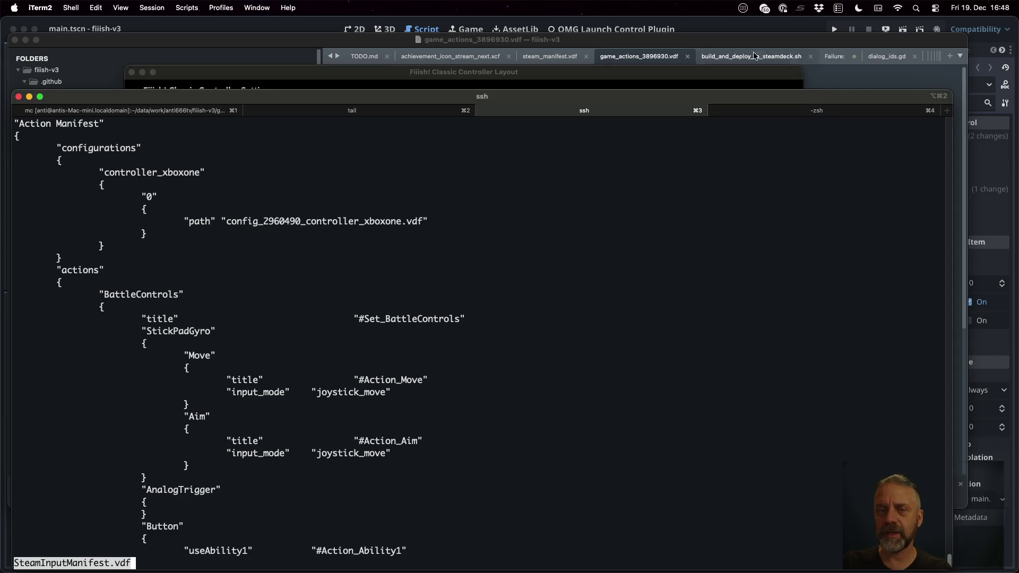
# Step: Clear the selection in steam_manifest.vdf, then bring Godot's mouse_pointer_handler.gd script forward
pyautogui.click(564, 60)
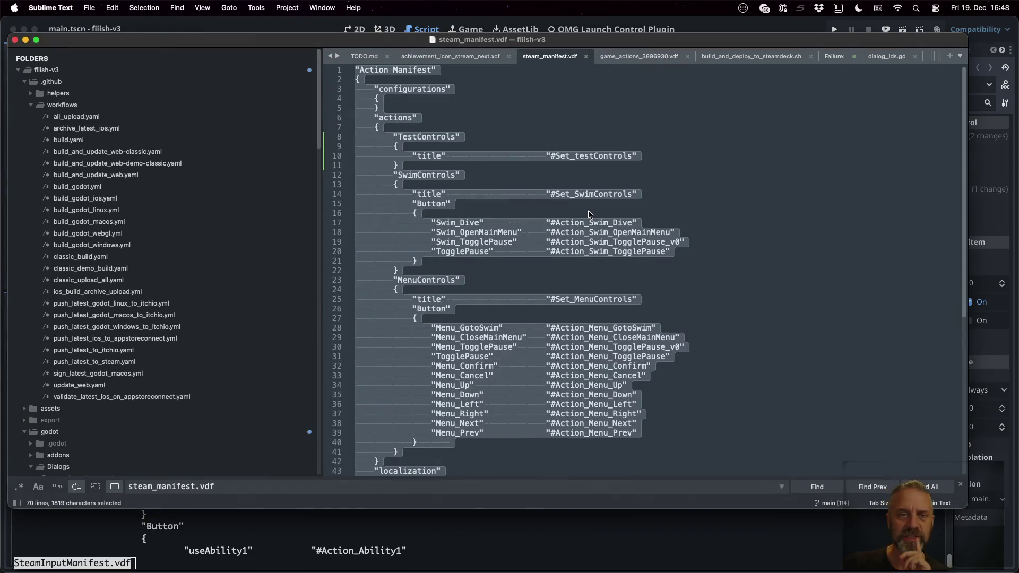
pyautogui.click(587, 205)
pyautogui.click(517, 94)
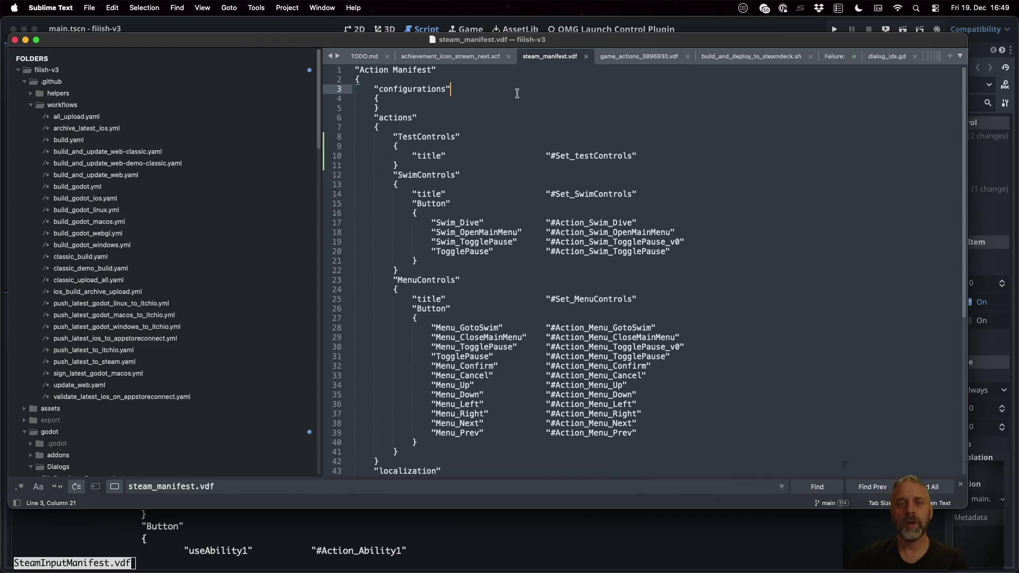
pyautogui.click(707, 27)
pyautogui.click(635, 176)
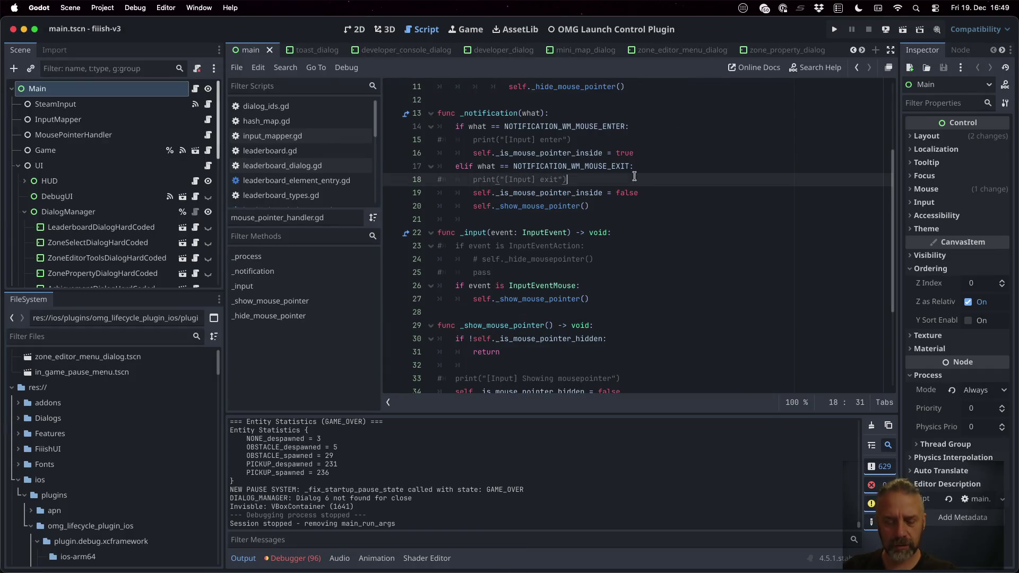
# Step: Find steam_manifest across the project and jump to main.gd's _get_global_steam_manifest_path definition
pyautogui.press('super+shift+f')
pyautogui.write('steam_m')
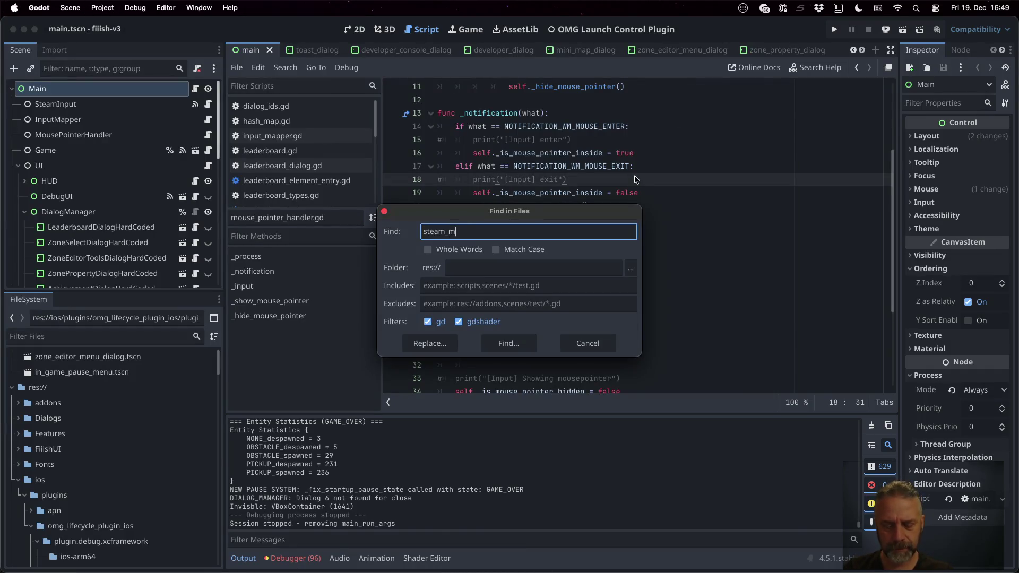
pyautogui.write('aniftest.')
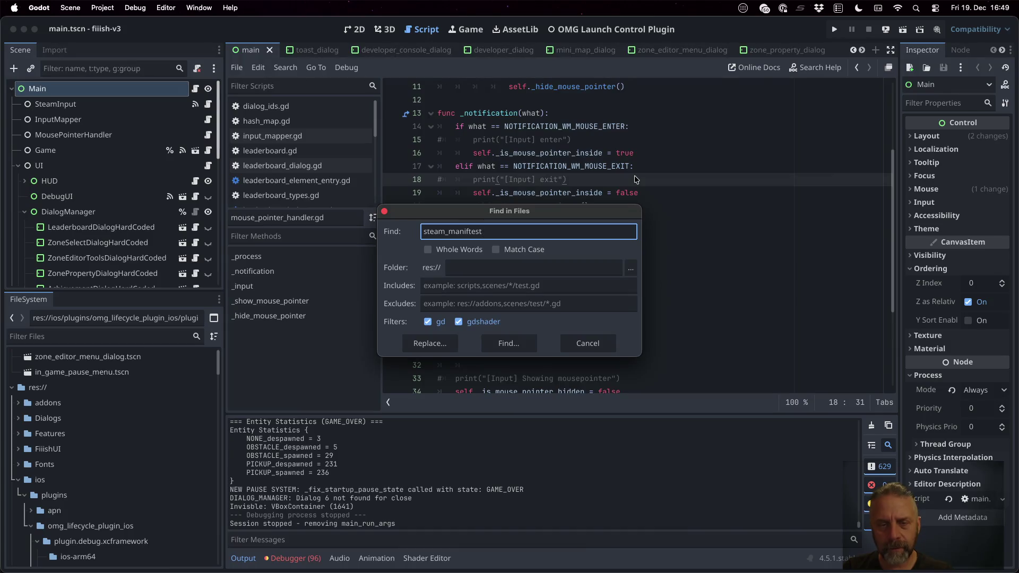
pyautogui.press('BackSpace')
pyautogui.press('BackSpace')
pyautogui.write('fest')
pyautogui.press('Return')
pyautogui.click(589, 480)
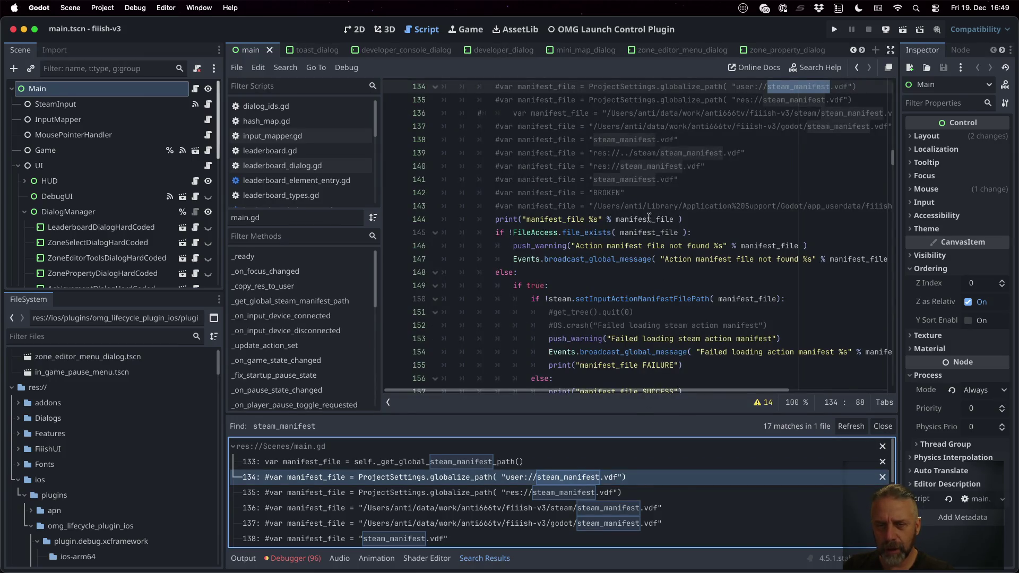
pyautogui.scroll(3, 588, 242)
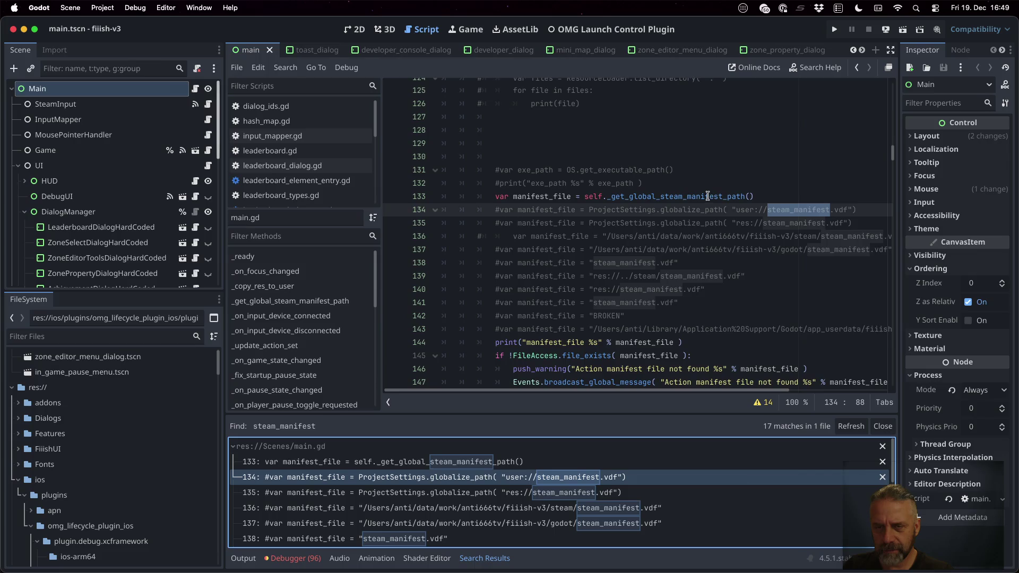
pyautogui.keyDown('super'); pyautogui.click(684, 197); pyautogui.keyUp('super')
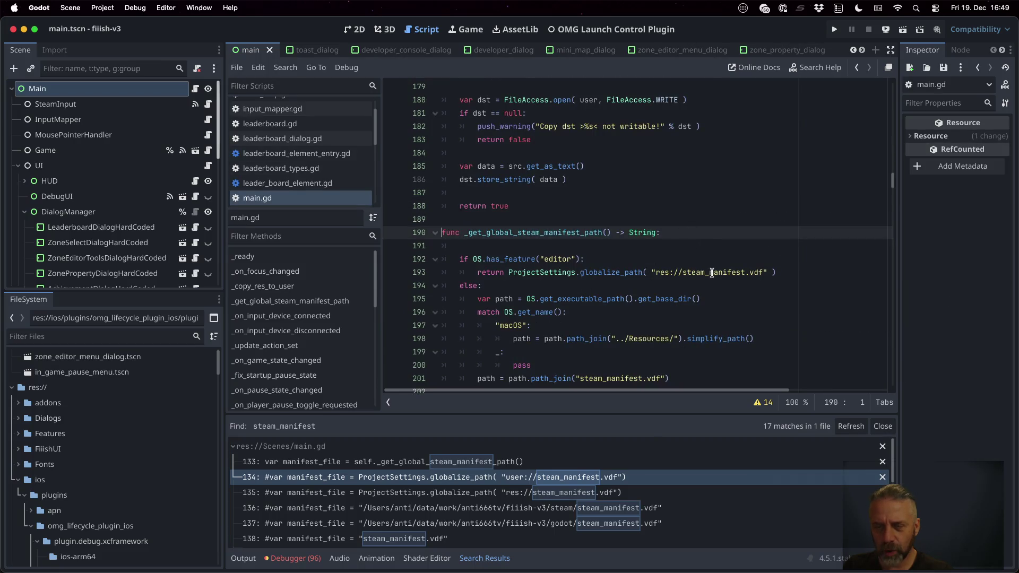
pyautogui.doubleClick(712, 273)
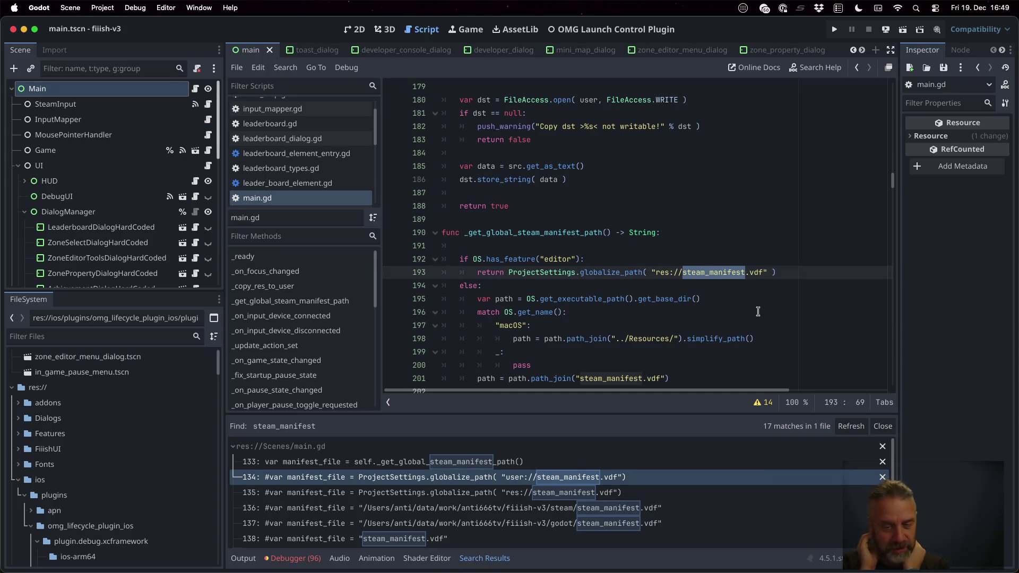
# Step: Return to the Steam Deck terminal, quit the manifest viewer and recall the less command
pyautogui.hotkey('ctrl', 'Left')
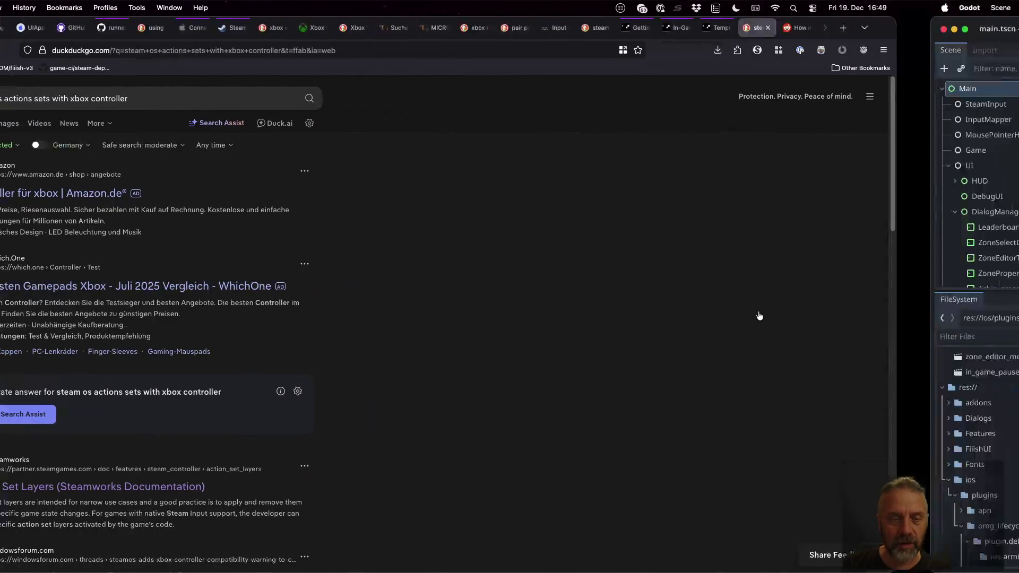
pyautogui.hotkey('ctrl', 'Right')
pyautogui.hotkey('ctrl', 'Up')
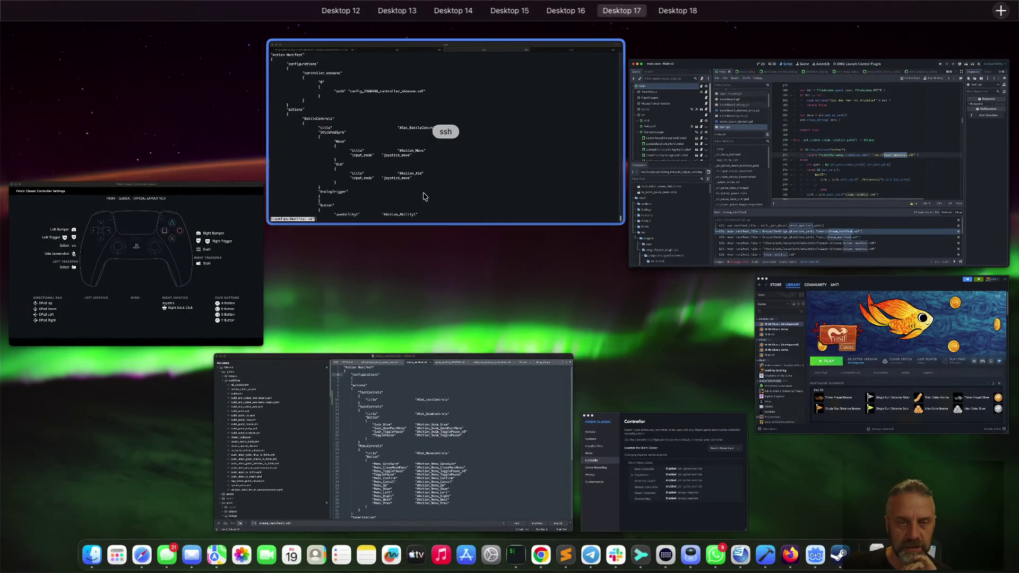
pyautogui.click(422, 194)
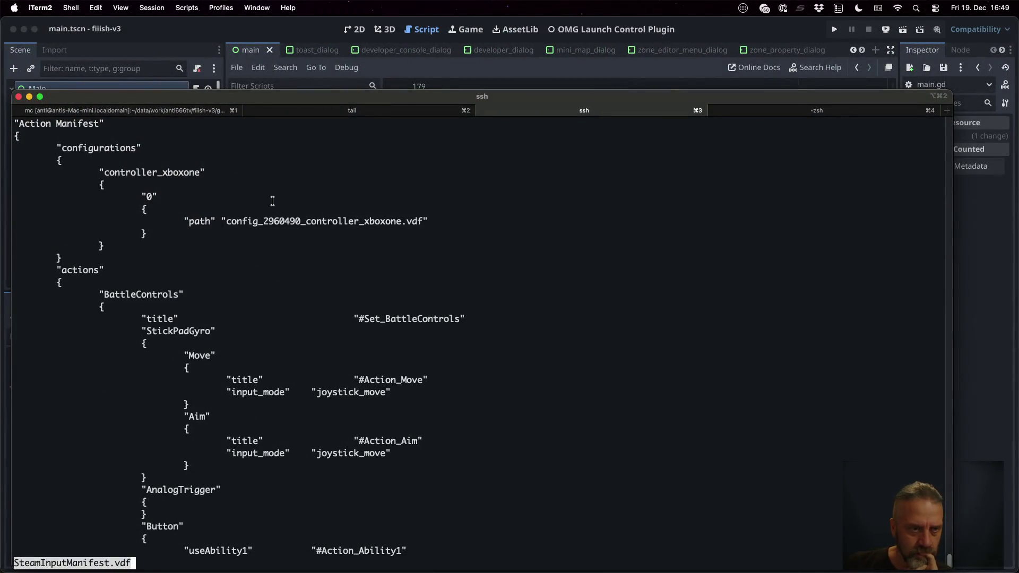
pyautogui.press('q')
pyautogui.press('Up')
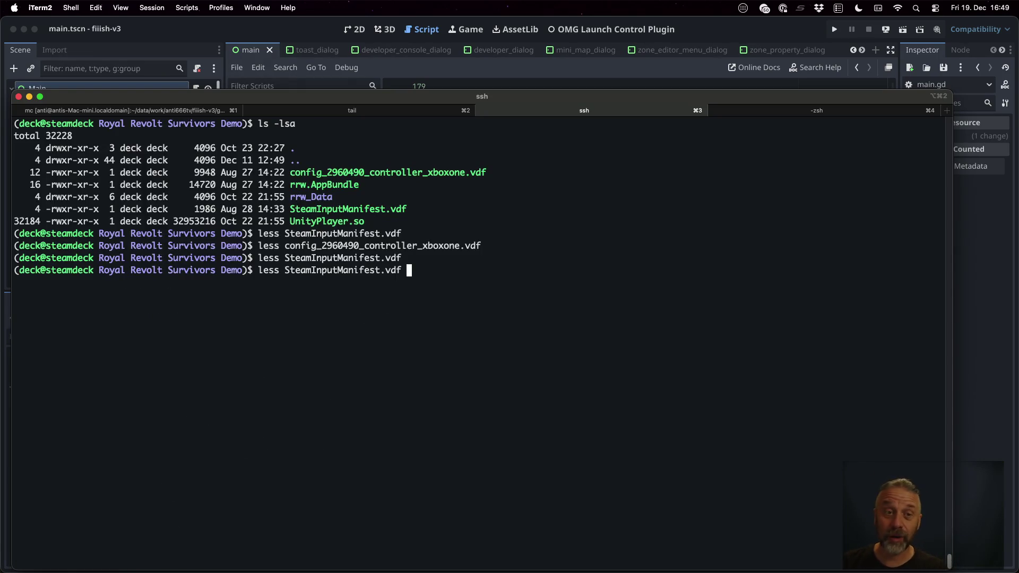
# Step: Search DuckDuckGo in Firefox for 'steam input manifest format'
pyautogui.hotkey('ctrl', 'Left')
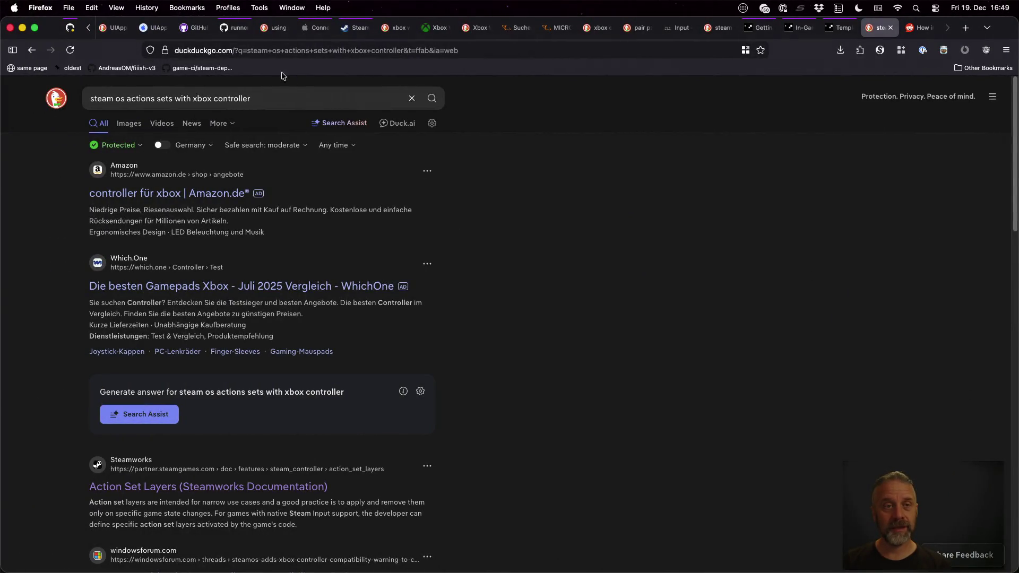
pyautogui.press('/')
pyautogui.write('stea')
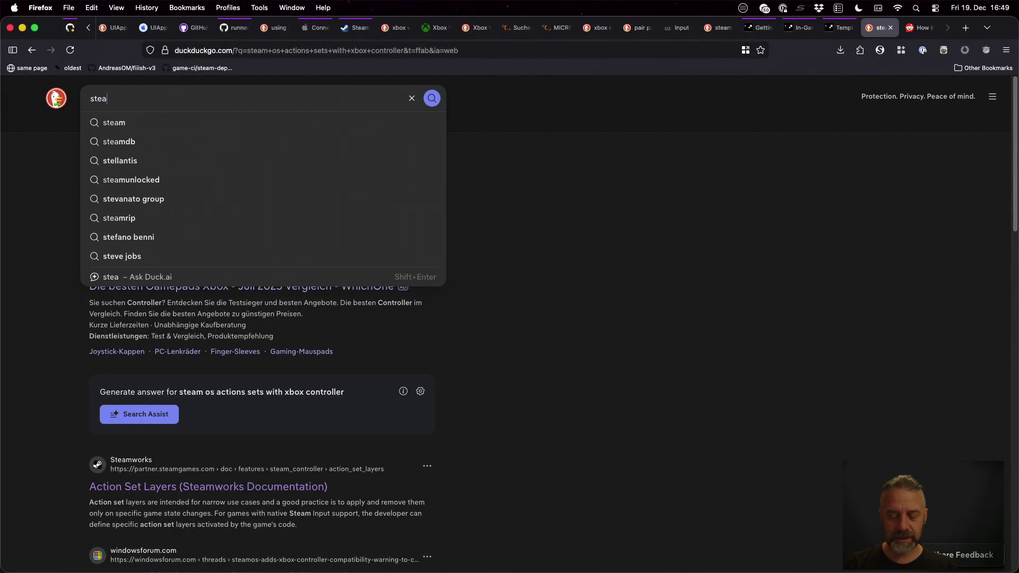
pyautogui.write('m input mani')
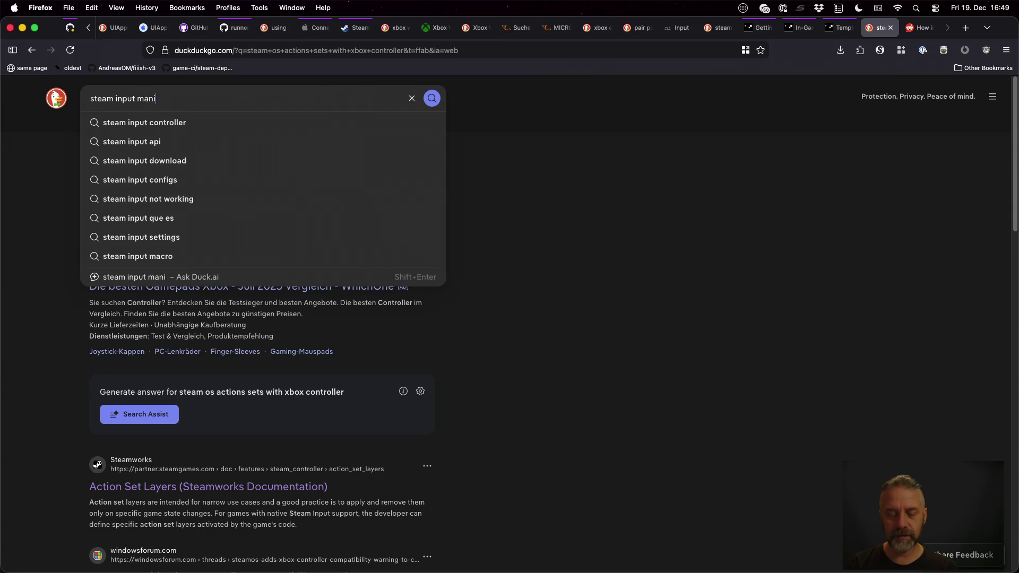
pyautogui.write('fest format')
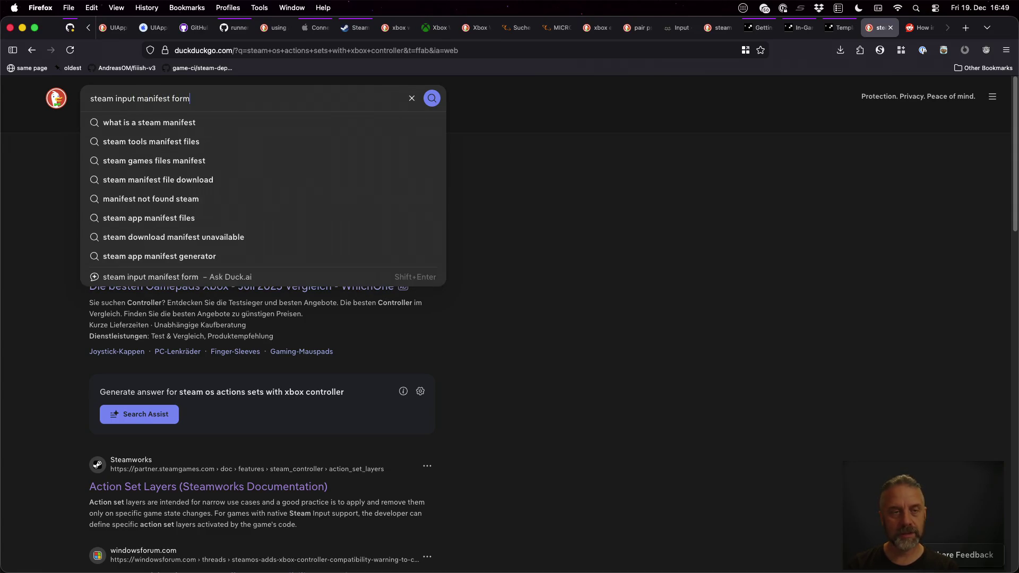
pyautogui.press('Return')
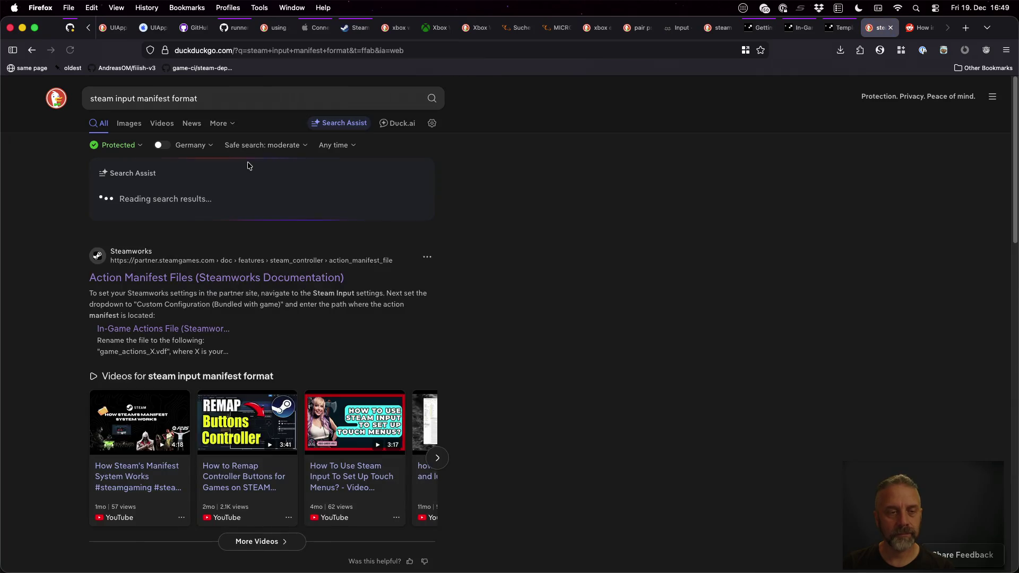
# Step: Open the Steamworks Action Manifest Files documentation tab in its container
pyautogui.hotkey('ctrl', 'Tab')
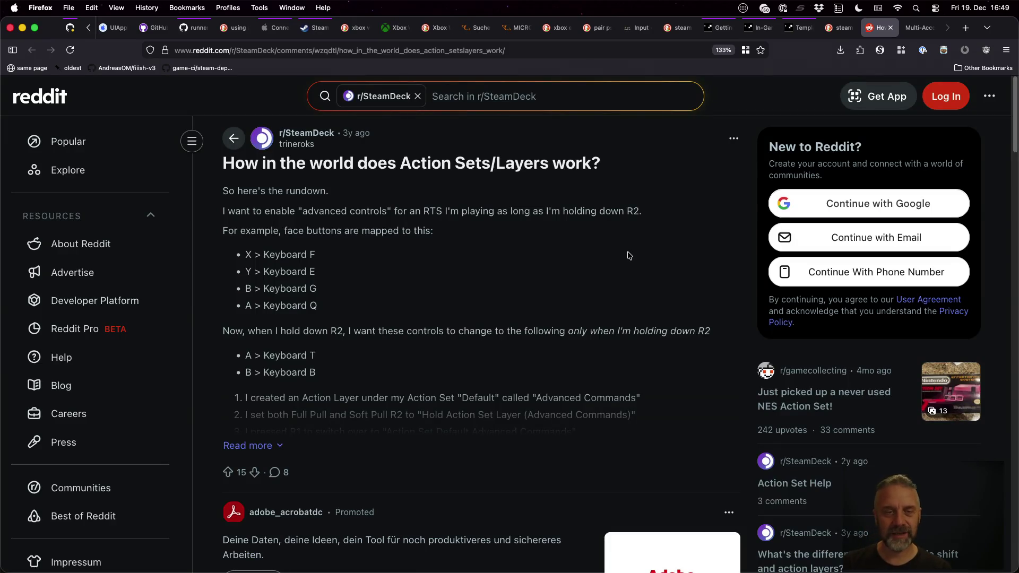
pyautogui.scroll(-5, 629, 254)
pyautogui.hotkey('ctrl', 'Tab')
pyautogui.click(621, 407)
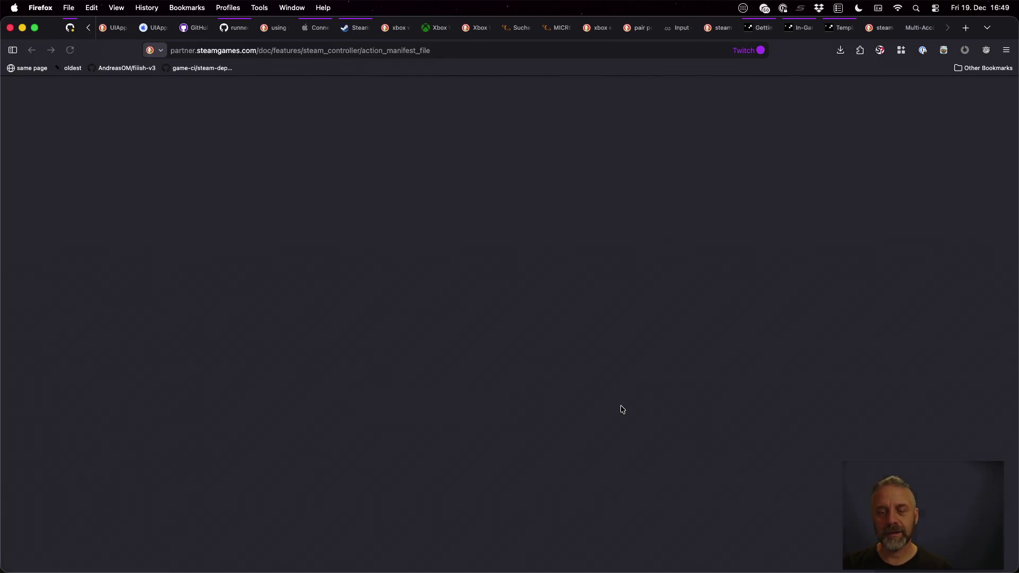
# Step: Read the Action Manifest Files Format code block, then return to the Steam Deck terminal
pyautogui.scroll(-3, 498, 251)
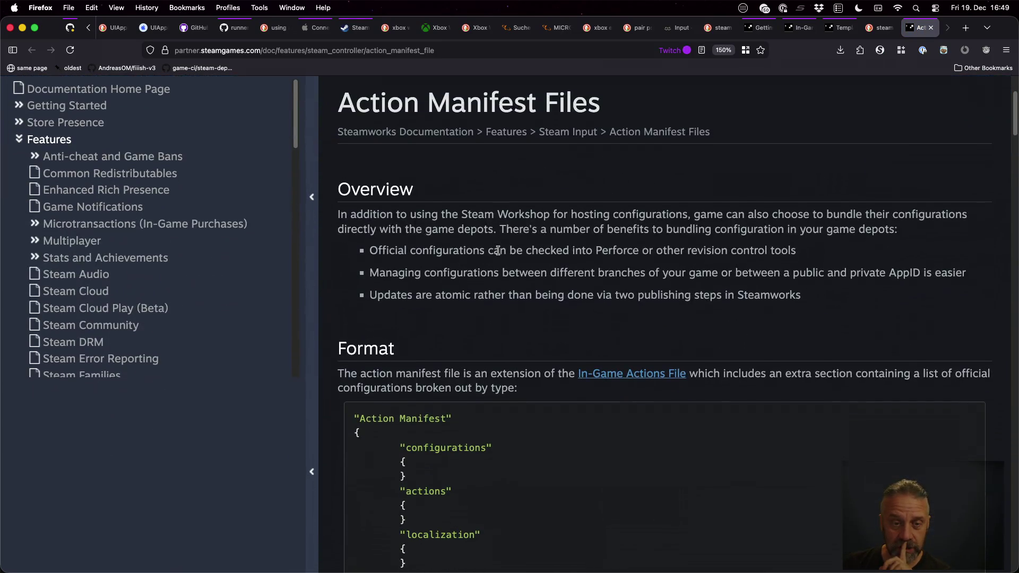
pyautogui.scroll(-1, 498, 250)
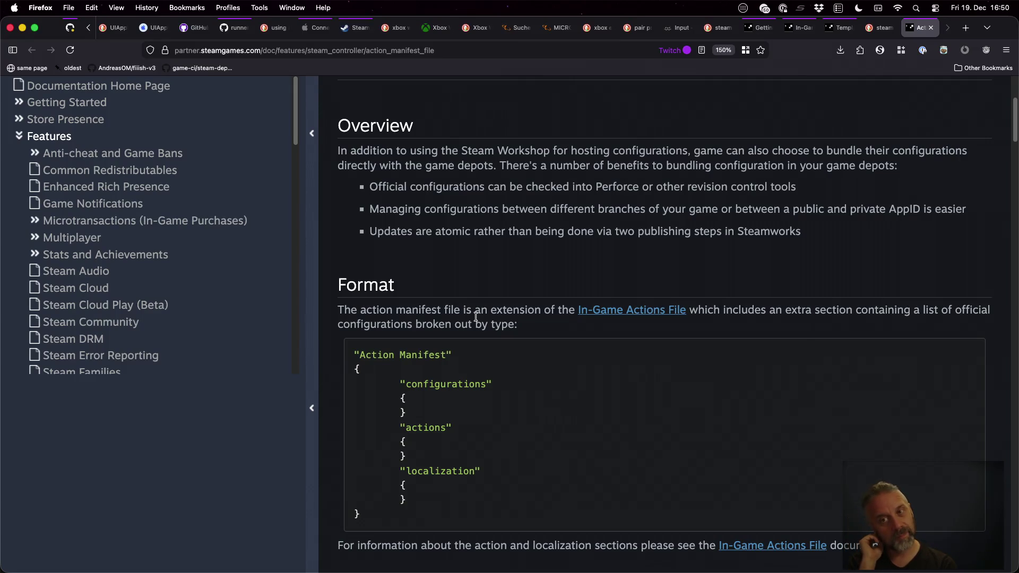
pyautogui.press('super+Tab')
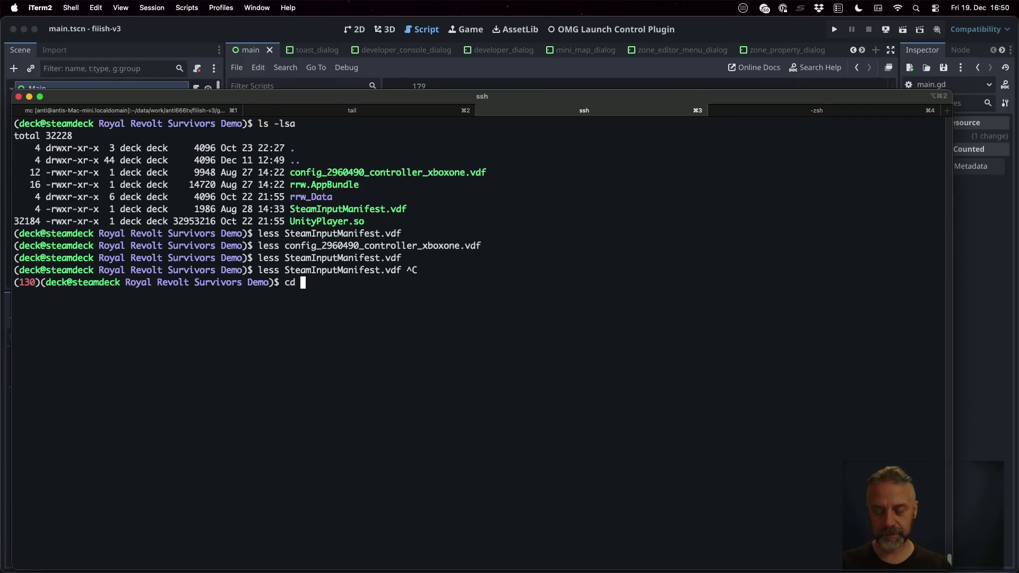
# Step: Change into the Fiiish! Classic Demo folder on the Deck and list its files
pyautogui.write('../Fi')
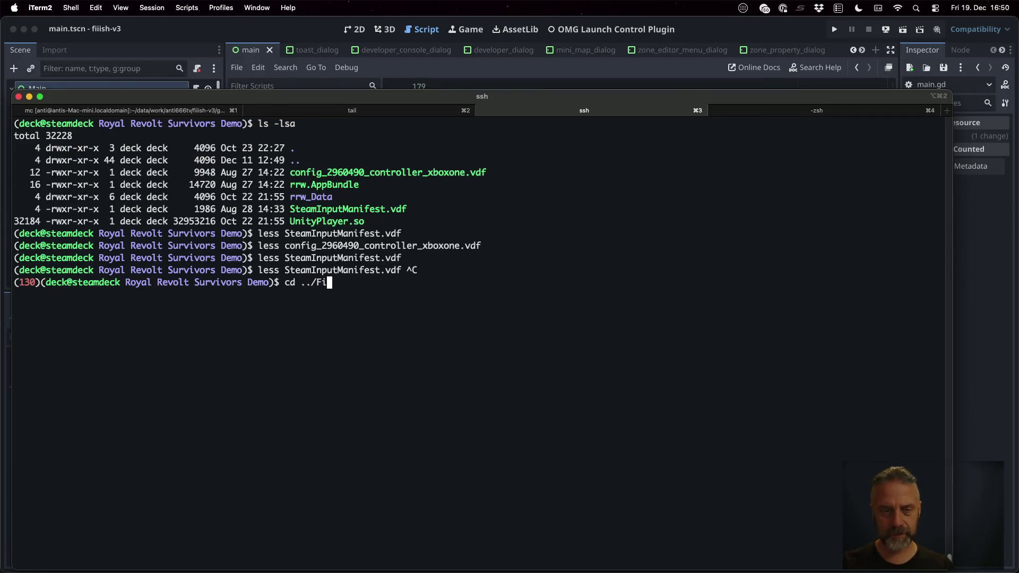
pyautogui.press('Tab')
pyautogui.write('\\')
pyautogui.press('Tab')
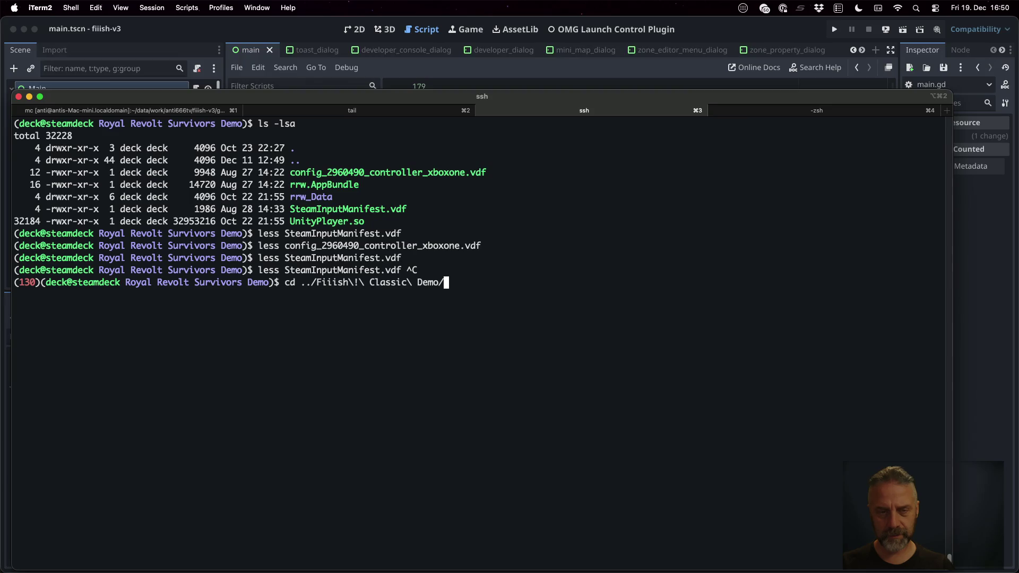
pyautogui.press('Return')
pyautogui.write('ls')
pyautogui.press('Return')
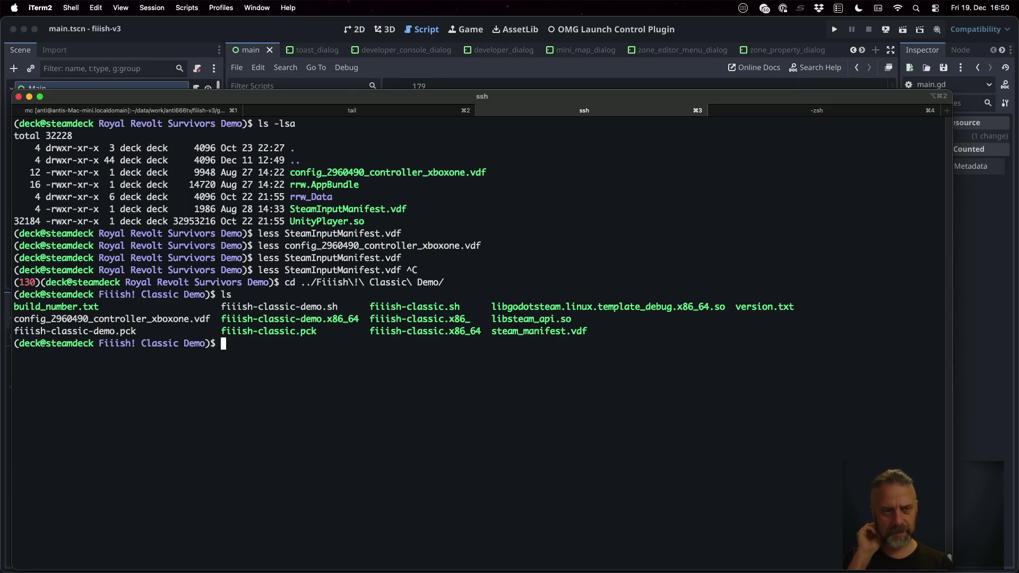
# Step: Read steam_manifest.vdf in less through to the localization strings, quit, and show all windows
pyautogui.doubleClick(157, 317)
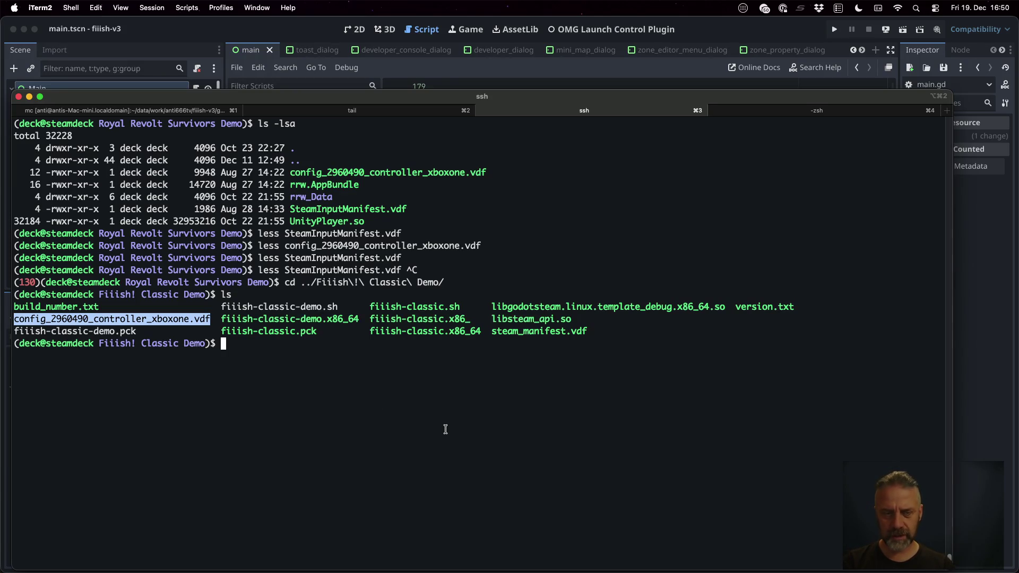
pyautogui.write('less steam_manifest.vdf')
pyautogui.press('Return')
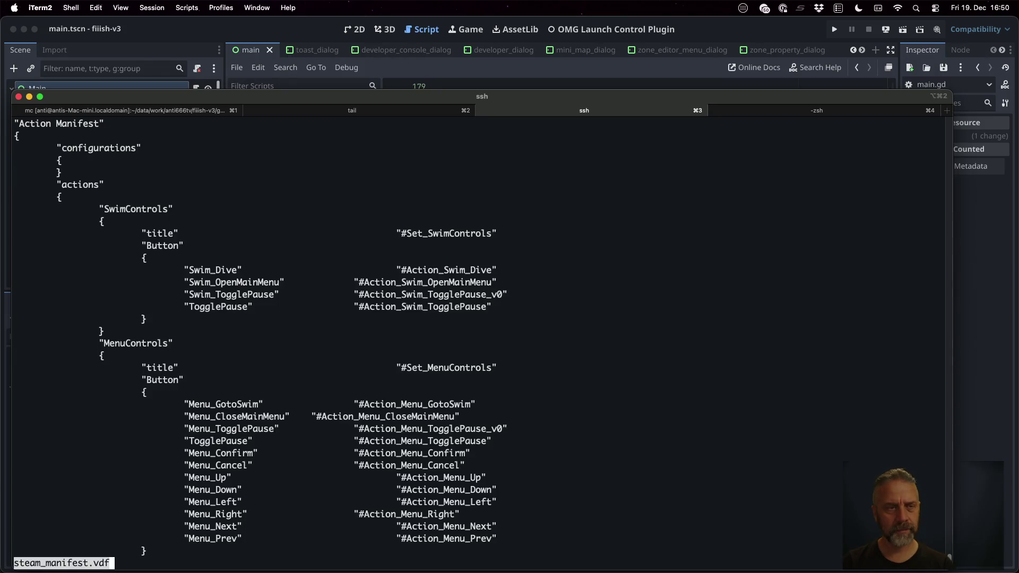
pyautogui.press('space')
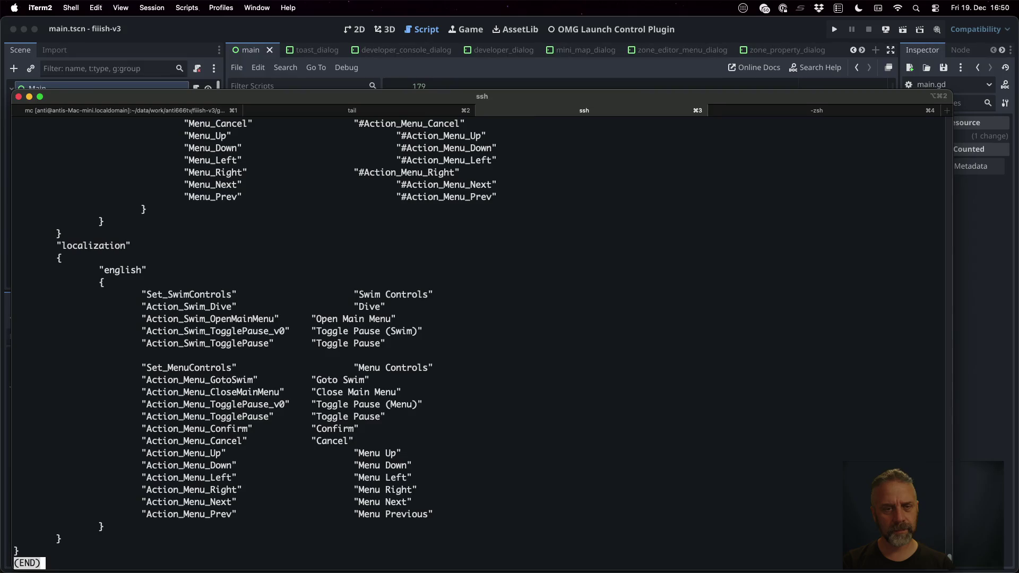
pyautogui.scroll(10, 478, 339)
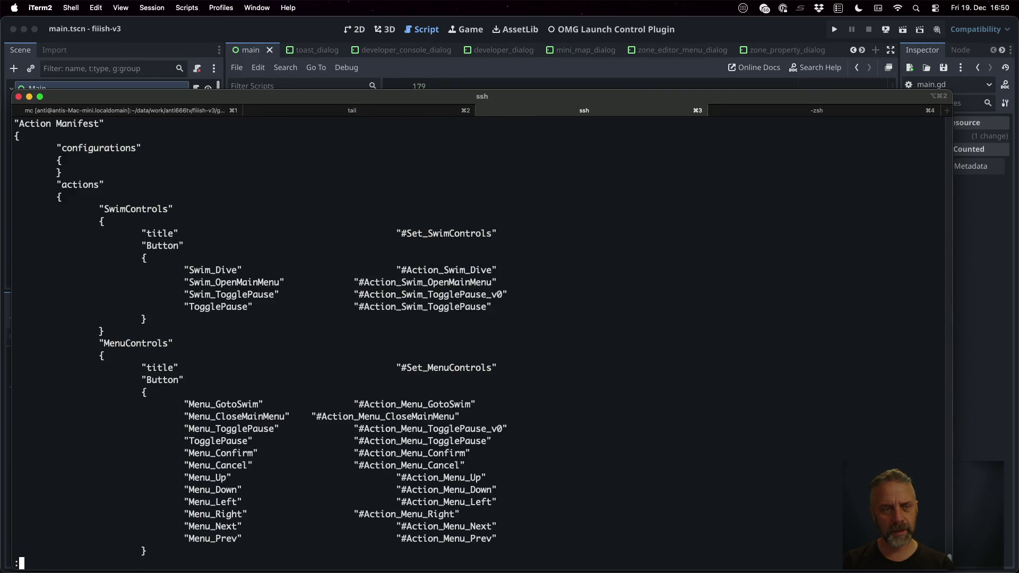
pyautogui.press('q')
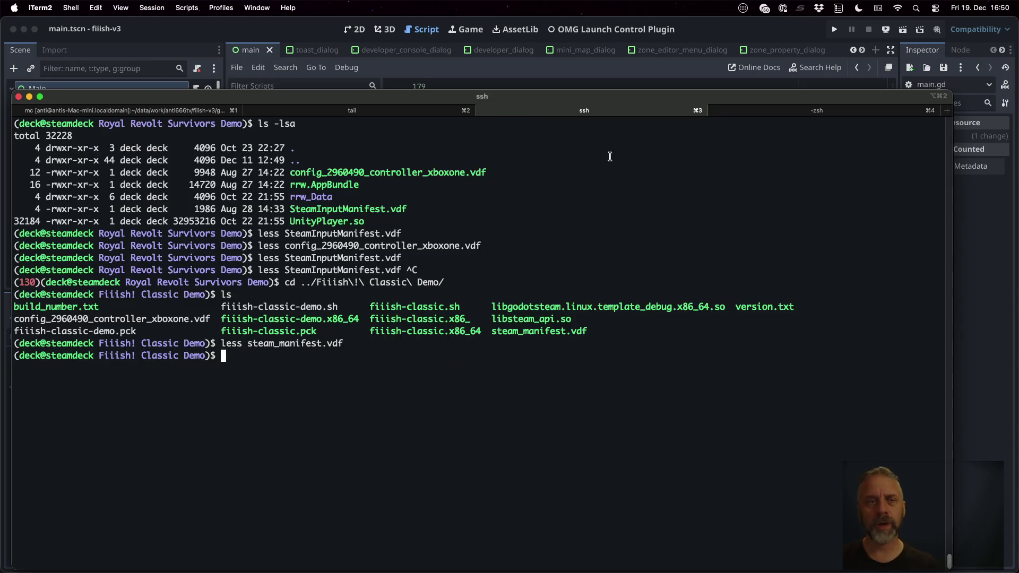
pyautogui.hotkey('ctrl', 'Up')
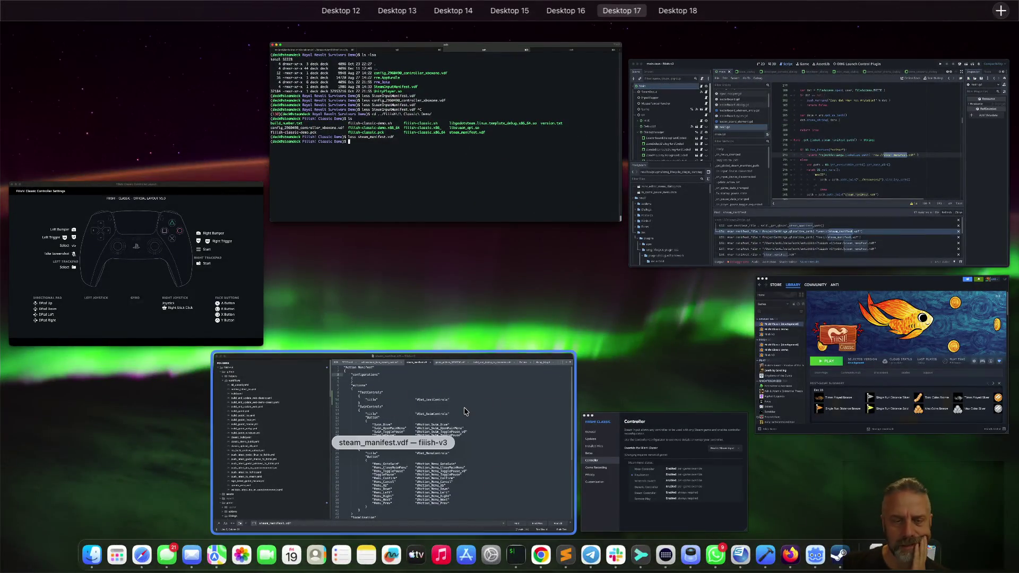
# Step: Inspect the TestControls and SwimControls action sets in Sublime's steam_manifest.vdf, then return to Firefox
pyautogui.click(393, 430)
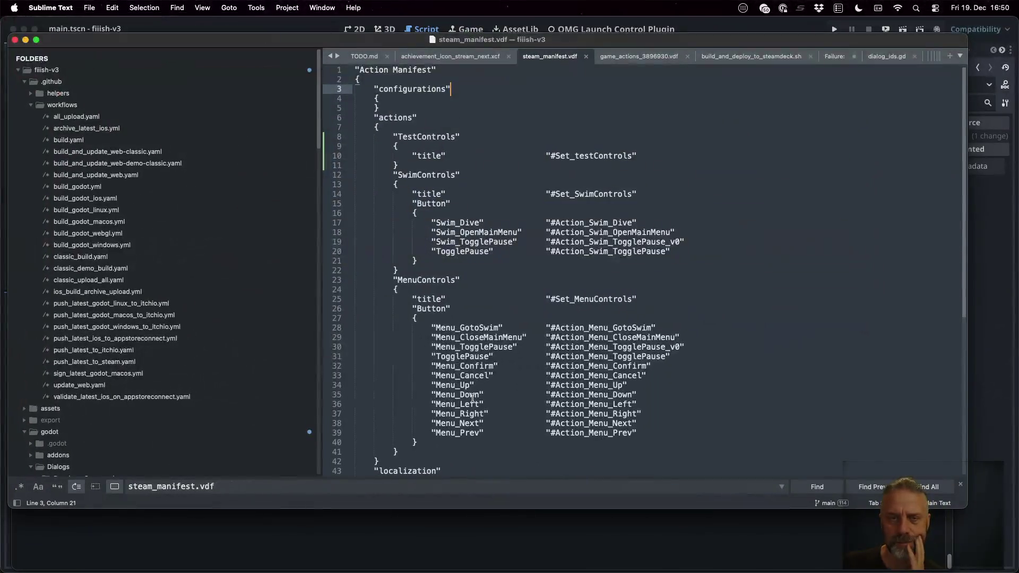
pyautogui.click(473, 80)
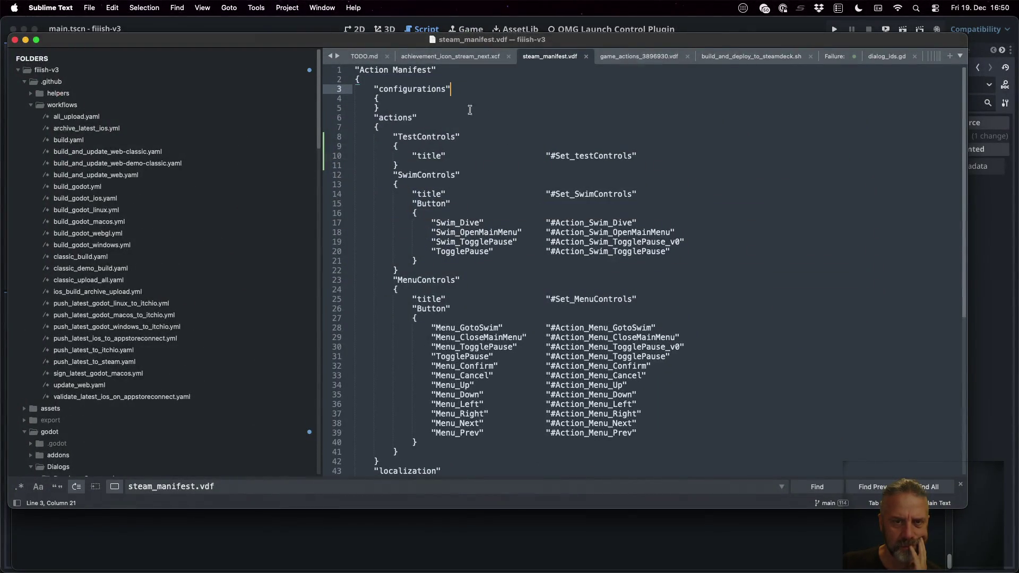
pyautogui.doubleClick(423, 168)
pyautogui.doubleClick(442, 176)
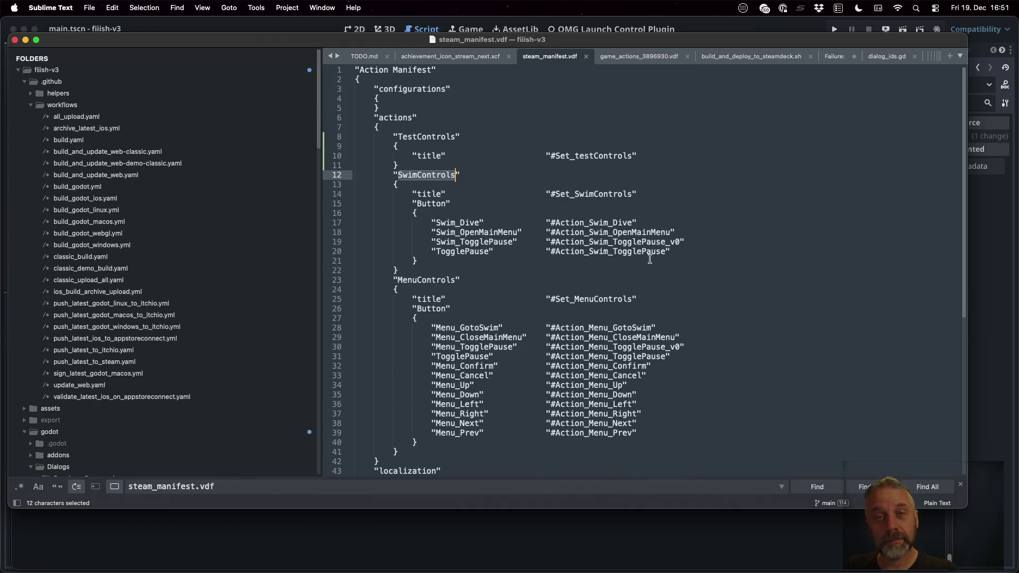
pyautogui.hotkey('ctrl', 'Left')
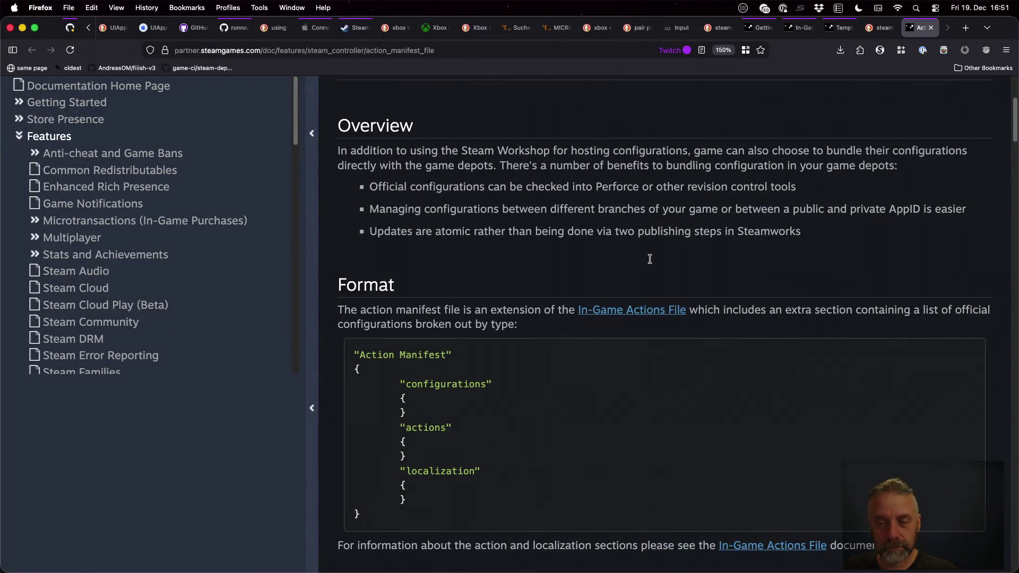
# Step: Enlarge the docs text and read the configuration list, controller type strings and Step 1
pyautogui.press('super+plus')
pyautogui.scroll(-5, 655, 287)
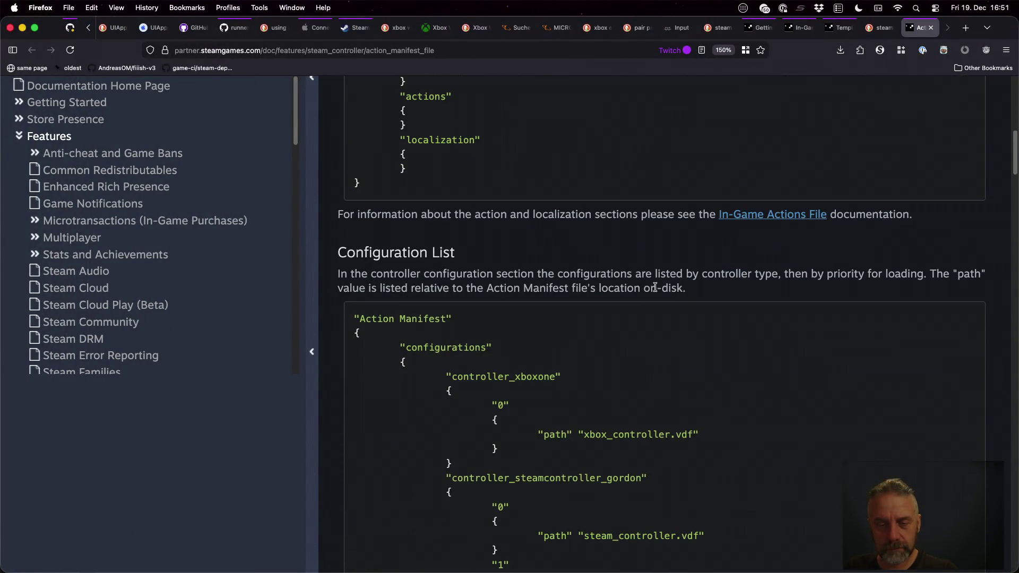
pyautogui.scroll(-3, 655, 287)
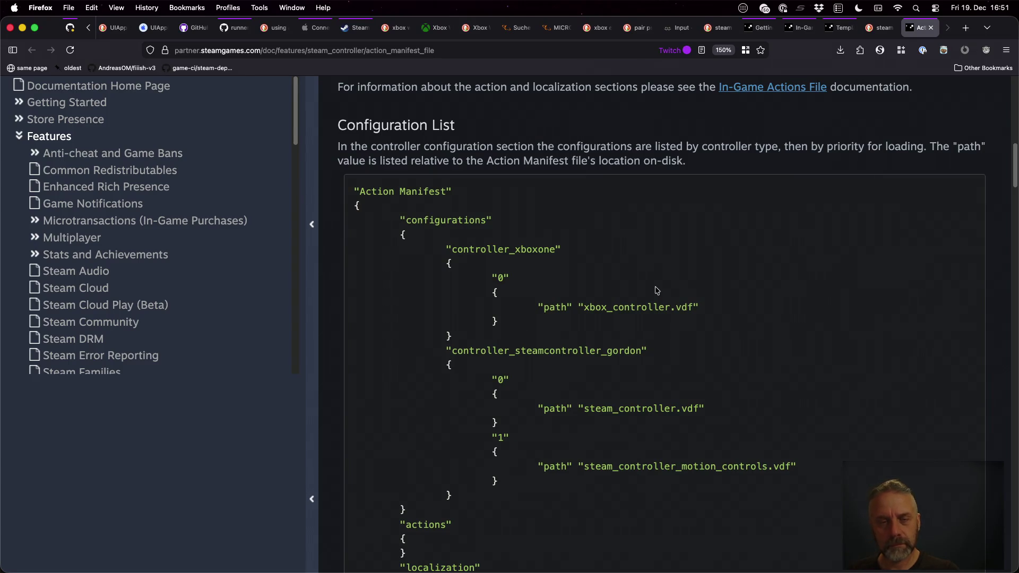
pyautogui.scroll(-10, 656, 291)
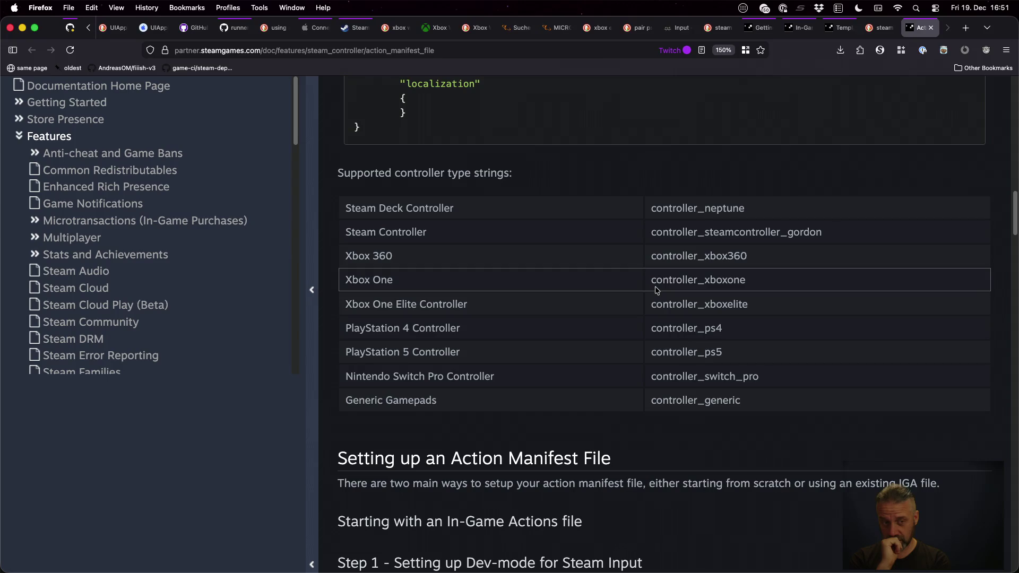
pyautogui.scroll(-6, 657, 291)
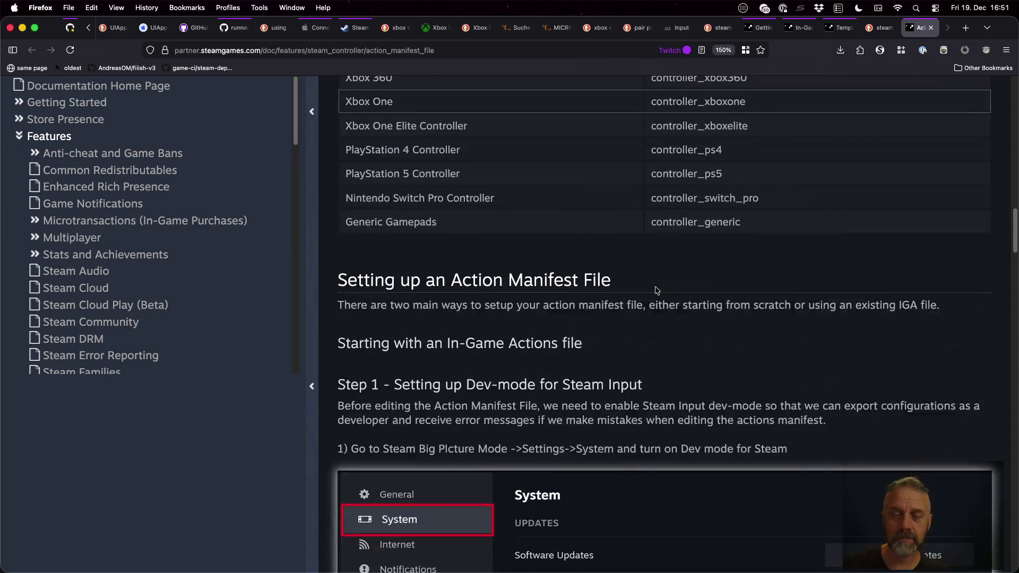
pyautogui.scroll(-2, 657, 290)
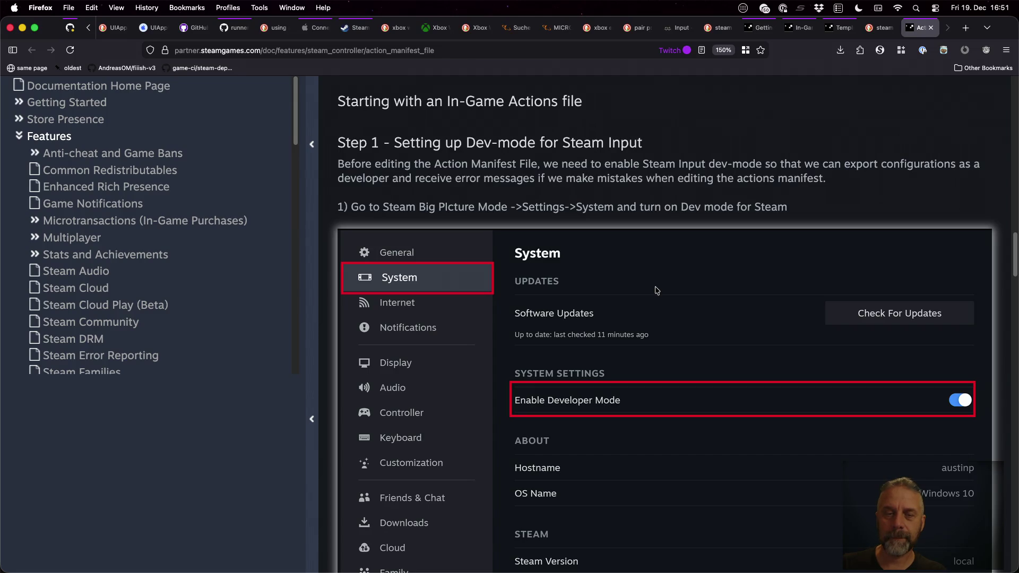
pyautogui.scroll(-1, 657, 290)
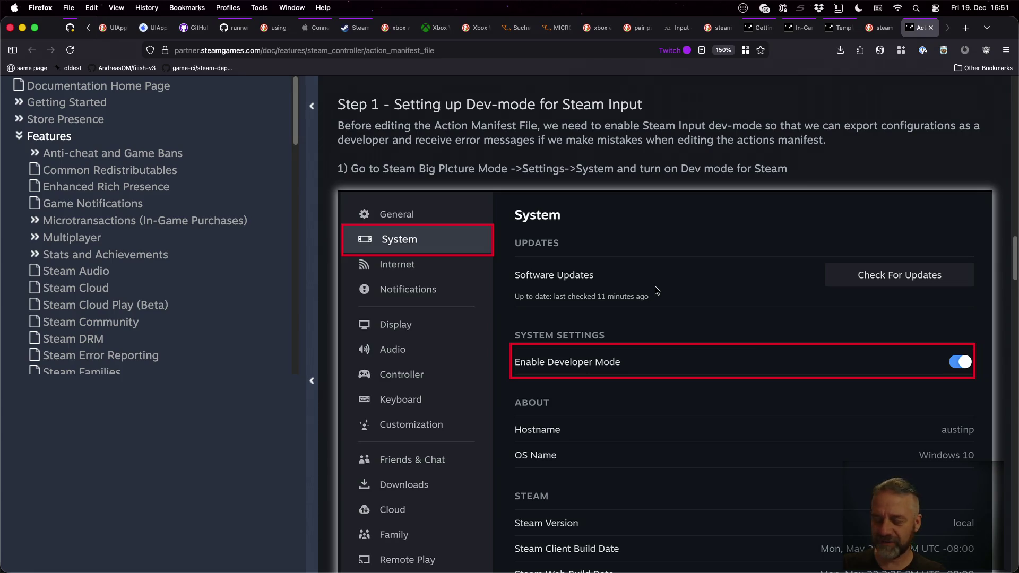
# Step: Launch Steam from Spotlight, then go back to the desktop with the manifest editor
pyautogui.press('super+space')
pyautogui.write('steam')
pyautogui.press('Return')
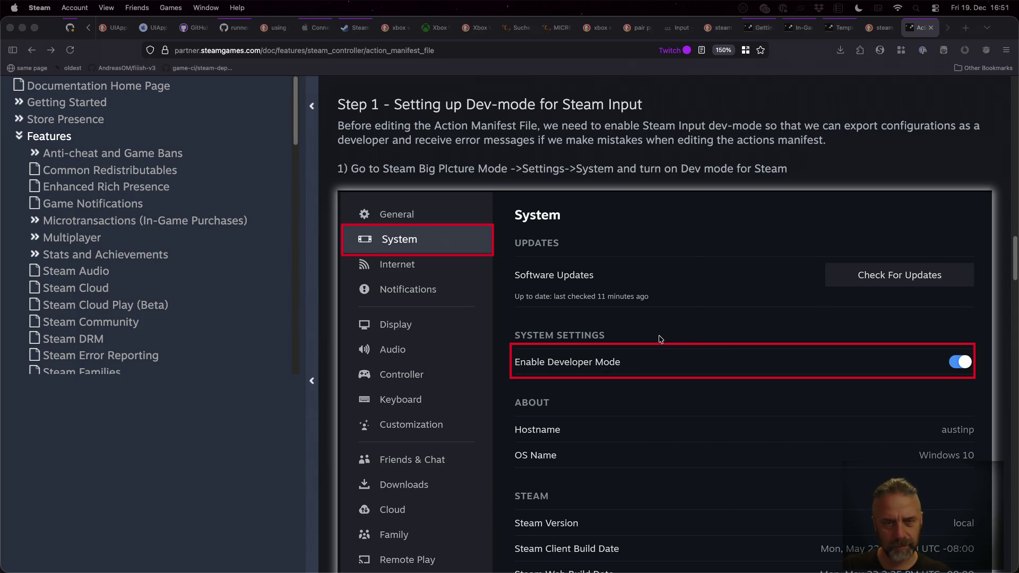
pyautogui.hotkey('ctrl', 'Right')
pyautogui.hotkey('ctrl', 'Right')
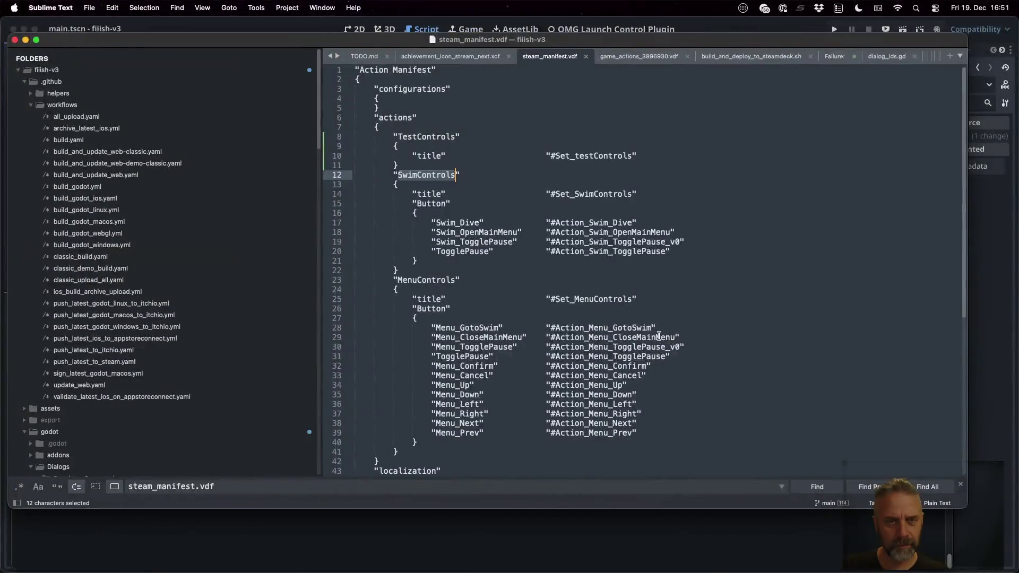
# Step: Review the Fiiish! Classic controller layout window and close it
pyautogui.hotkey('ctrl', 'Up')
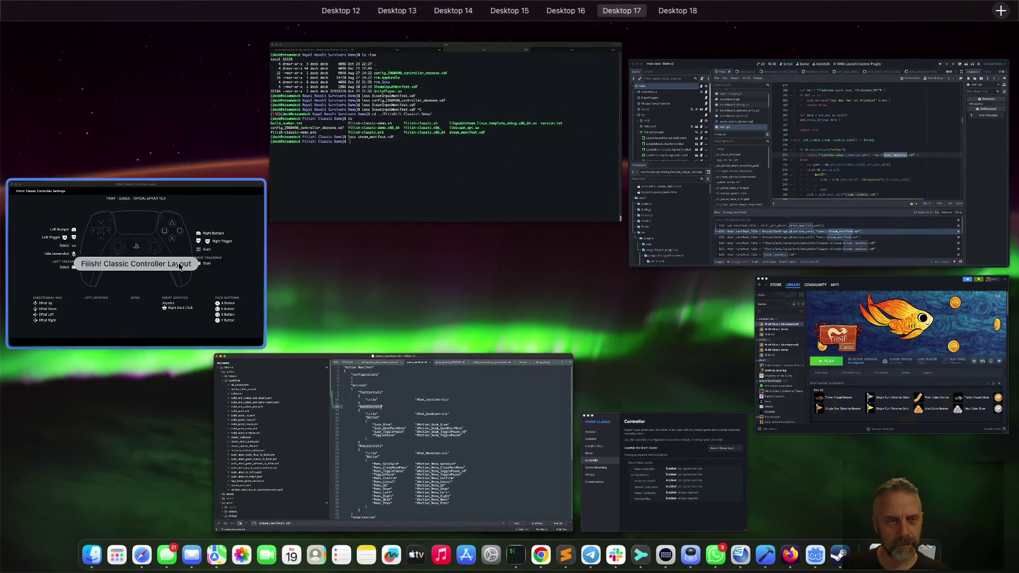
pyautogui.click(170, 265)
pyautogui.click(131, 73)
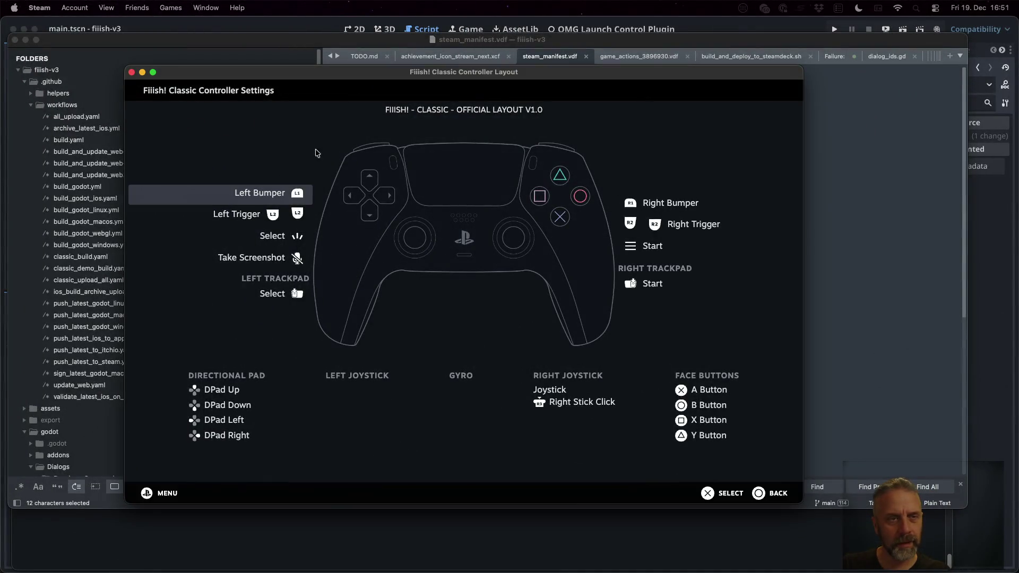
pyautogui.click(133, 73)
# Step: Bring up the Steam Library window and open Settings on the Controller page
pyautogui.hotkey('ctrl', 'Up')
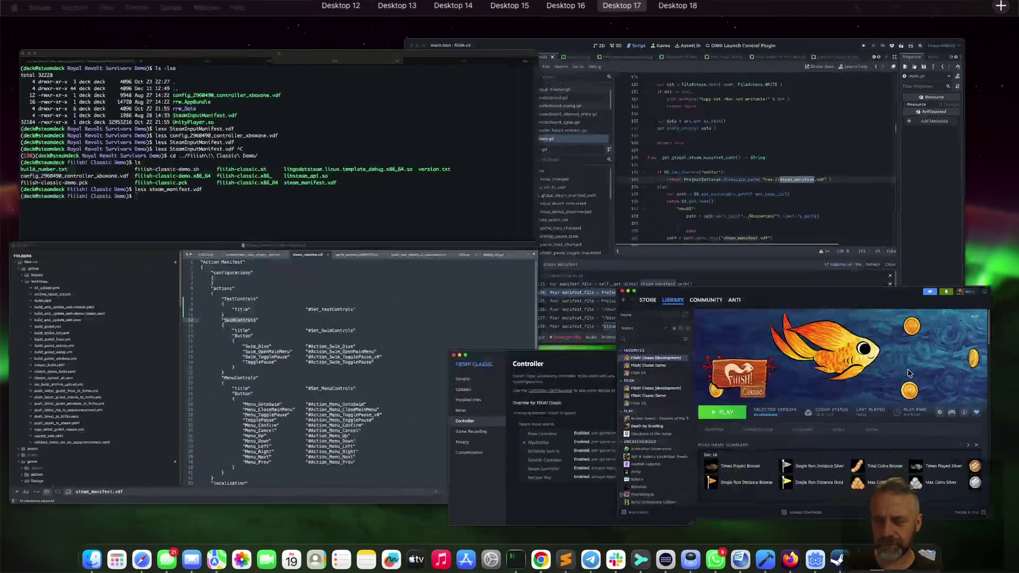
pyautogui.click(908, 369)
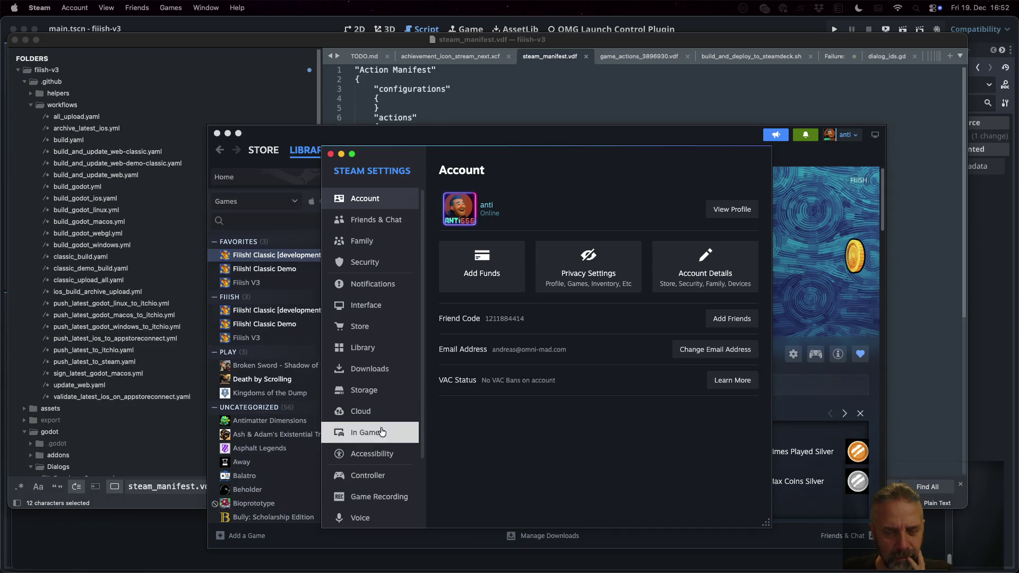
pyautogui.click(390, 481)
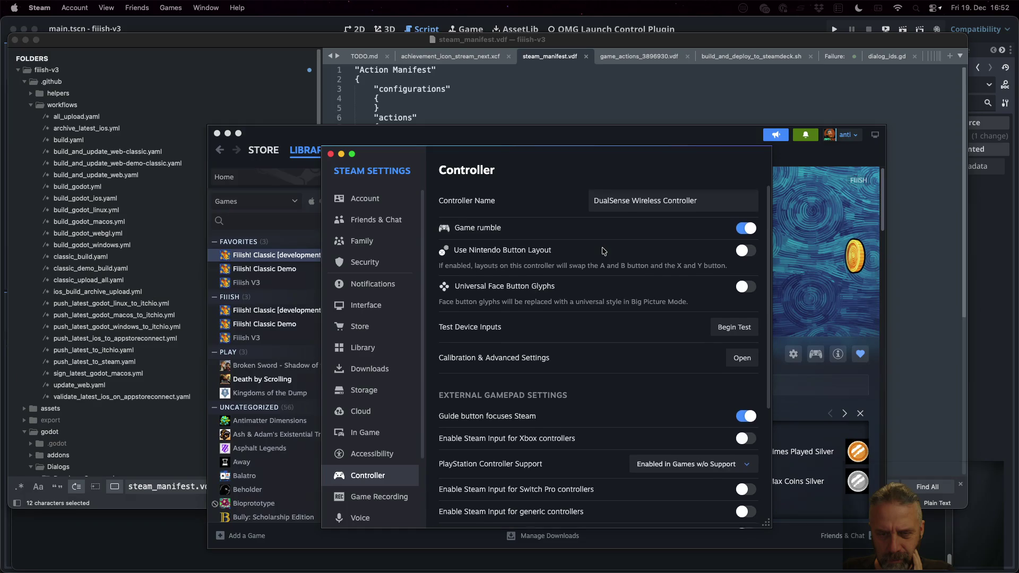
# Step: Begin the device input test for the DualSense Wireless Controller and move its test window up-left
pyautogui.scroll(-1, 603, 251)
pyautogui.scroll(-1, 603, 251)
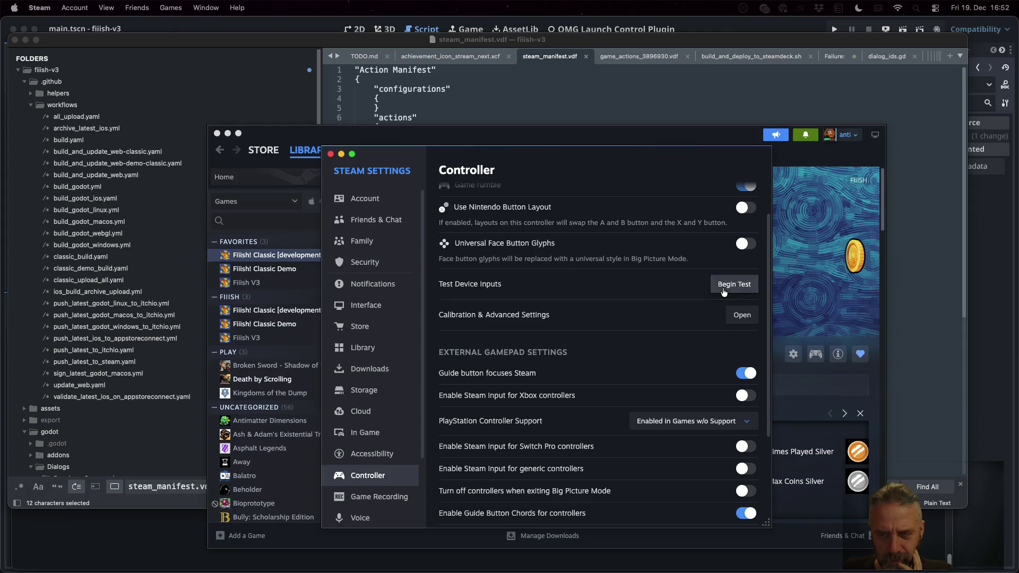
pyautogui.click(726, 287)
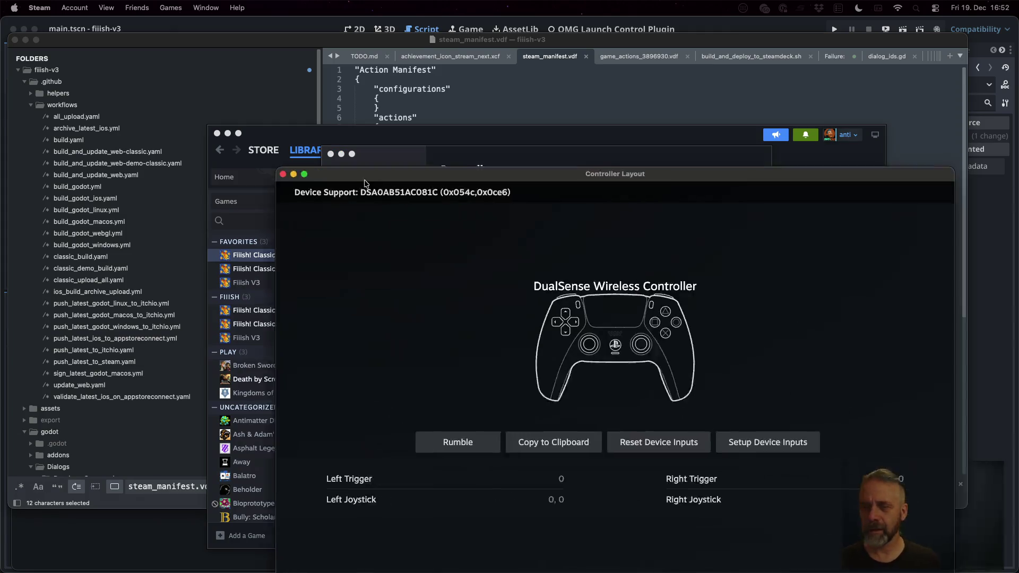
pyautogui.moveTo(364, 184); pyautogui.dragTo(212, 88)
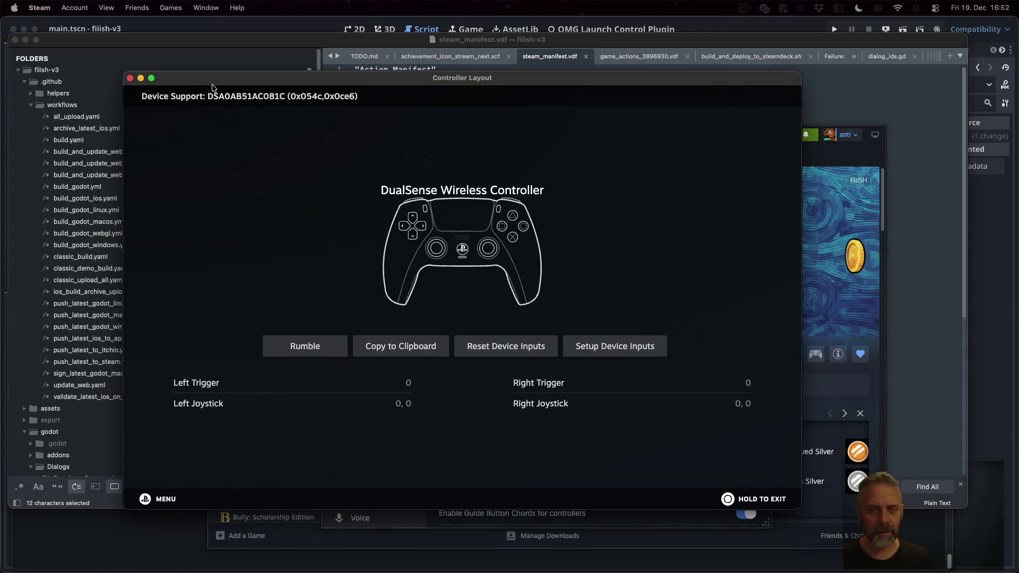
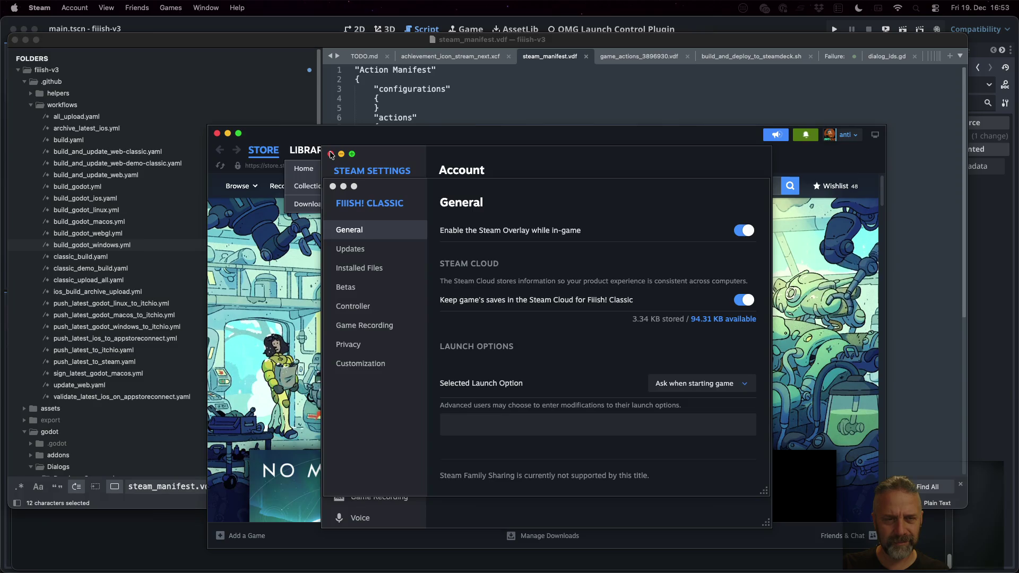
# Step: Close the Fiiish! Classic properties window and look through Steam's Interface settings
pyautogui.click(332, 187)
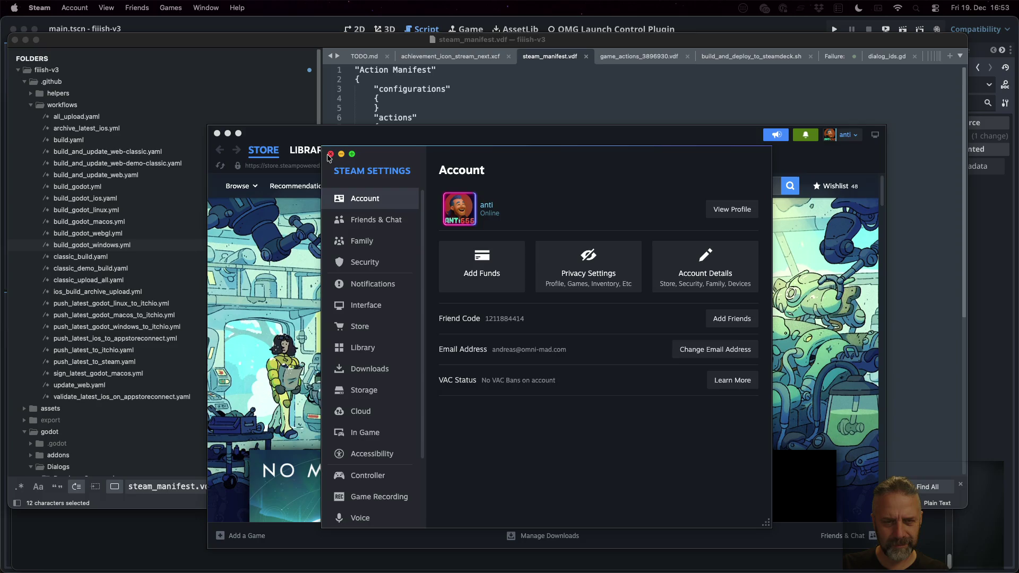
pyautogui.scroll(-3, 371, 286)
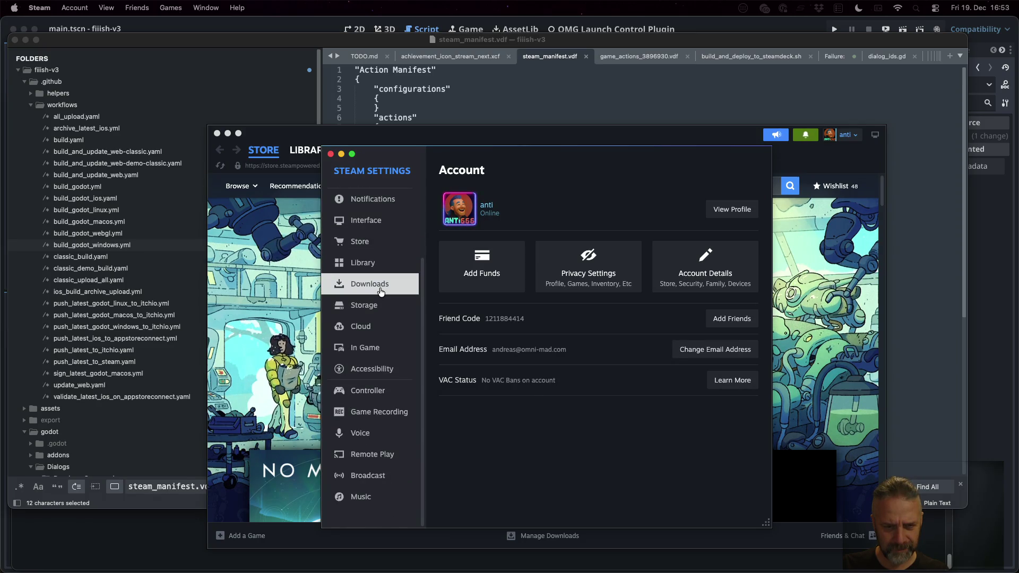
pyautogui.scroll(2, 381, 291)
pyautogui.click(380, 291)
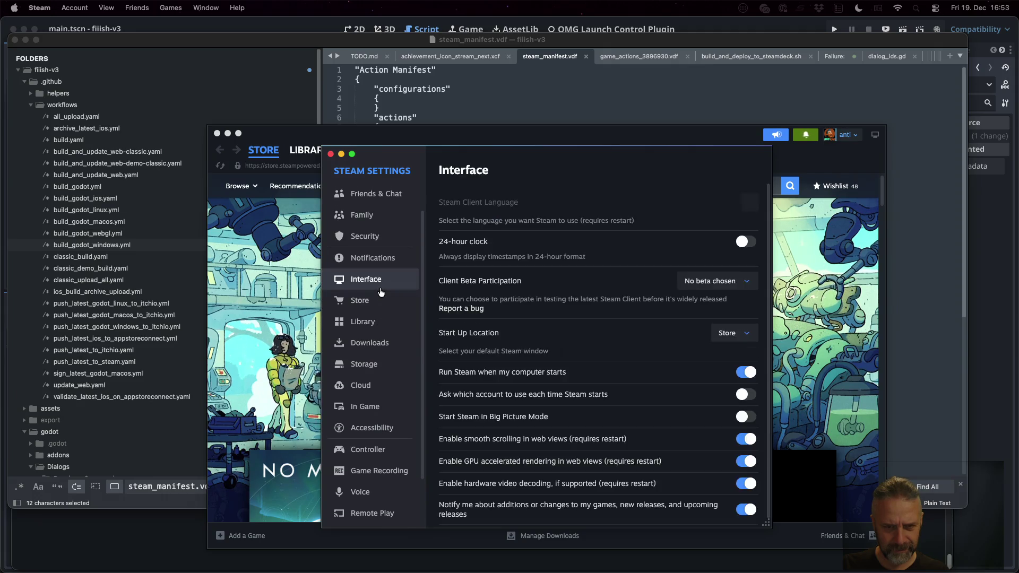
pyautogui.scroll(-2, 381, 292)
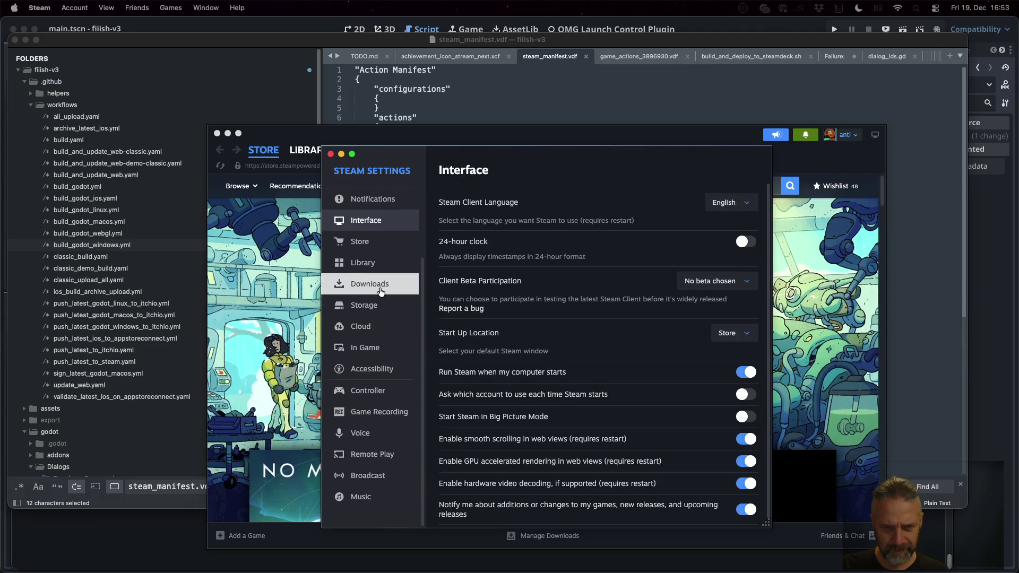
# Step: Check the Steam docs on the other desktop, then hide Steam to reveal steam_manifest.vdf
pyautogui.hotkey('ctrl', 'Left')
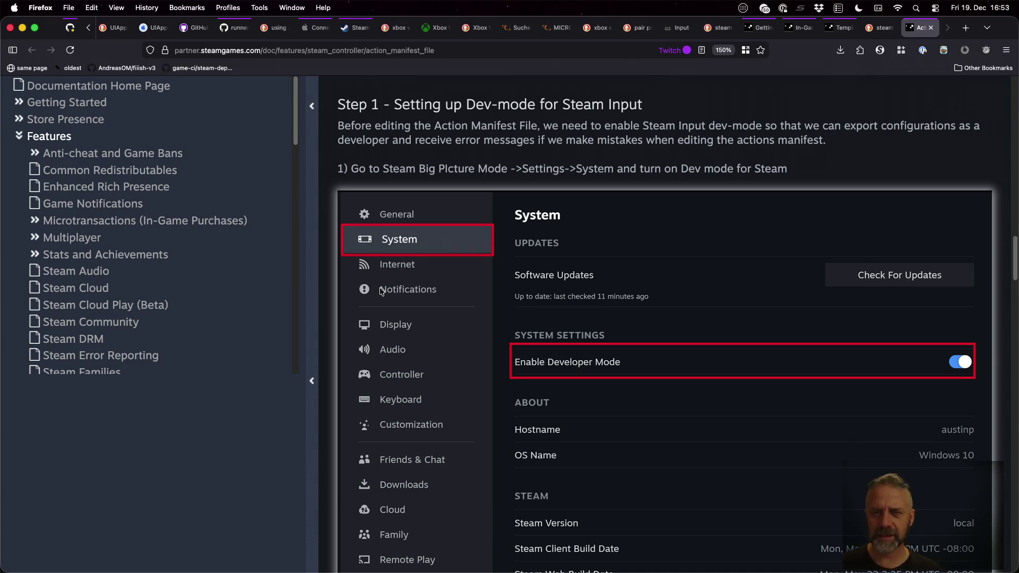
pyautogui.hotkey('ctrl', 'Right')
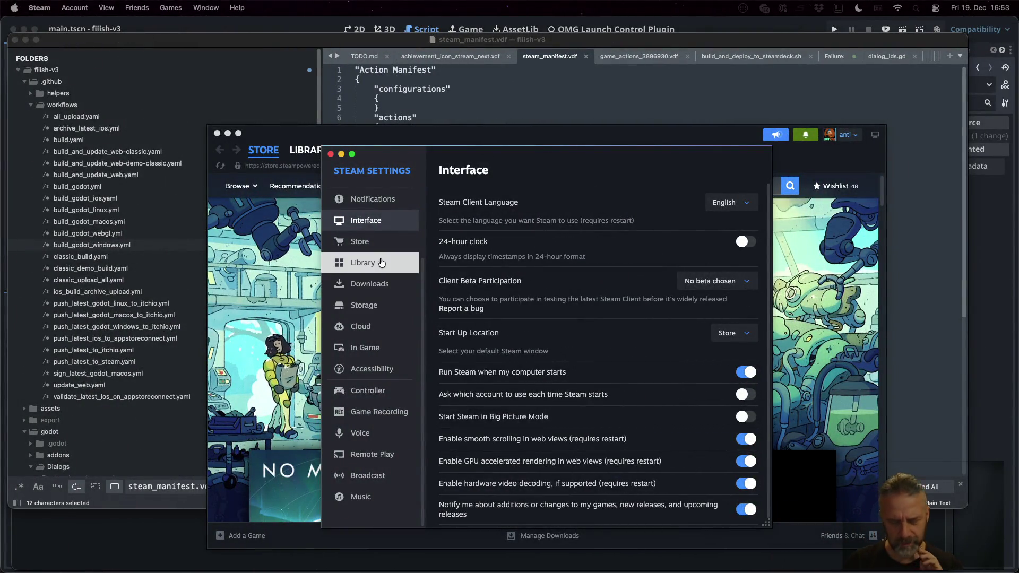
pyautogui.press('super+h')
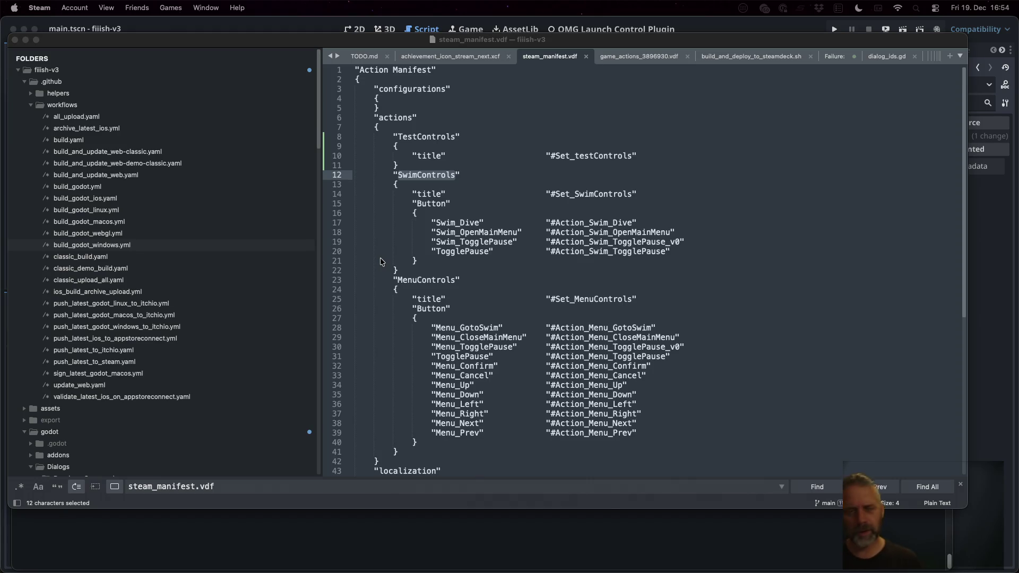
# Step: Switch from Sublime Text to the Steam Input dev-mode documentation in Firefox
pyautogui.press('super+Tab')
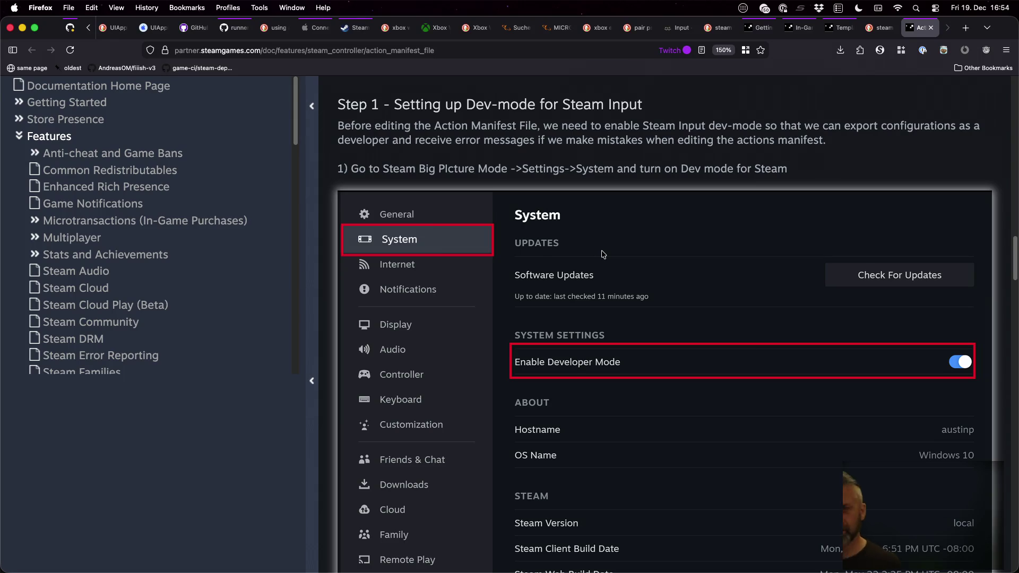
pyautogui.press('super+Tab')
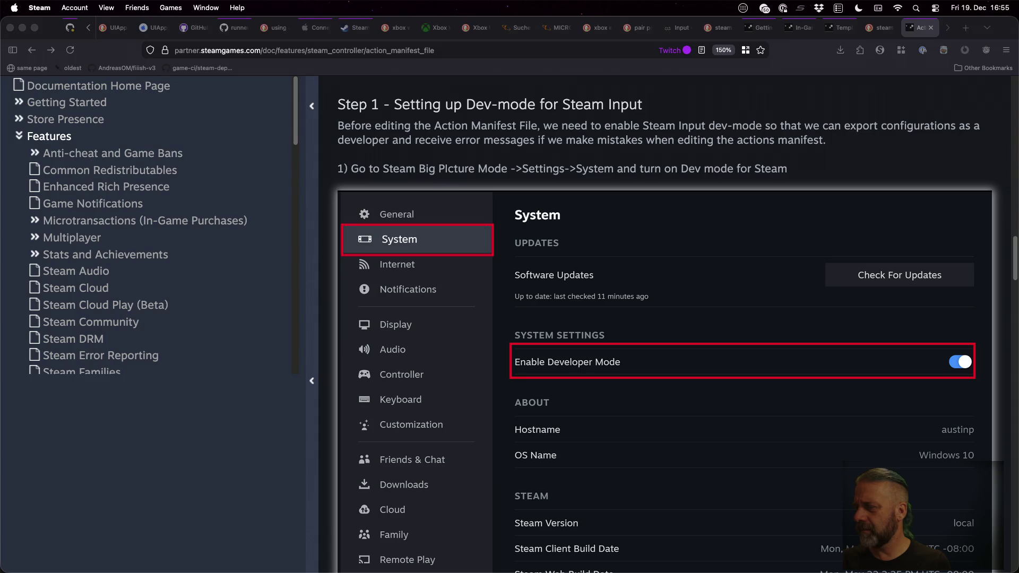
# Step: Bring up Steam's Settings over the dev-mode docs, then close it and hide Steam
pyautogui.press('super+comma')
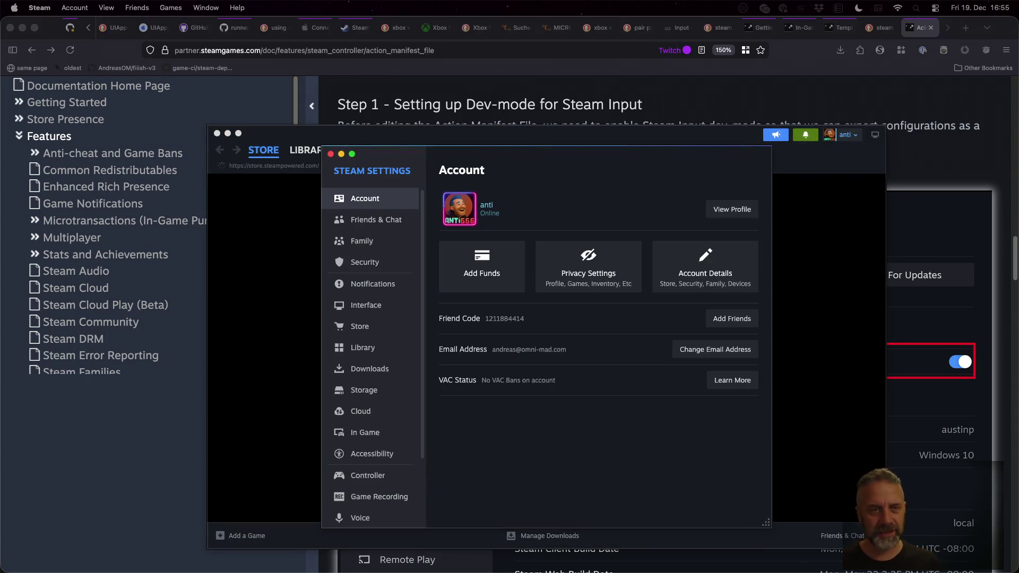
pyautogui.click(330, 153)
pyautogui.press('super+h')
# Step: Read down the dev-mode docs from Step 2 to the Step 4 example and Step 5 settings
pyautogui.scroll(-15, 651, 190)
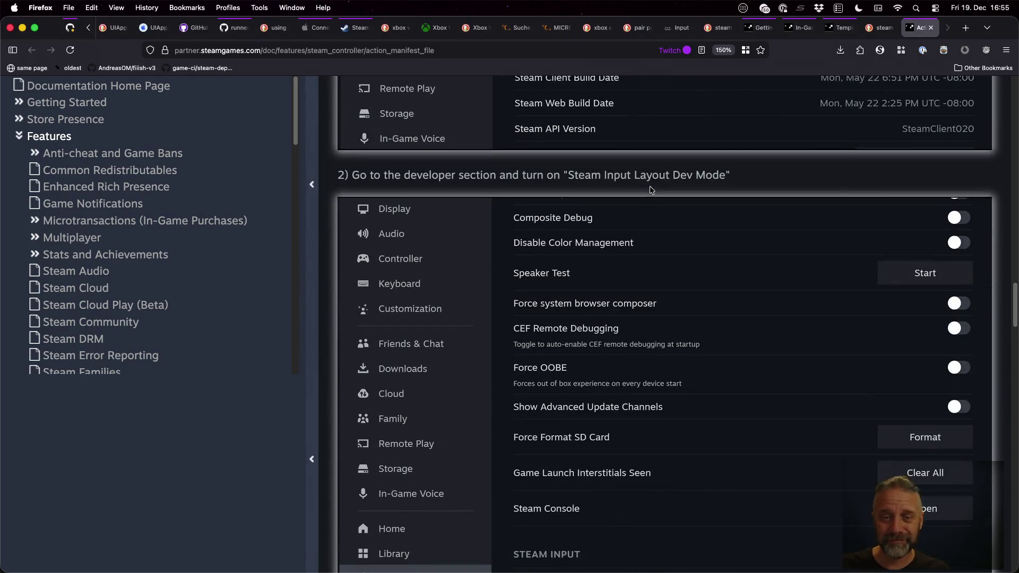
pyautogui.scroll(-2, 709, 346)
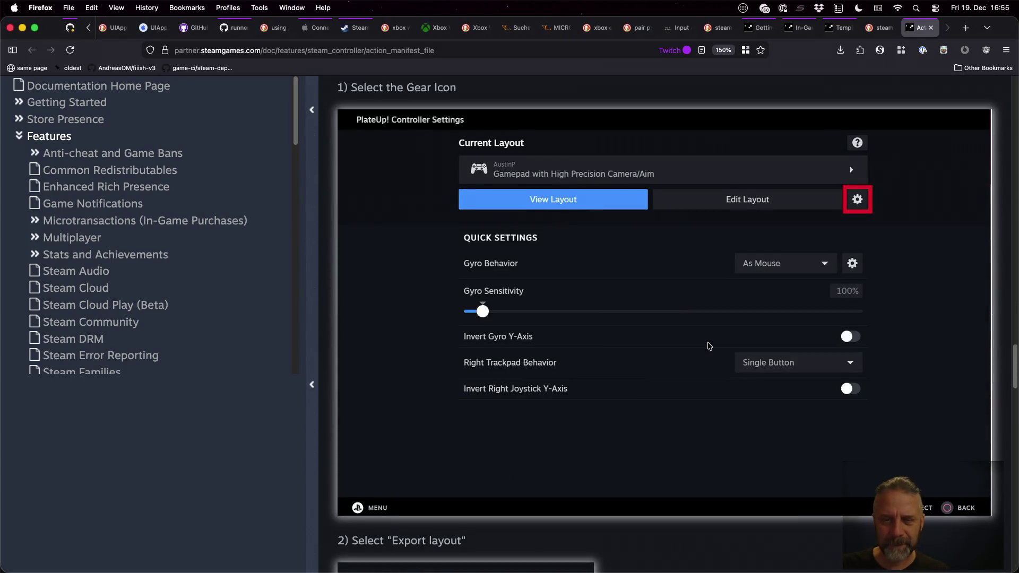
pyautogui.scroll(3, 709, 346)
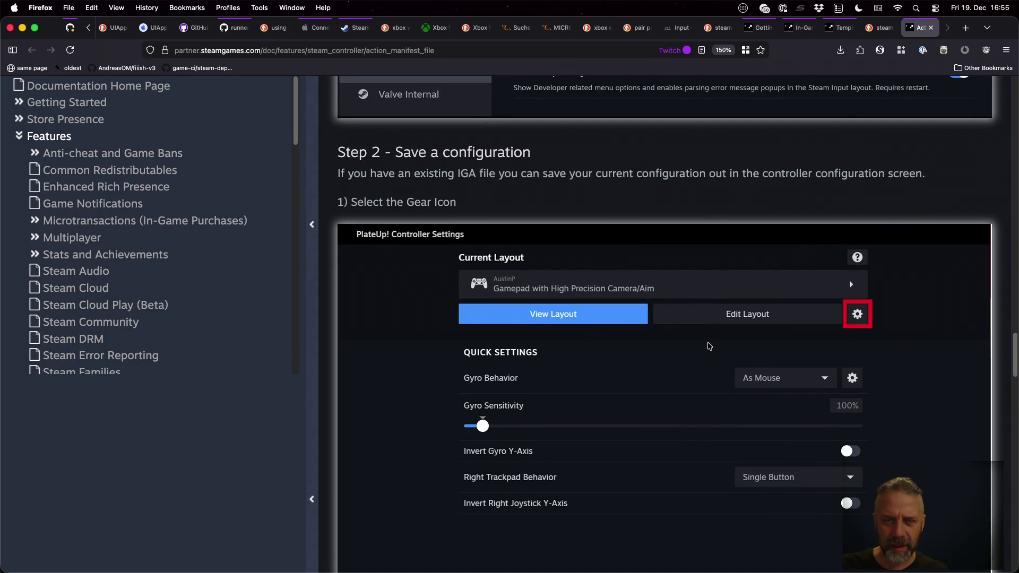
pyautogui.scroll(-5, 709, 346)
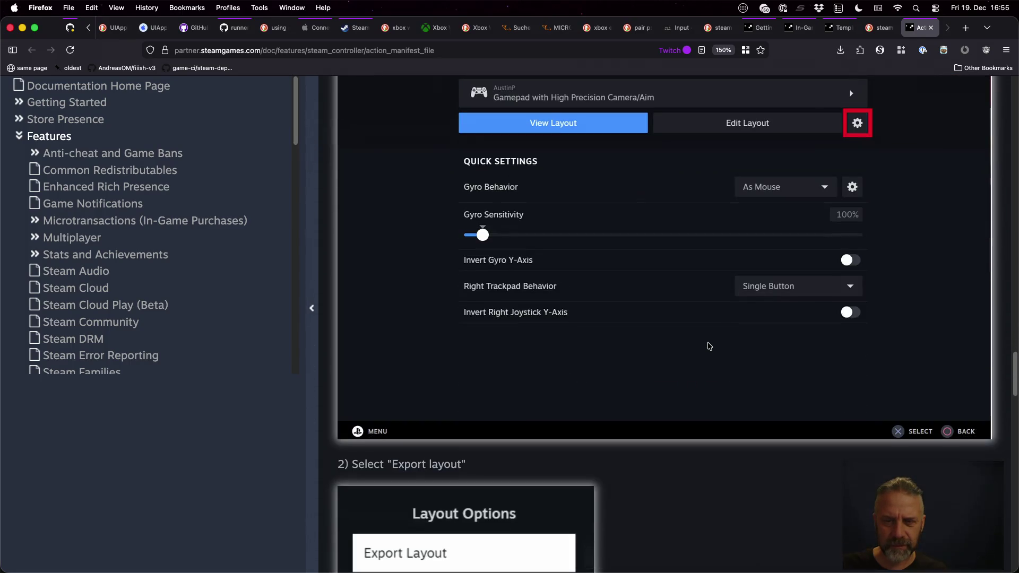
pyautogui.scroll(-6, 709, 346)
pyautogui.scroll(-6, 709, 346)
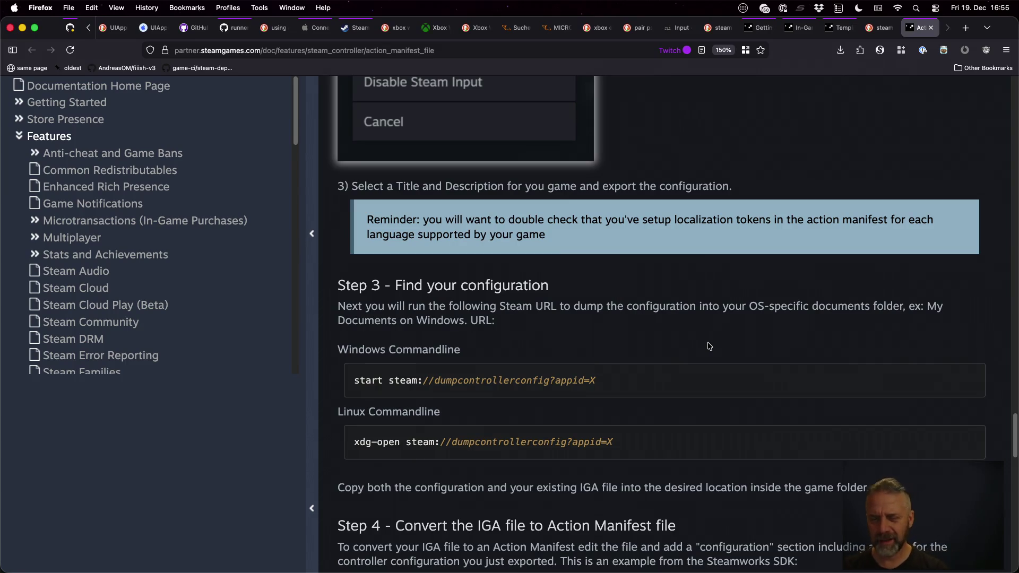
pyautogui.scroll(-5, 710, 346)
pyautogui.scroll(-2, 709, 346)
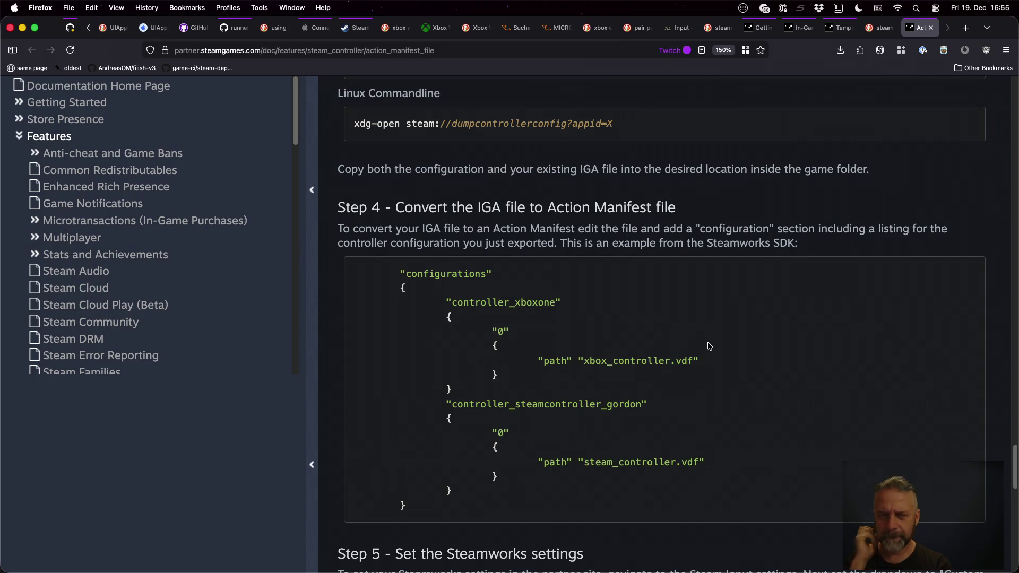
pyautogui.scroll(-5, 709, 346)
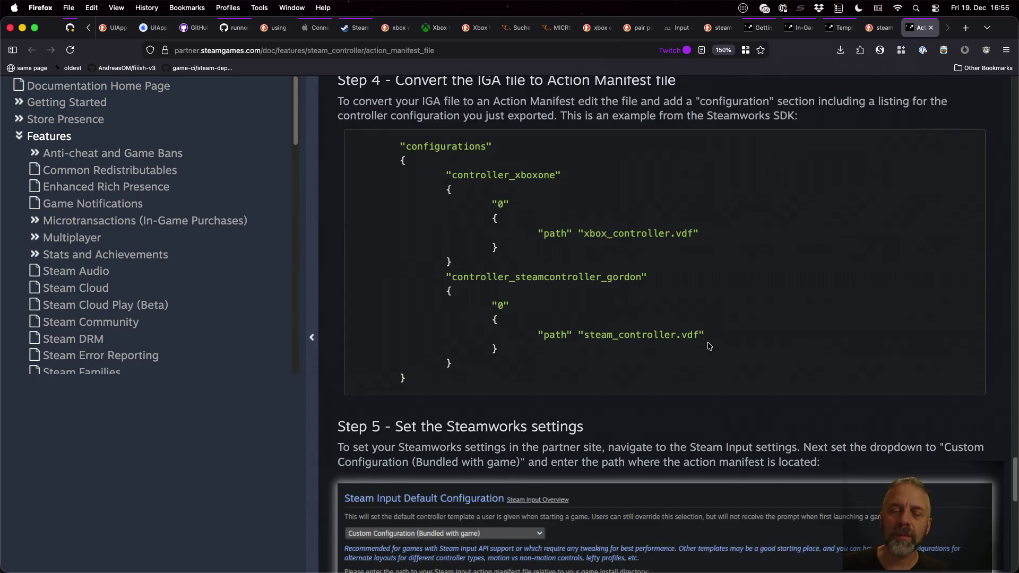
pyautogui.scroll(-3, 709, 346)
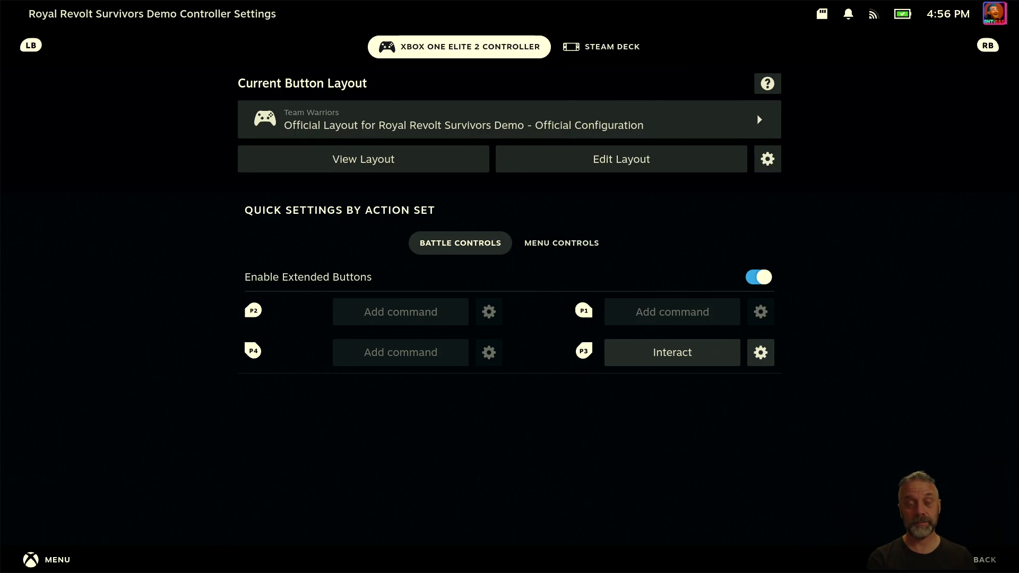
# Step: Leave Royal Revolt's settings and open Fiiish! Classic's controller settings from Favorites
pyautogui.press('Escape')
pyautogui.press('Escape')
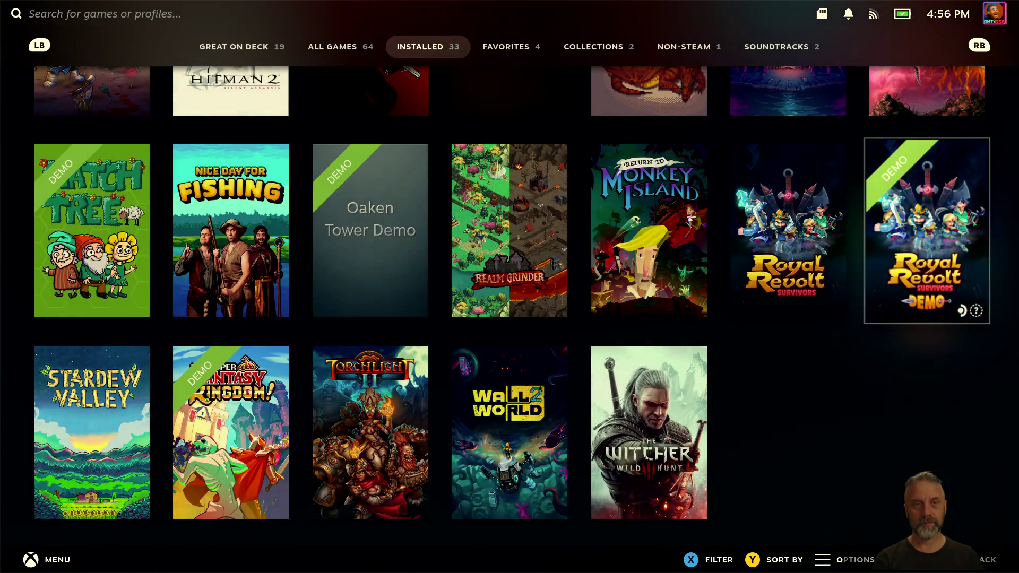
pyautogui.press('Tab')
pyautogui.press('Right')
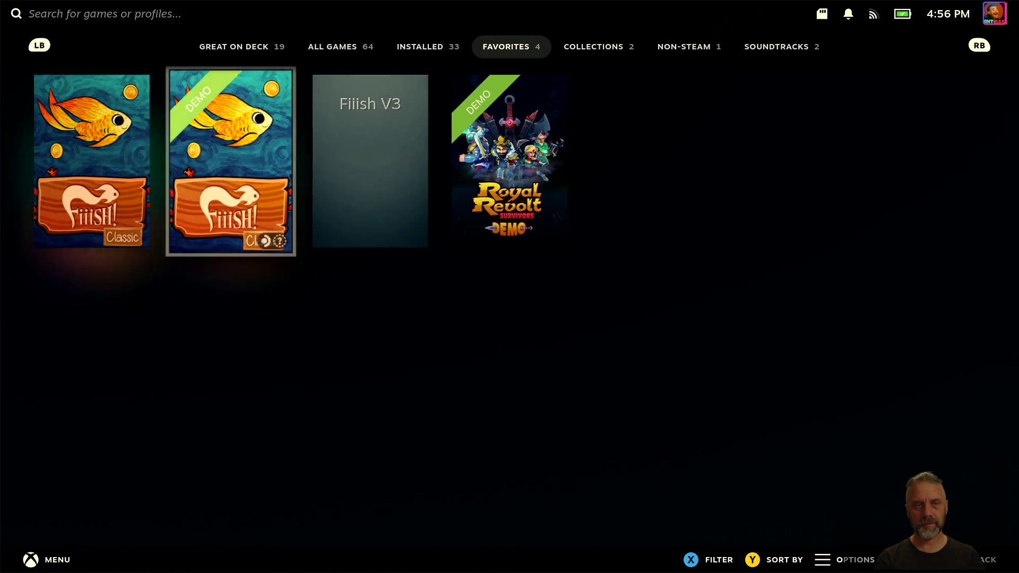
pyautogui.press('Left')
pyautogui.press('Return')
pyautogui.press('Right')
pyautogui.press('Return')
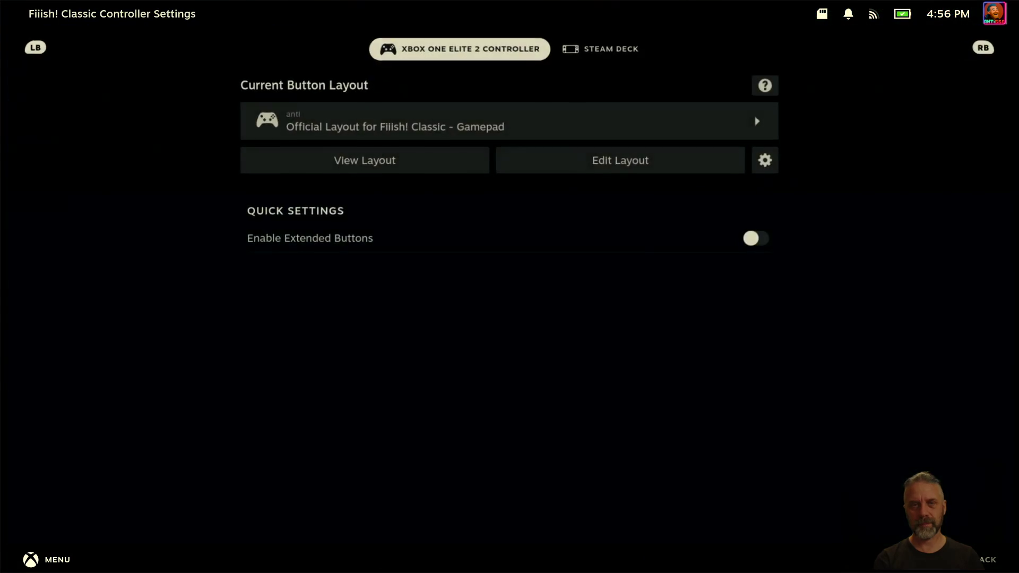
# Step: Export the layout as an Official Layout, keeping the existing description, and confirm
pyautogui.press('Down')
pyautogui.press('Down')
pyautogui.press('Down')
pyautogui.press('Right')
pyautogui.press('Right')
pyautogui.press('Return')
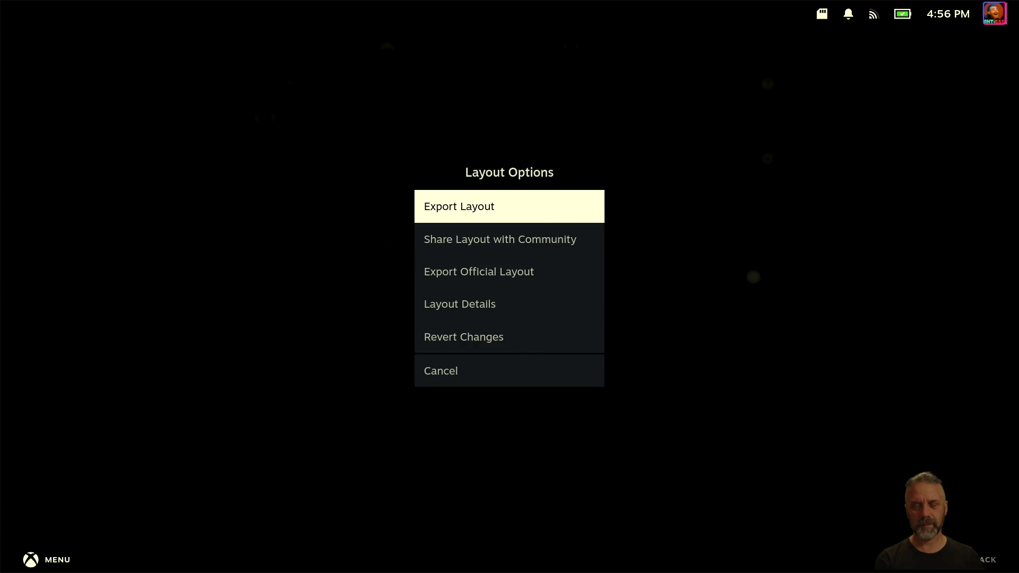
pyautogui.press('Down')
pyautogui.press('Down')
pyautogui.press('Return')
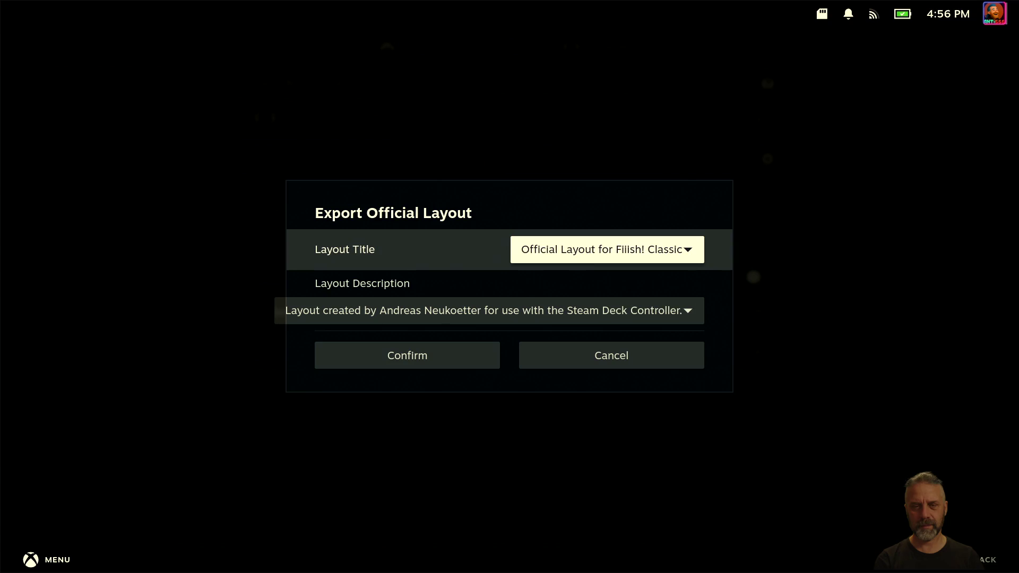
pyautogui.press('Down')
pyautogui.press('Down')
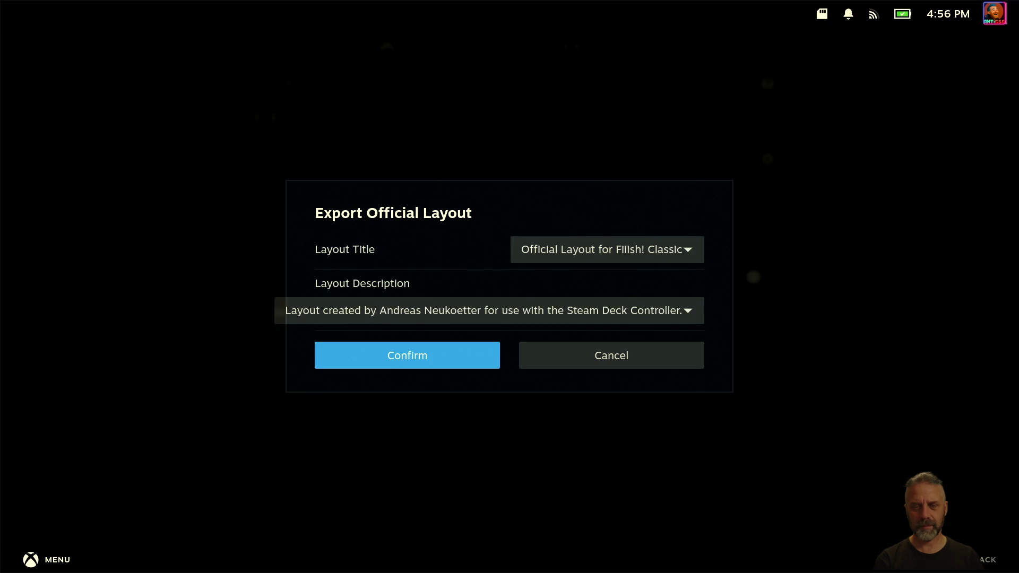
pyautogui.press('Return')
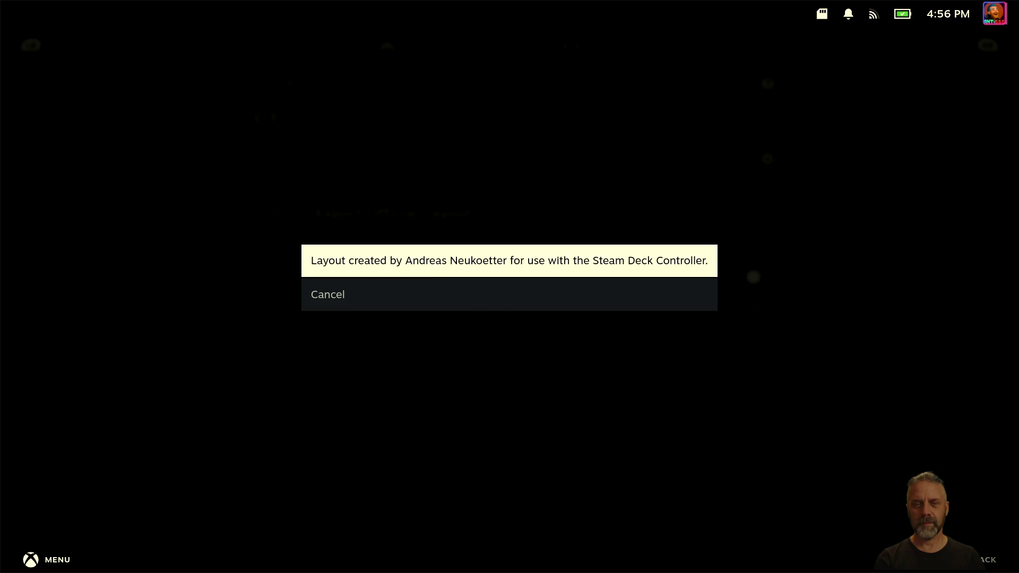
pyautogui.press('Return')
pyautogui.press('Escape')
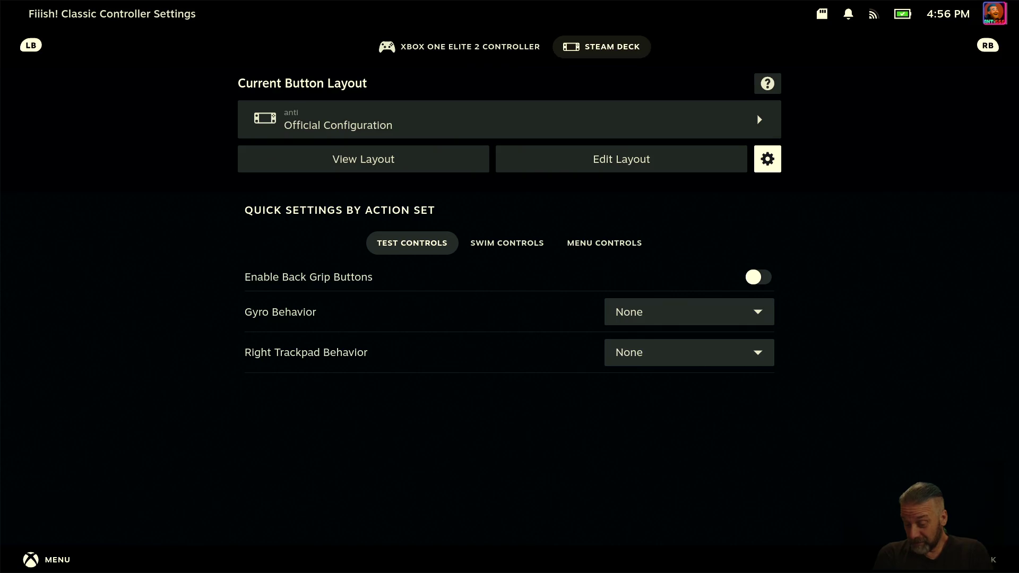
# Step: Export the Steam Deck layout, updating the existing Official Configuration
pyautogui.press('Return')
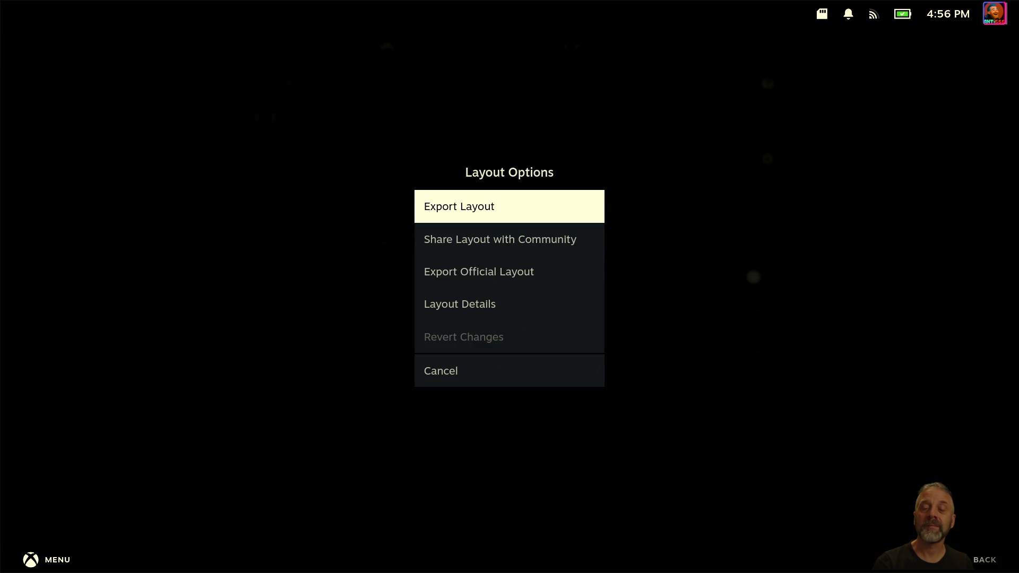
pyautogui.press('Return')
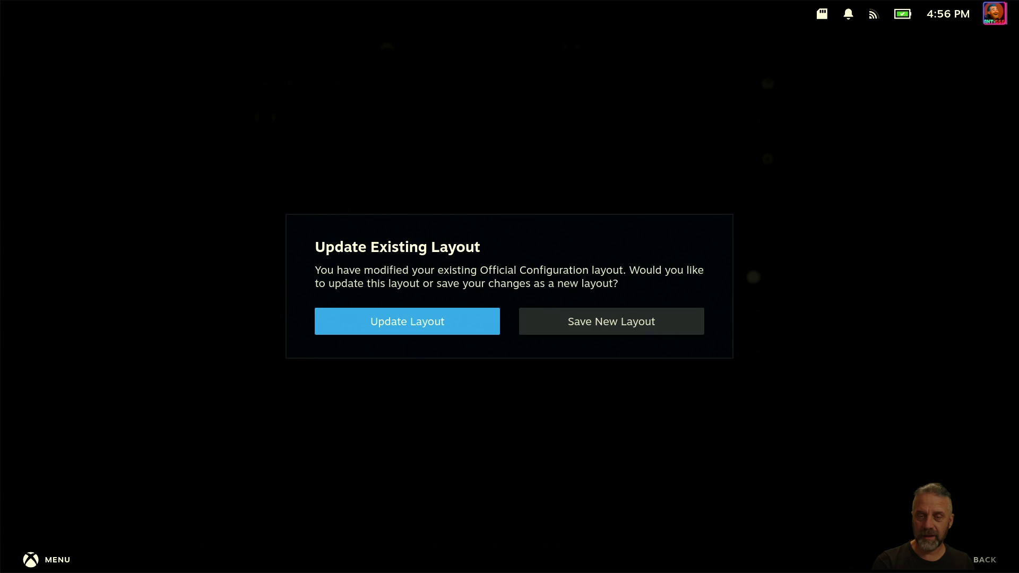
pyautogui.press('Return')
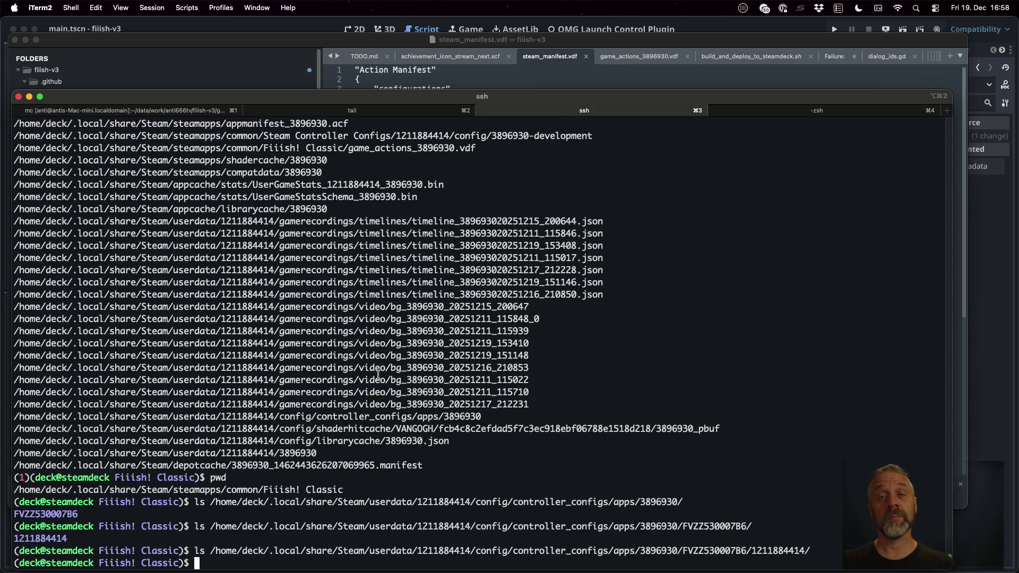
# Step: Select the listed config paths in the terminal, then clear the selection at the prompt
pyautogui.moveTo(504, 234); pyautogui.dragTo(502, 245)
pyautogui.rightClick(502, 246)
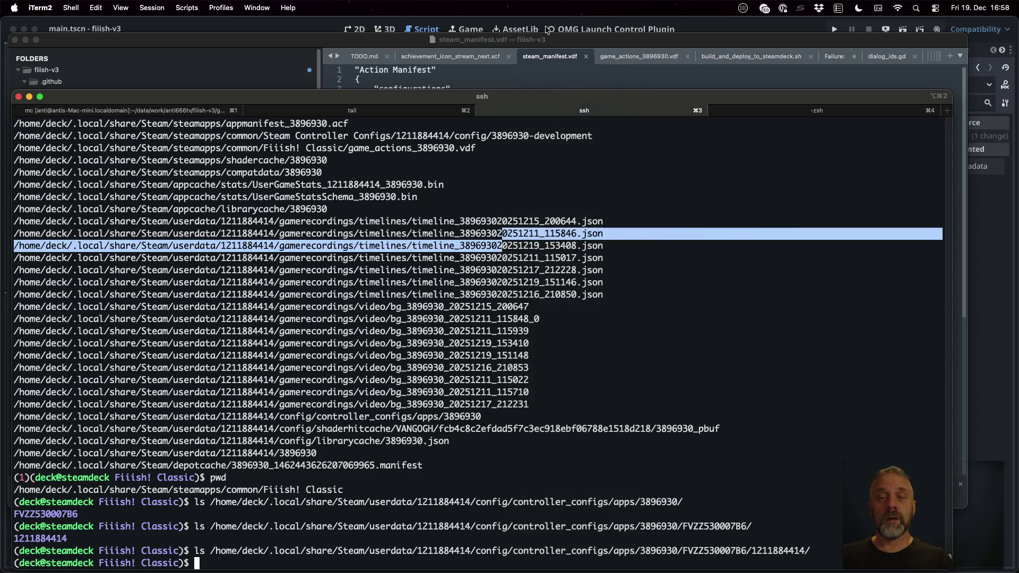
pyautogui.click(547, 40)
pyautogui.click(522, 541)
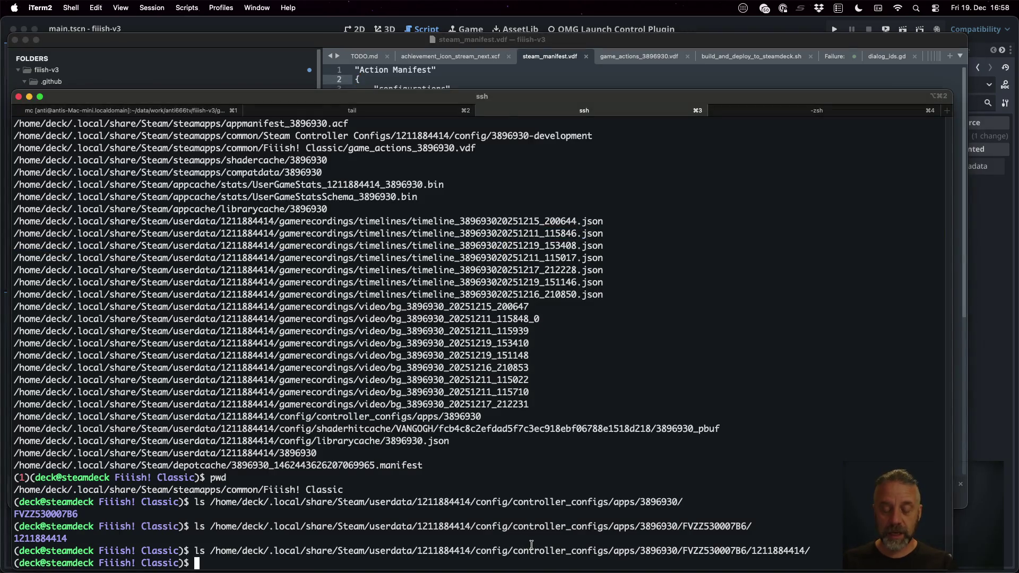
# Step: Open ../Royal\ Revolt\ Survivors\ Demo/SteamInputManifest.vdf in less using Tab completion
pyautogui.write('less Ro')
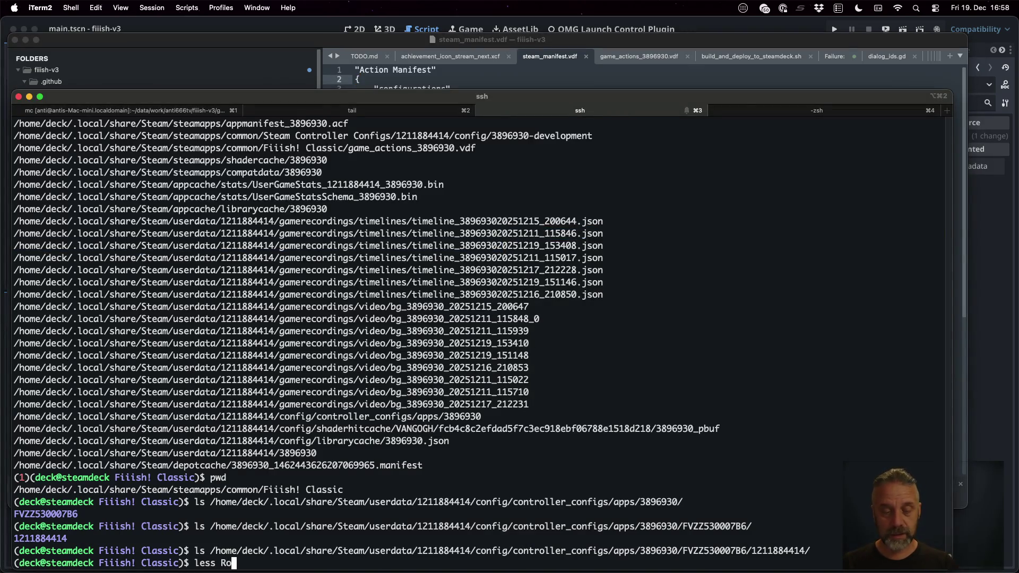
pyautogui.press('BackSpace')
pyautogui.press('BackSpace')
pyautogui.write('../R')
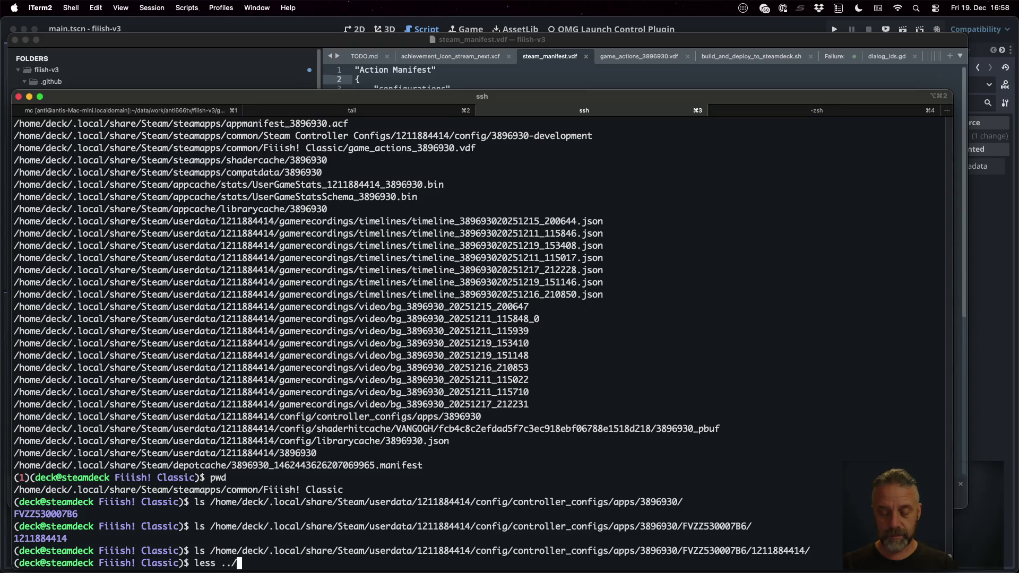
pyautogui.press('Tab')
pyautogui.write('o')
pyautogui.press('Tab')
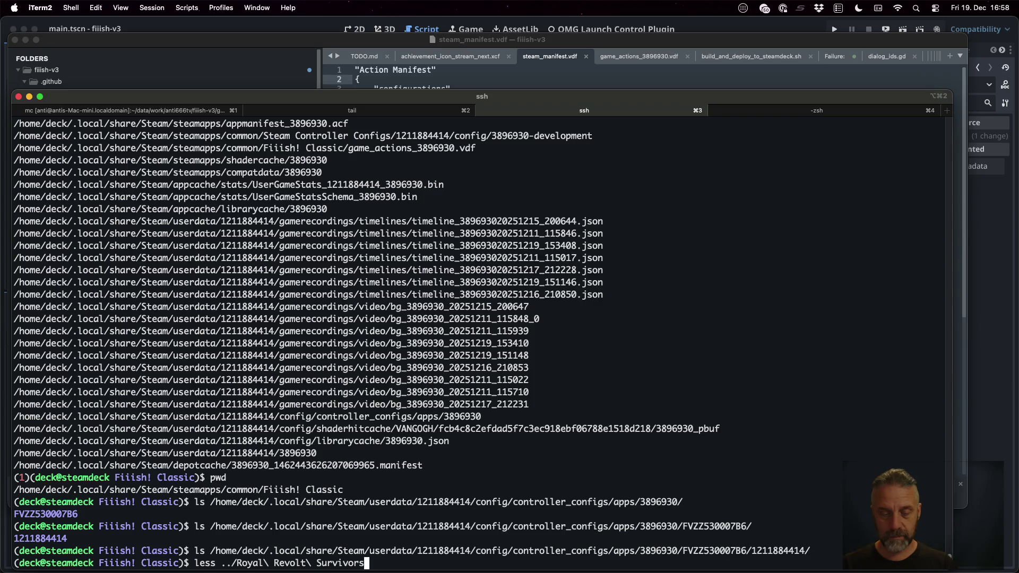
pyautogui.write('\\ D')
pyautogui.press('Tab')
pyautogui.press('Tab')
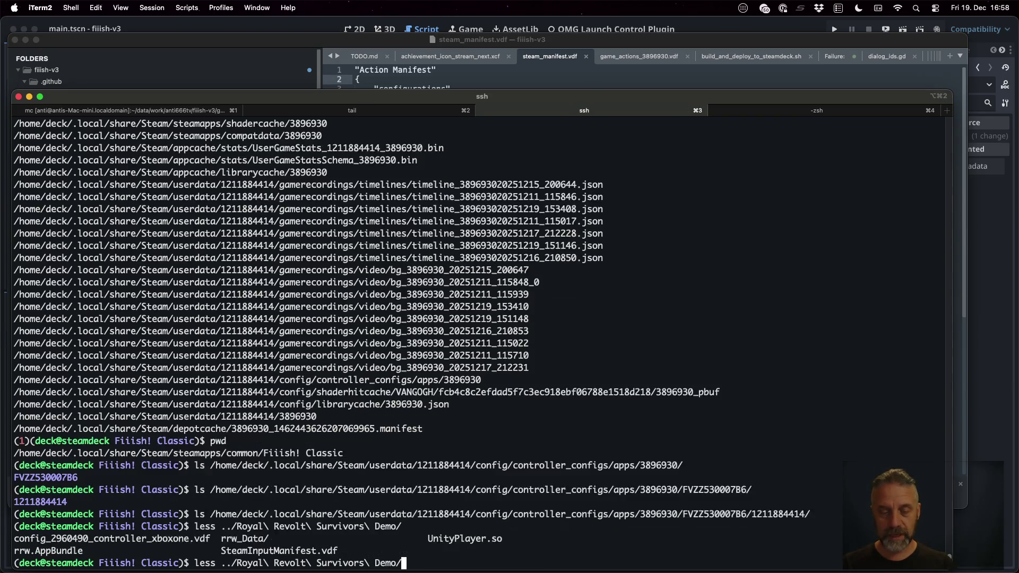
pyautogui.write('St')
pyautogui.press('Tab')
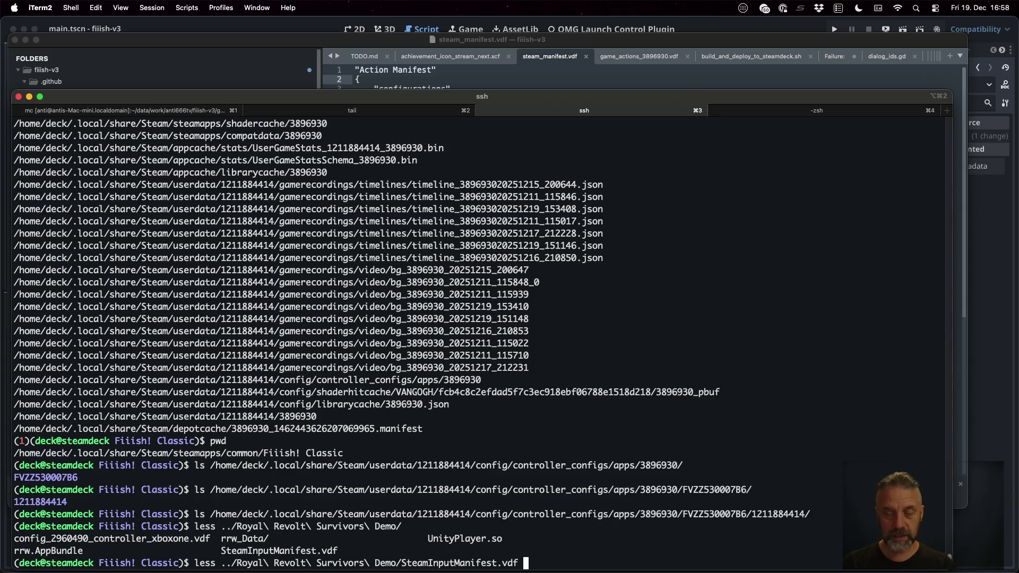
pyautogui.press('Return')
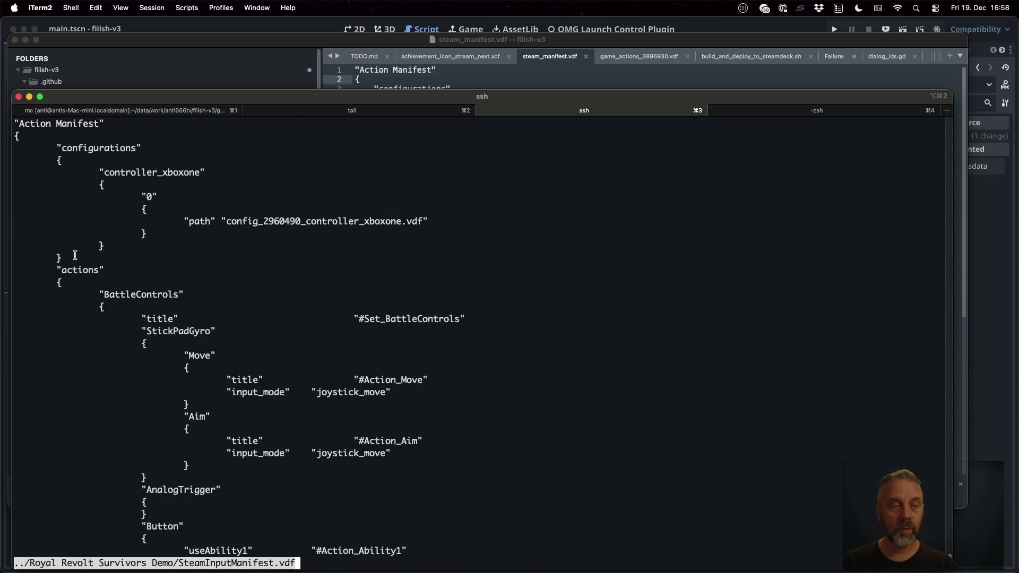
# Step: Copy the manifest's configurations block and place the cursor in steam_manifest.vdf's empty configurations
pyautogui.moveTo(74, 258)
pyautogui.mouseDown()
pyautogui.moveTo(74, 222)
pyautogui.moveTo(21, 148)
pyautogui.mouseUp()
pyautogui.press('super+c')
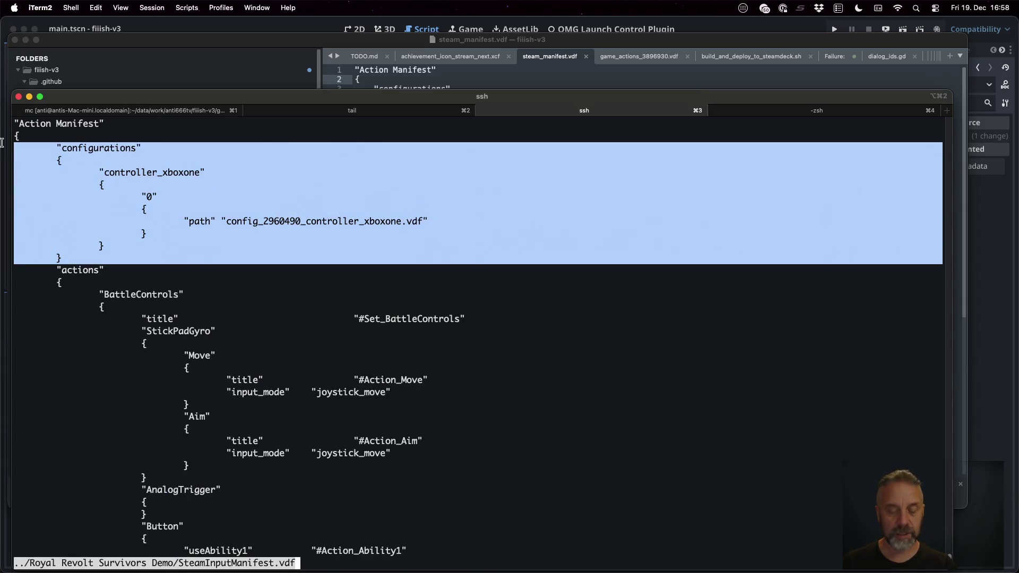
pyautogui.click(584, 43)
pyautogui.click(528, 100)
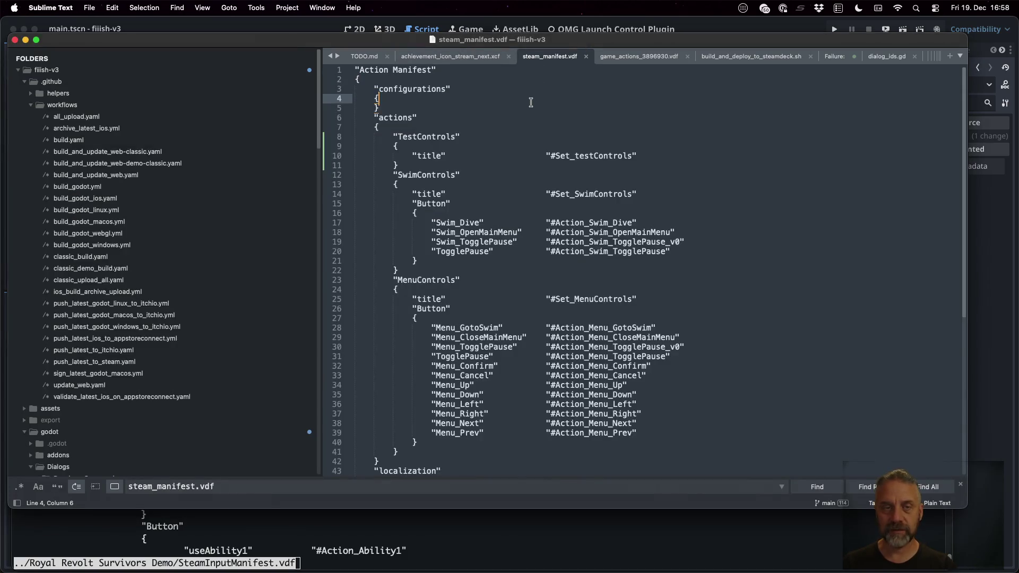
# Step: Paste the copied block over the empty configurations lines and put actions on its own line
pyautogui.press('Down')
pyautogui.press('Down')
pyautogui.press('super+Left')
pyautogui.hotkey('shift', 'Up')
pyautogui.hotkey('shift', 'Up')
pyautogui.hotkey('shift', 'Up')
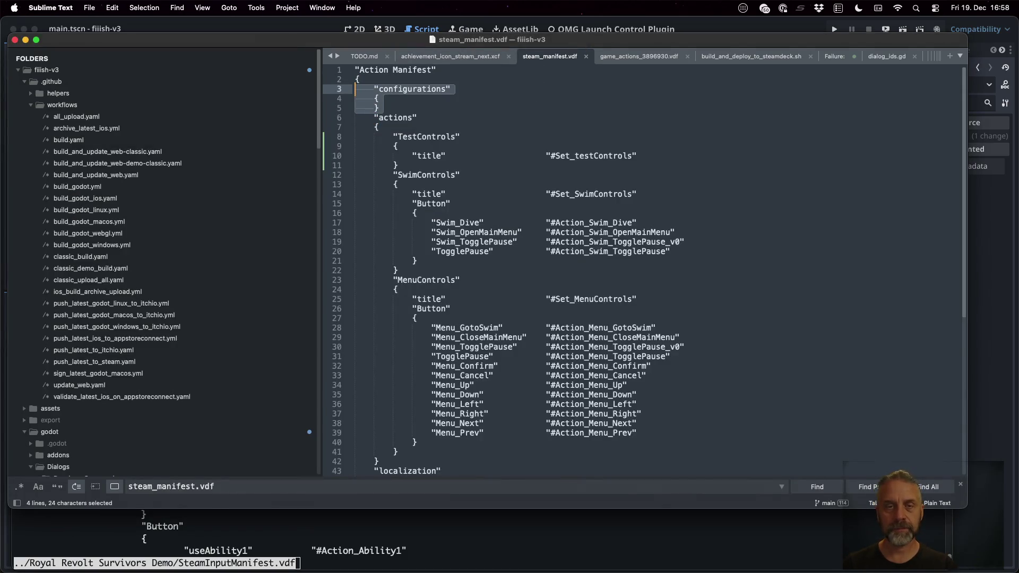
pyautogui.press('super+v')
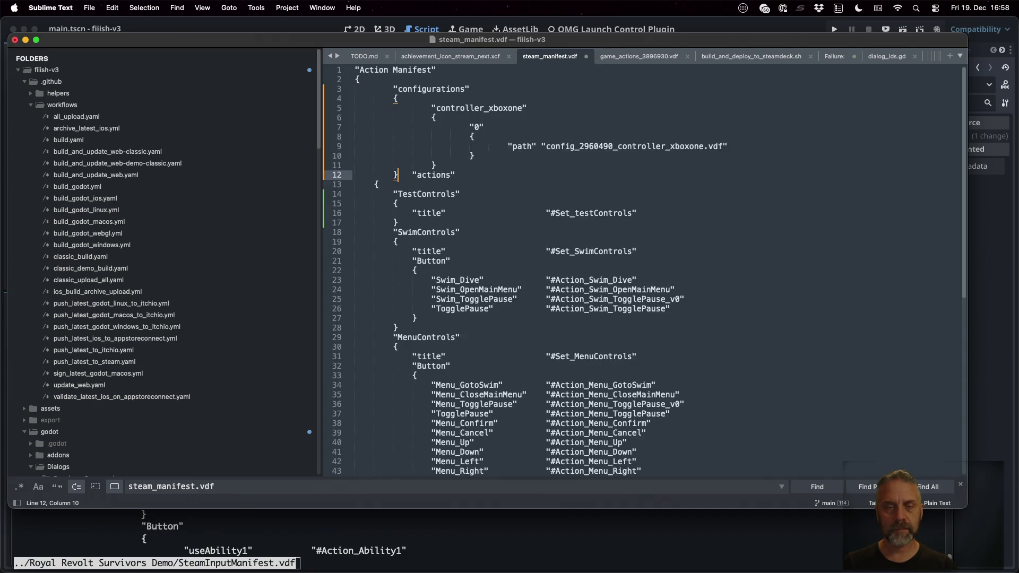
pyautogui.press('Return')
pyautogui.press('End')
pyautogui.press('super+Left')
pyautogui.press('BackSpace')
pyautogui.press('BackSpace')
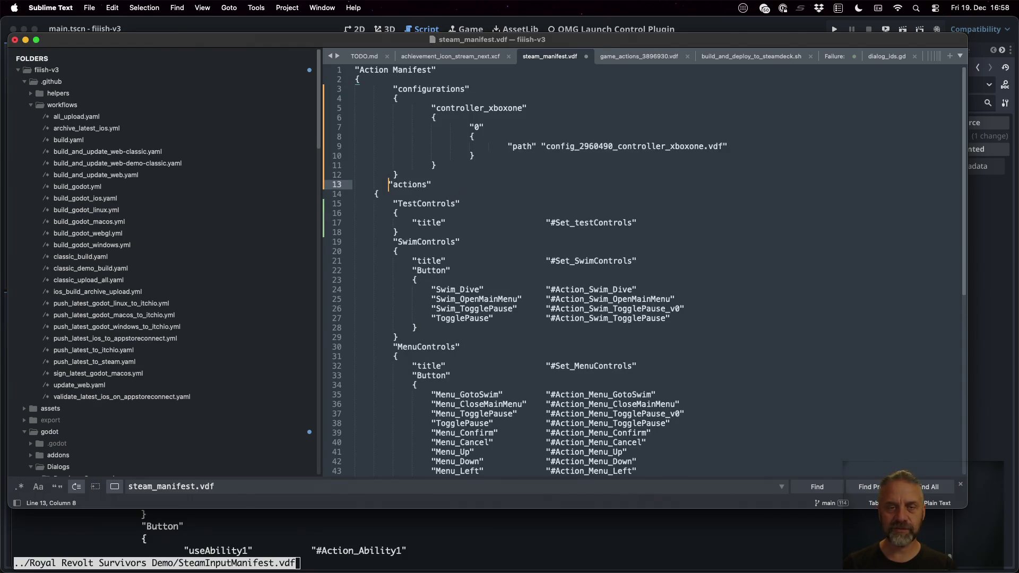
pyautogui.press('BackSpace')
pyautogui.press('BackSpace')
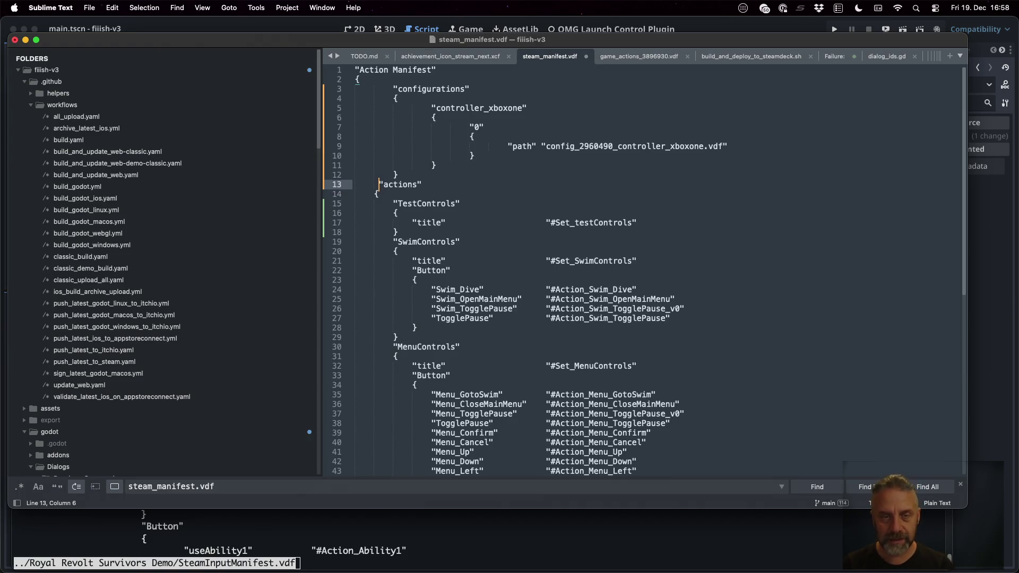
pyautogui.press('BackSpace')
# Step: Fix the pasted block's indentation with Cmd+[ and Cmd+], nesting the controller entry one level
pyautogui.press('Up')
pyautogui.press('Up')
pyautogui.press('Up')
pyautogui.press('Up')
pyautogui.press('Up')
pyautogui.press('super+Left')
pyautogui.hotkey('shift', 'Down')
pyautogui.hotkey('shift', 'Down')
pyautogui.hotkey('shift', 'Down')
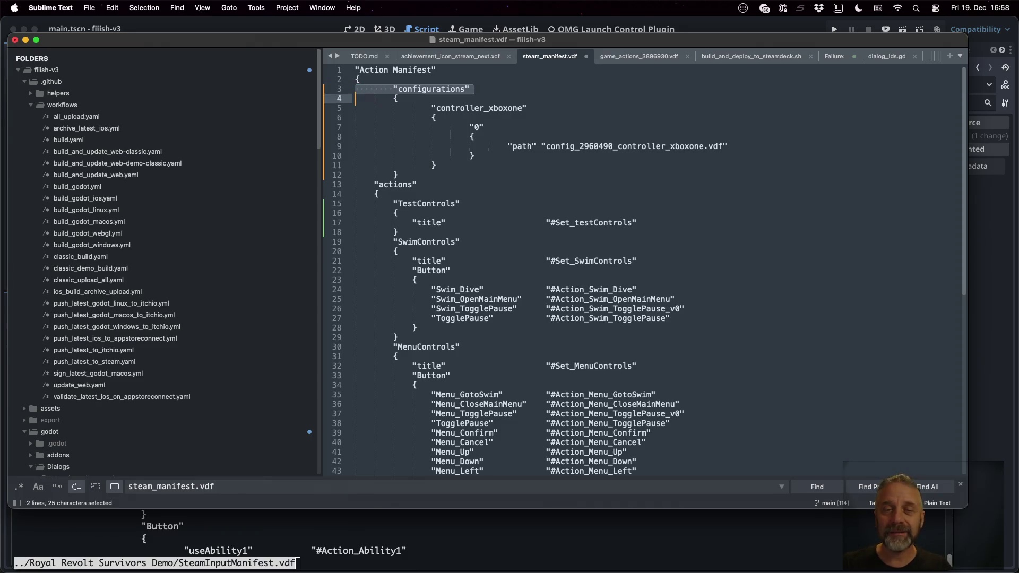
pyautogui.press('super+bracketleft')
pyautogui.press('super+bracketleft')
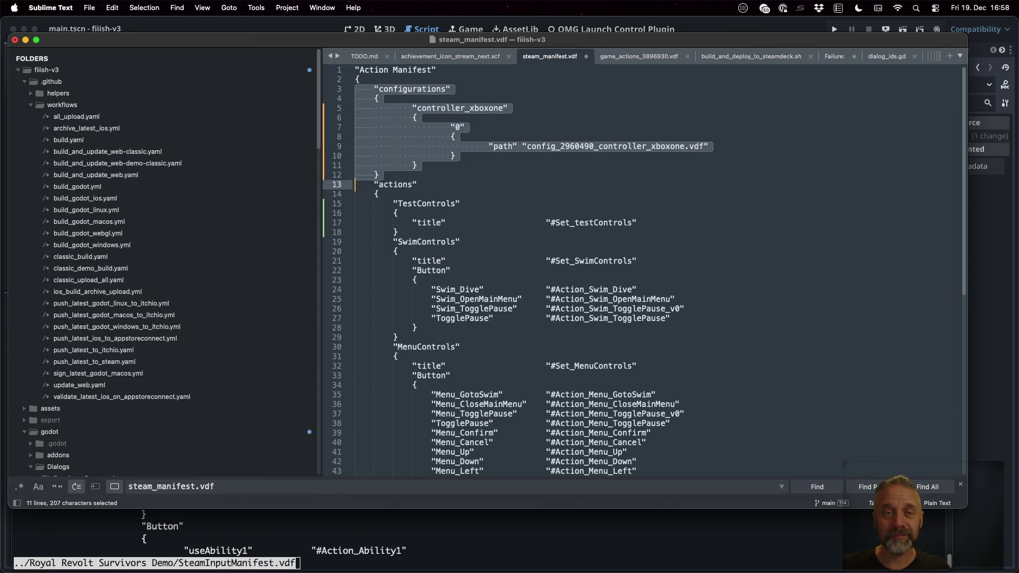
pyautogui.press('Left')
pyautogui.press('Down')
pyautogui.press('Down')
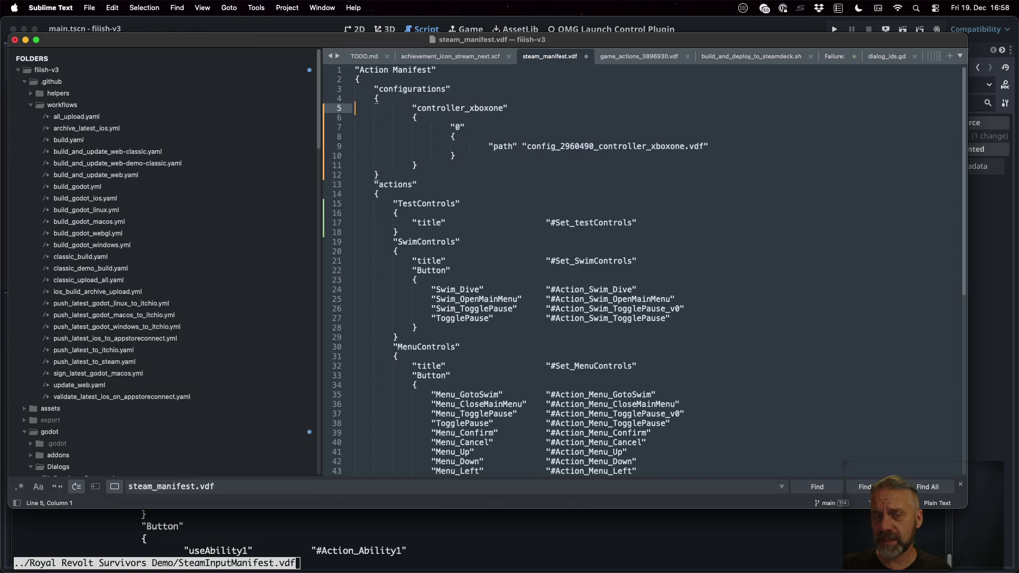
pyautogui.hotkey('shift', 'Down')
pyautogui.hotkey('shift', 'Down')
pyautogui.hotkey('shift', 'Down')
pyautogui.hotkey('shift', 'Down')
pyautogui.press('super+bracketleft')
pyautogui.press('super+bracketleft')
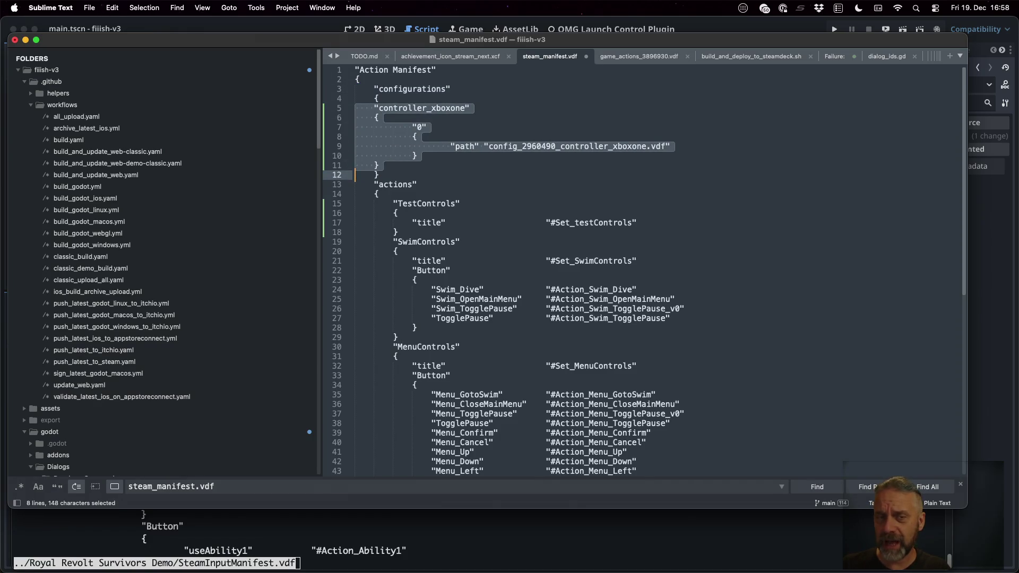
pyautogui.press('super+bracketright')
# Step: Rename controller_xboxone to controller_generic in the configuration entry
pyautogui.press('Left')
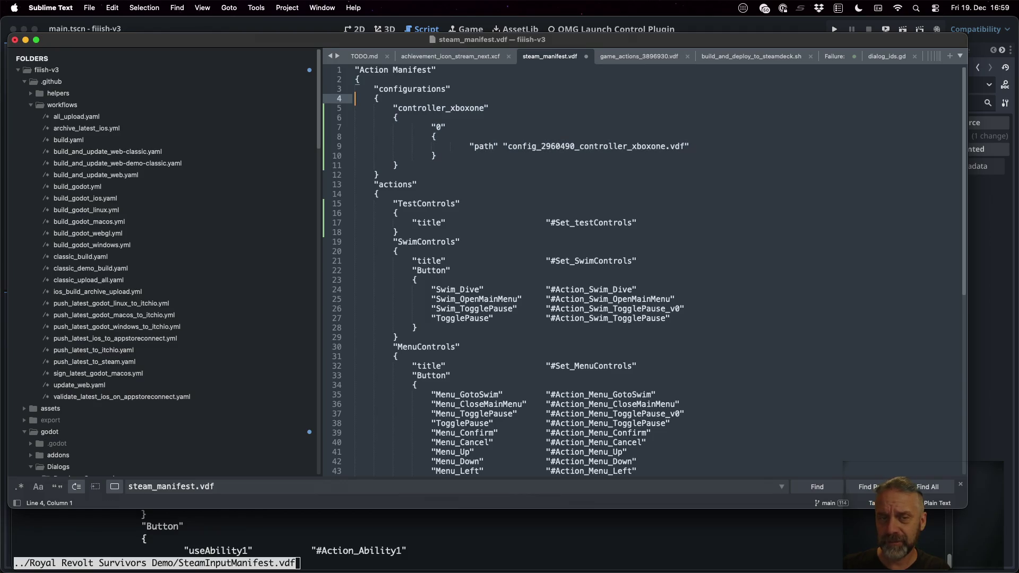
pyautogui.press('super+Right')
pyautogui.press('Left')
pyautogui.hotkey('shift', 'Left')
pyautogui.hotkey('shift', 'Left')
pyautogui.hotkey('shift', 'Left')
pyautogui.hotkey('shift', 'Left')
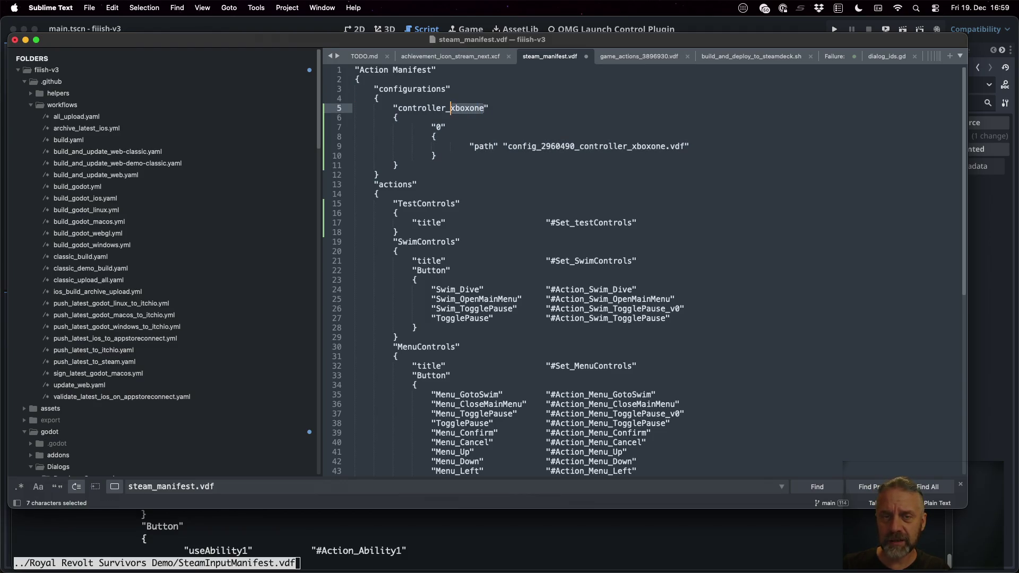
pyautogui.write('generic')
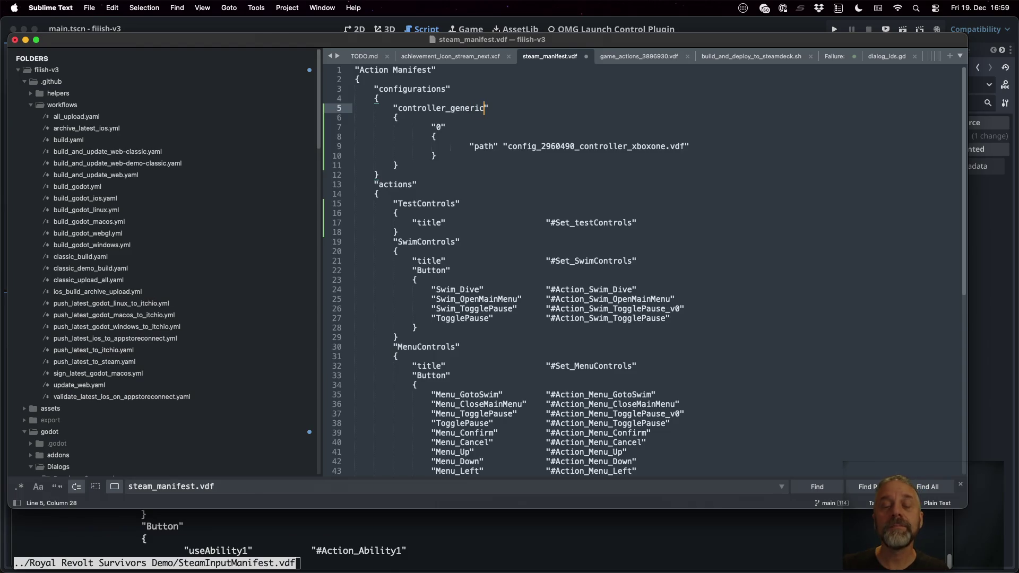
pyautogui.hotkey('ctrl', 'Left')
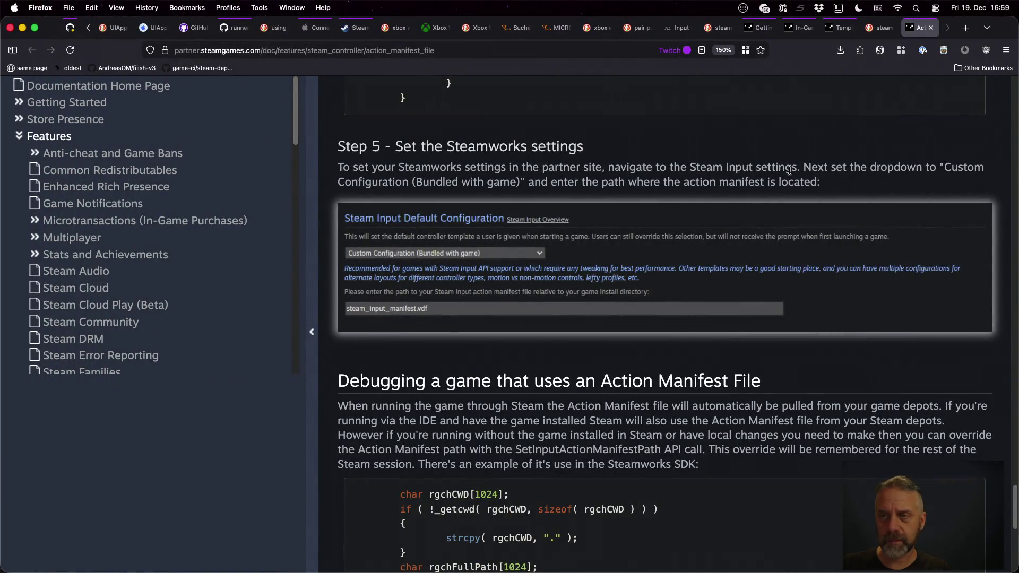
# Step: Flip between the In-Game Actions, template and Getting Started doc tabs and review Getting Started
pyautogui.hotkey('ctrl', 'shift', 'Tab')
pyautogui.hotkey('ctrl', 'shift', 'Tab')
pyautogui.hotkey('ctrl', 'shift', 'Tab')
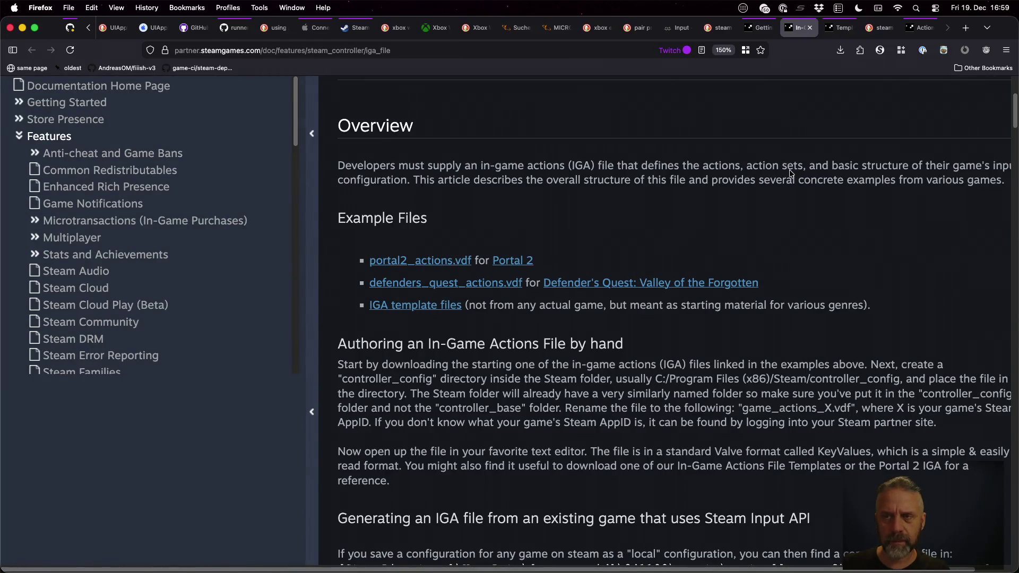
pyautogui.hotkey('ctrl', 'Tab')
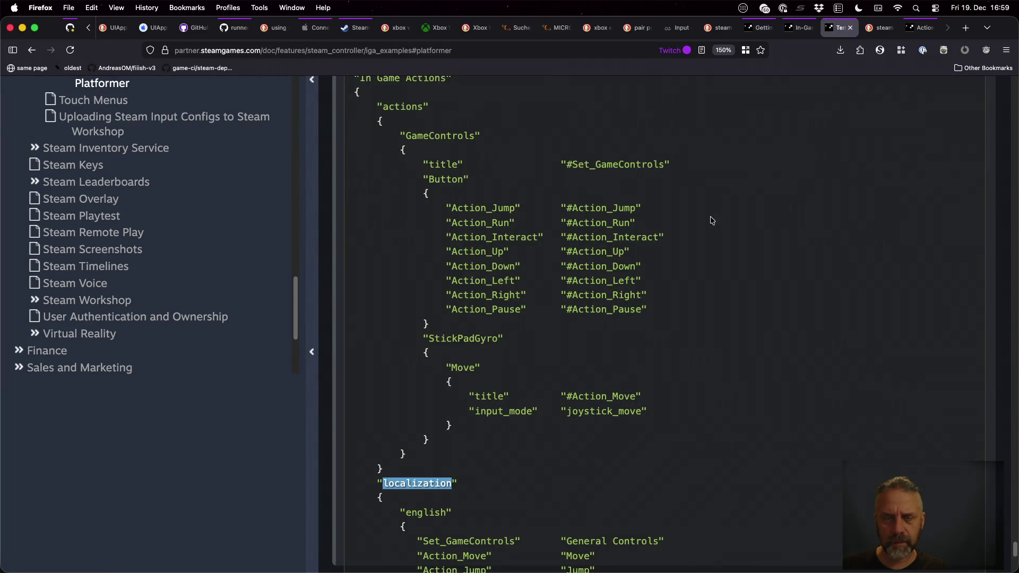
pyautogui.hotkey('ctrl', 'shift', 'Tab')
pyautogui.hotkey('ctrl', 'shift', 'Tab')
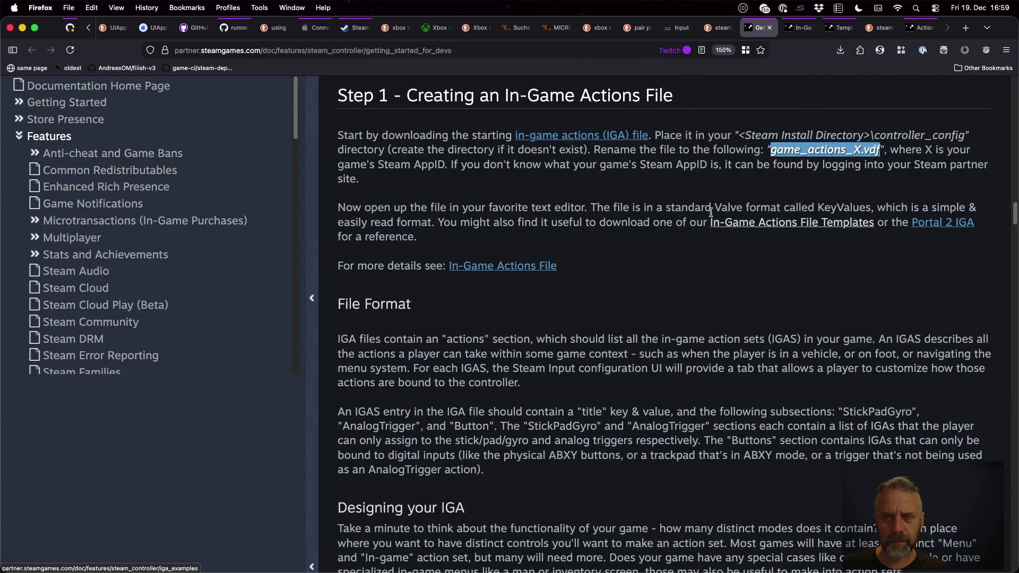
pyautogui.scroll(5, 711, 212)
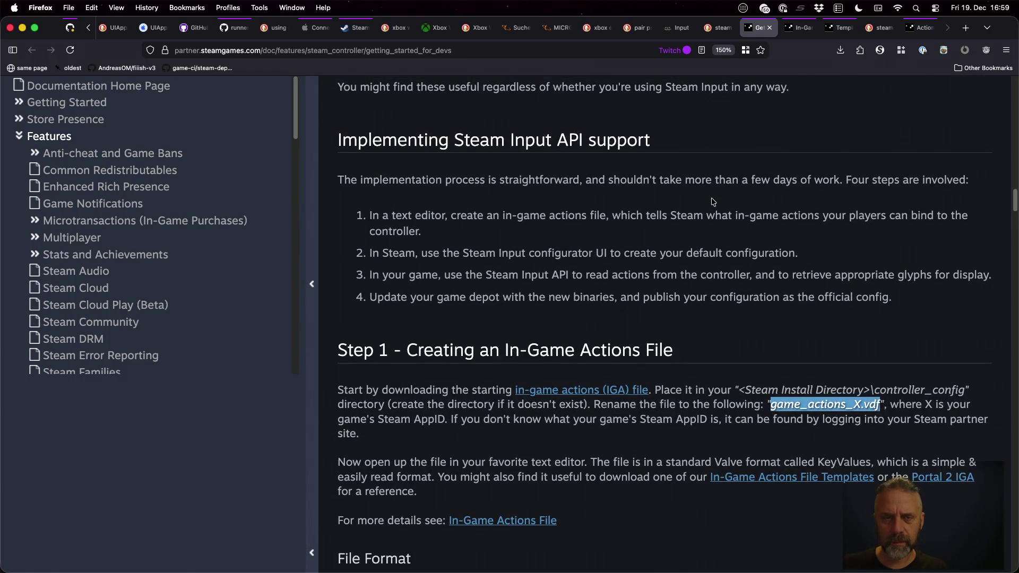
pyautogui.scroll(7, 711, 202)
pyautogui.scroll(-8, 712, 201)
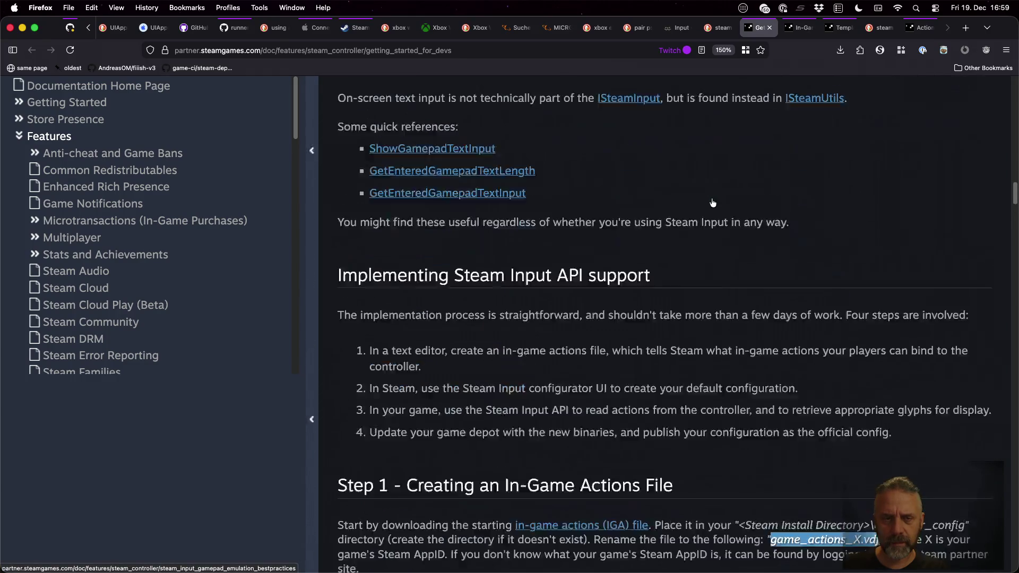
pyautogui.scroll(-5, 711, 201)
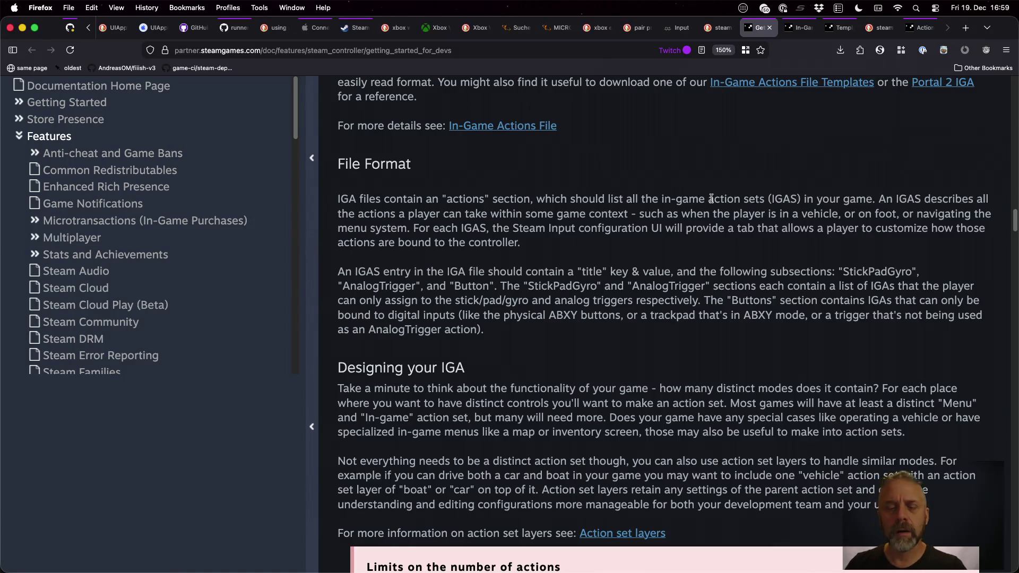
pyautogui.scroll(-5, 712, 198)
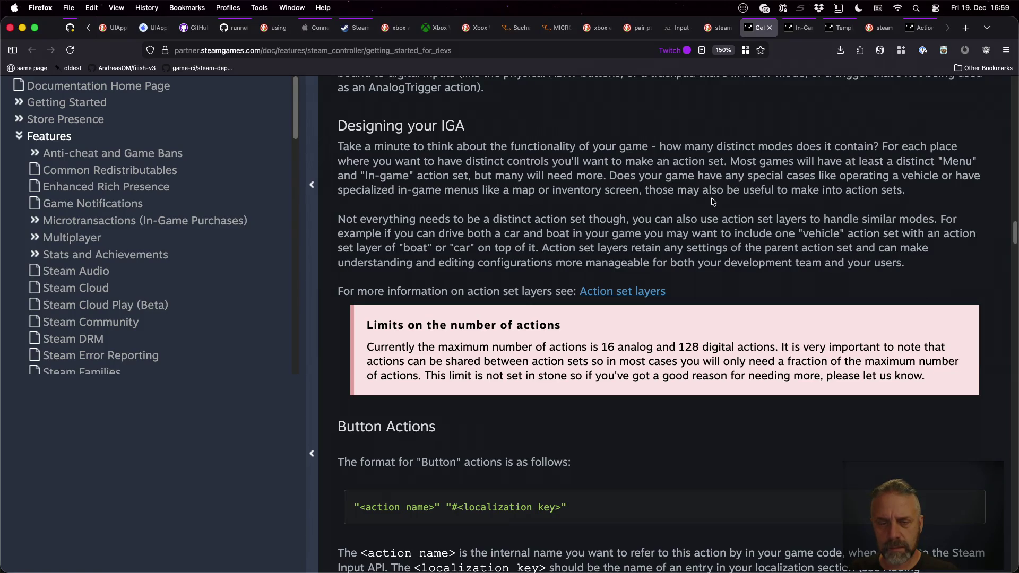
# Step: Scroll through the In-Game Actions File reference page
pyautogui.hotkey('ctrl', 'Tab')
pyautogui.scroll(-8, 713, 202)
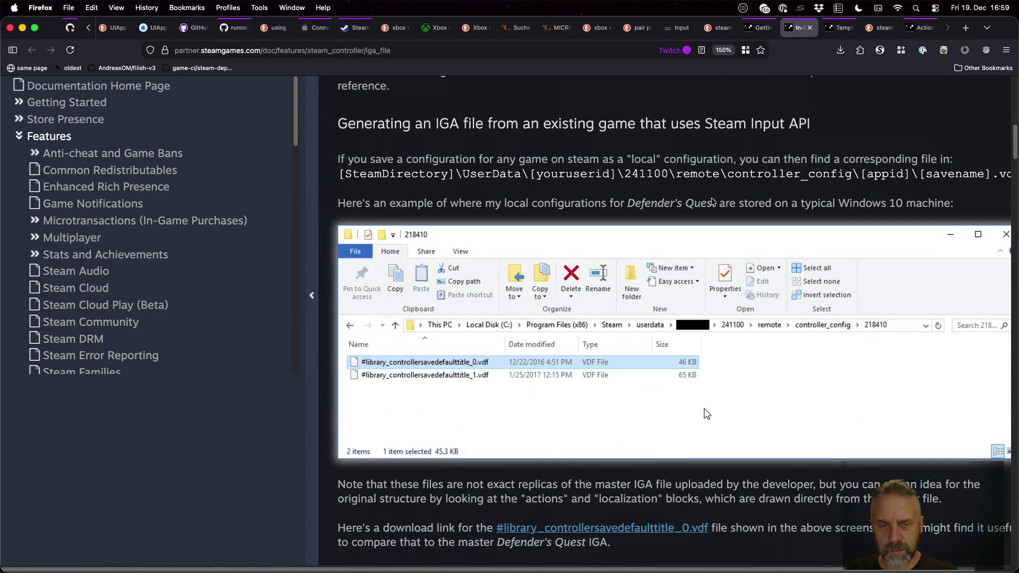
pyautogui.scroll(-7, 712, 201)
pyautogui.scroll(-5, 712, 201)
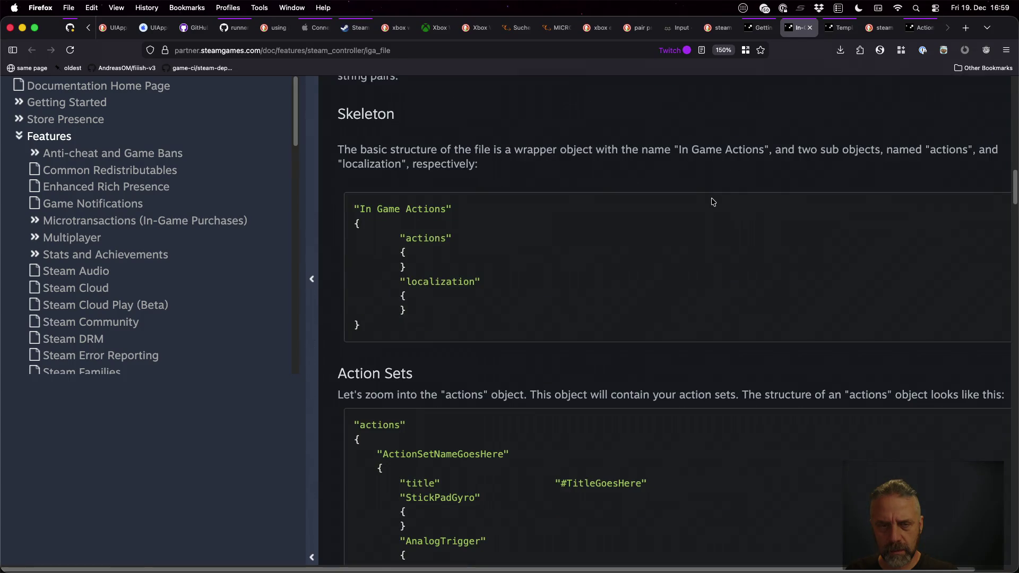
pyautogui.scroll(-4, 685, 242)
pyautogui.scroll(-9, 685, 241)
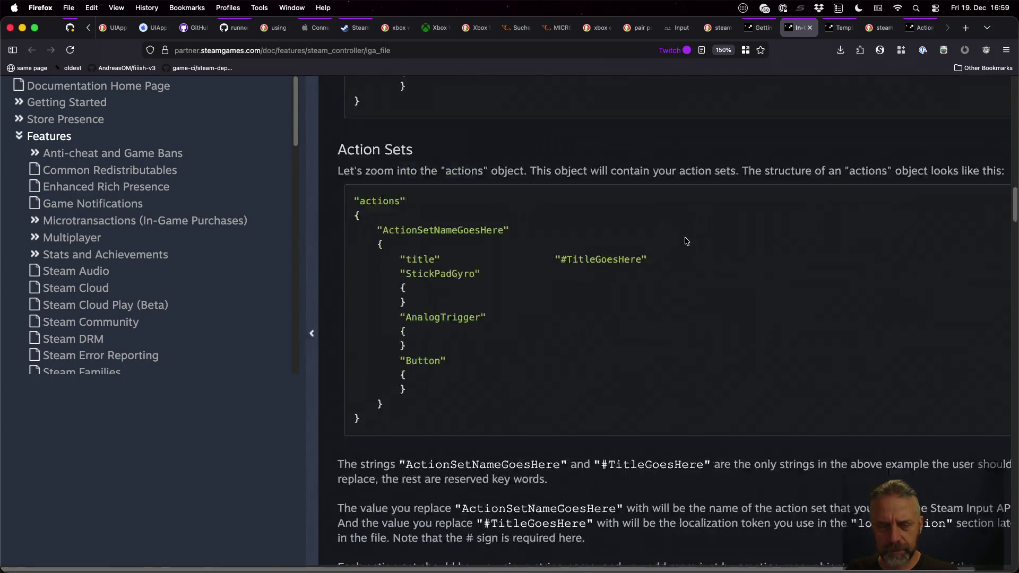
pyautogui.scroll(-12, 685, 238)
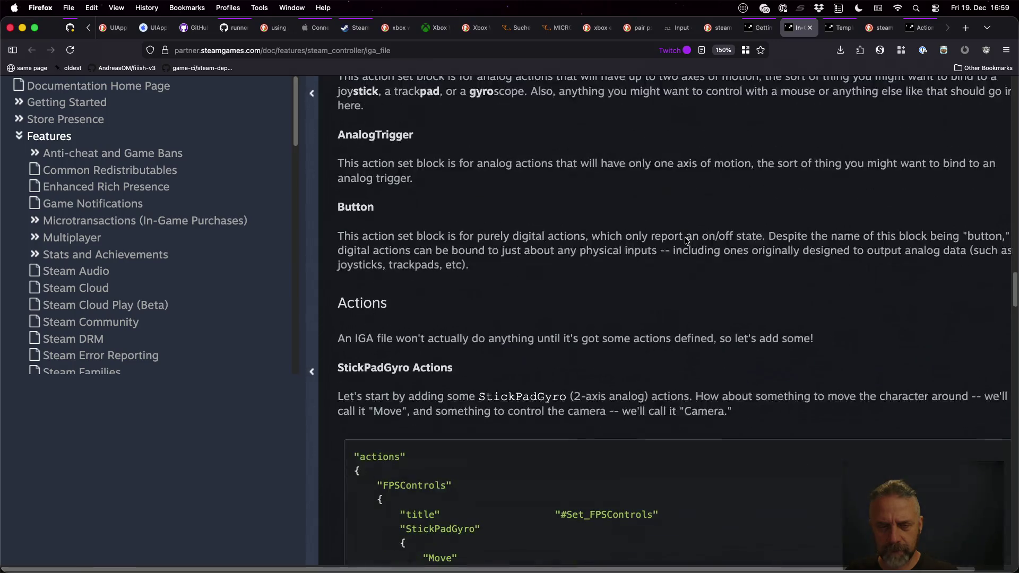
pyautogui.scroll(-6, 685, 238)
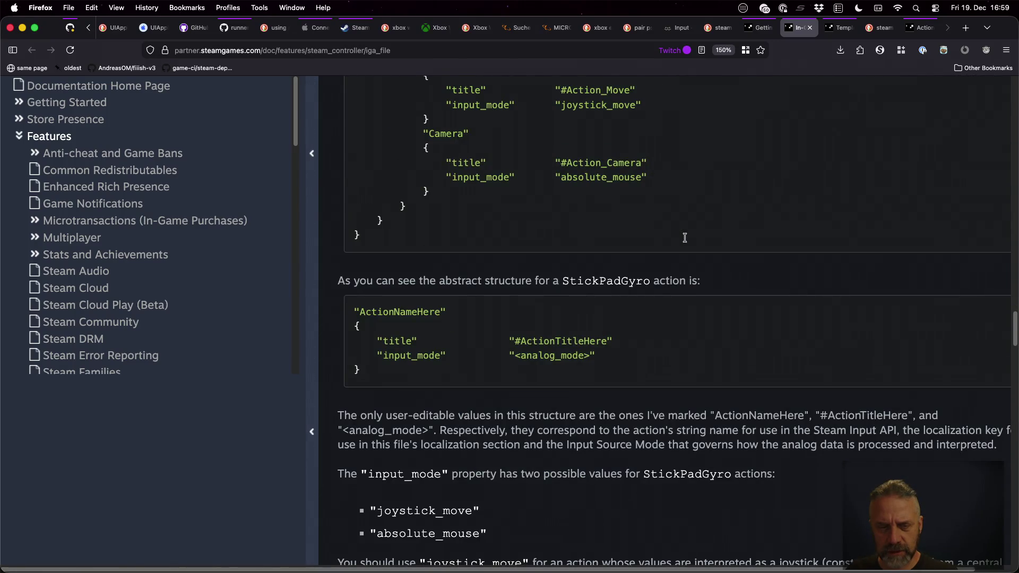
pyautogui.scroll(-20, 685, 238)
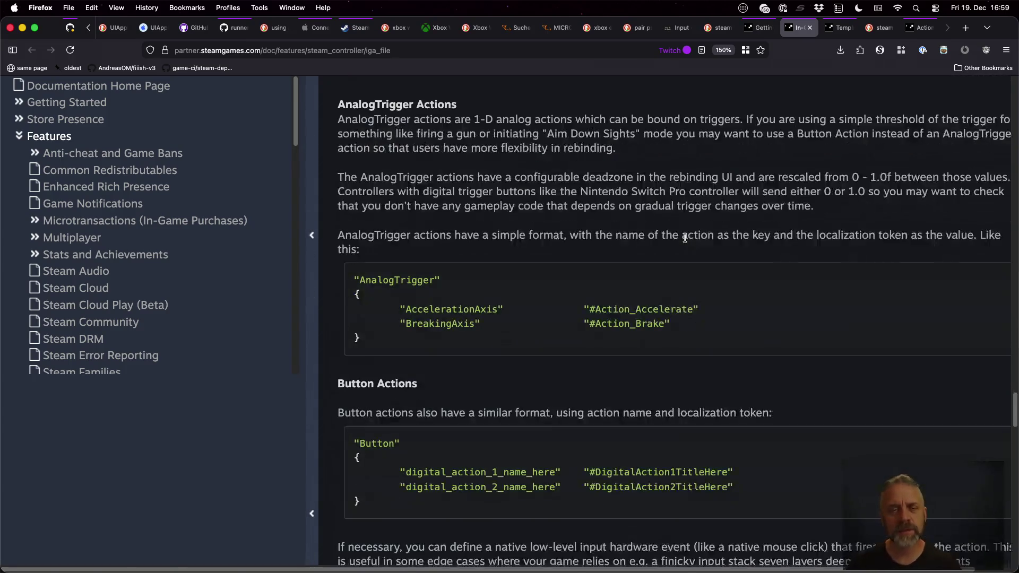
pyautogui.scroll(-15, 685, 237)
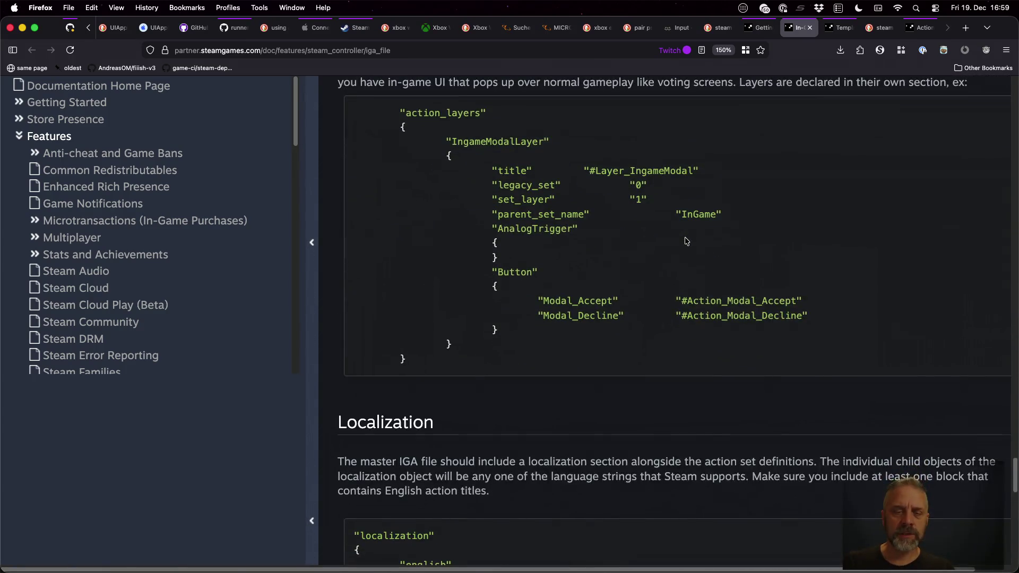
pyautogui.scroll(-15, 685, 241)
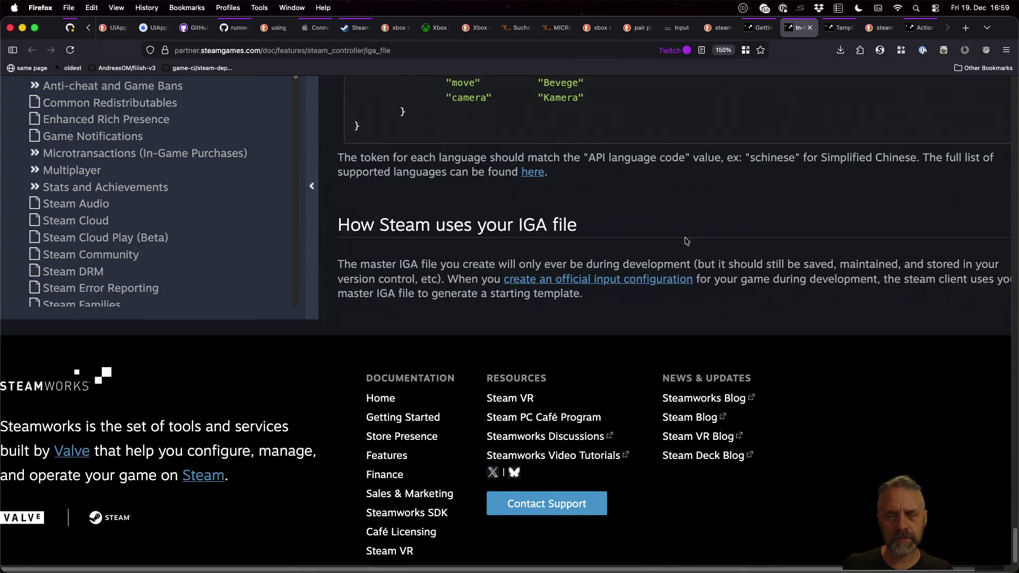
# Step: Glance at the IGA templates page, then open the Action Manifest Files page
pyautogui.hotkey('ctrl', 'Tab')
pyautogui.scroll(-12, 685, 240)
pyautogui.scroll(5, 684, 240)
pyautogui.scroll(20, 685, 240)
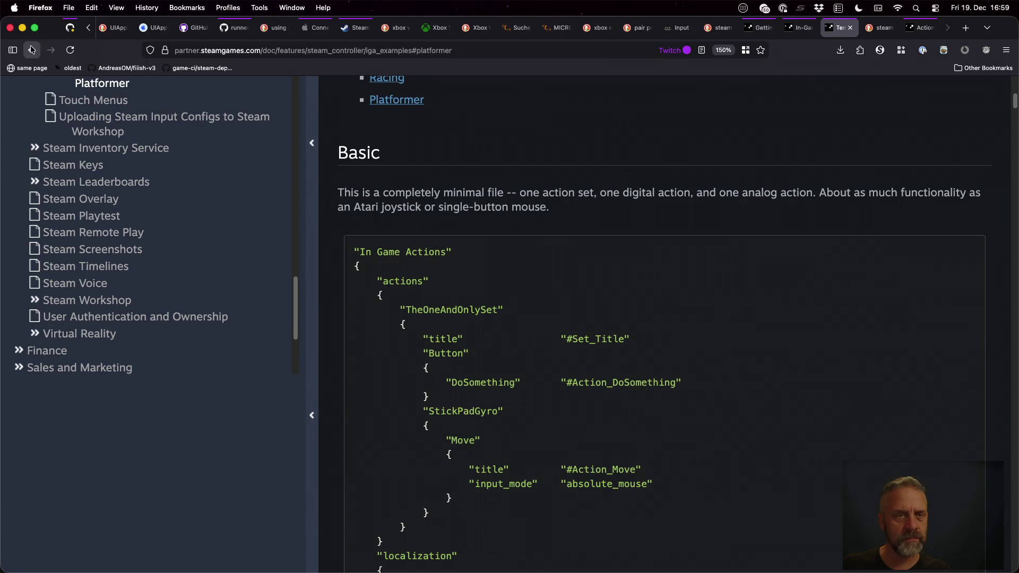
pyautogui.click(31, 50)
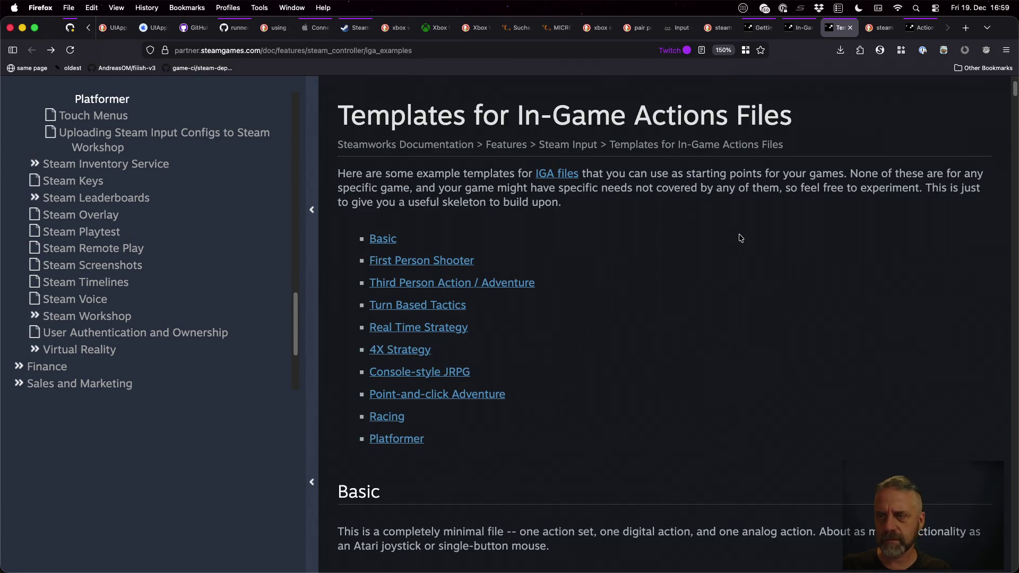
pyautogui.hotkey('ctrl', 'shift', 'Tab')
pyautogui.scroll(20, 608, 281)
pyautogui.scroll(-3, 608, 283)
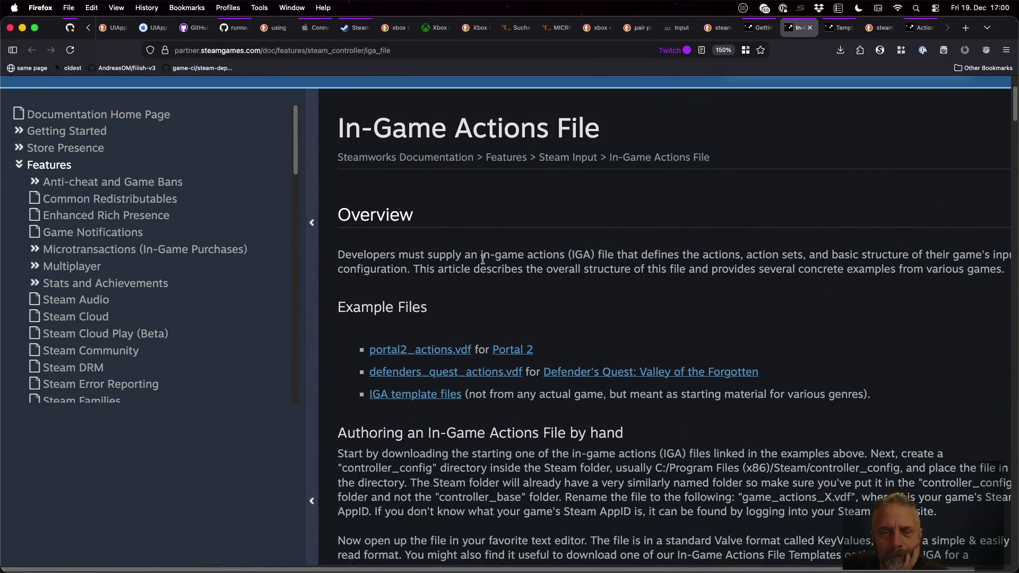
pyautogui.scroll(-4, 566, 252)
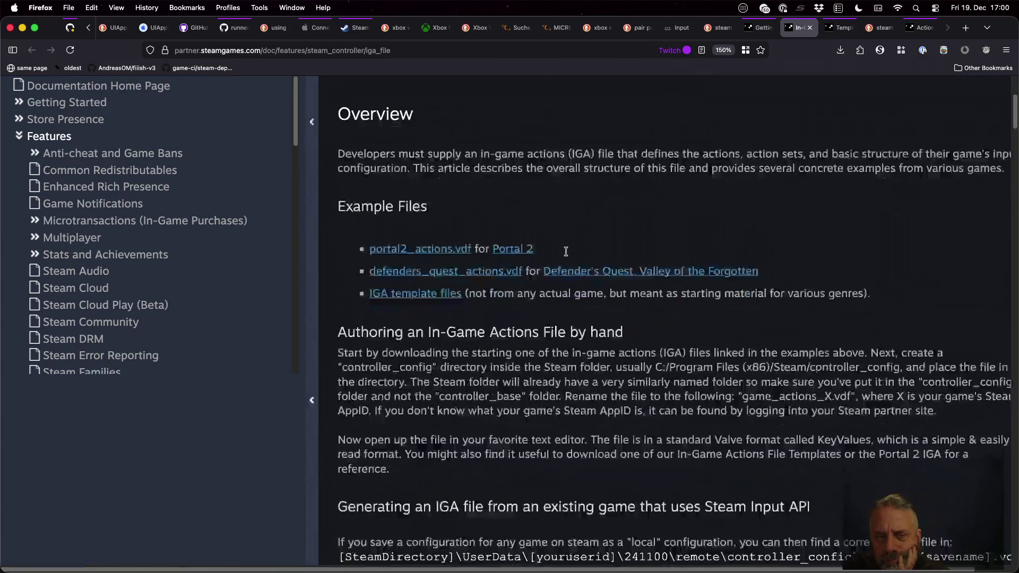
pyautogui.click(925, 28)
pyautogui.scroll(15, 496, 207)
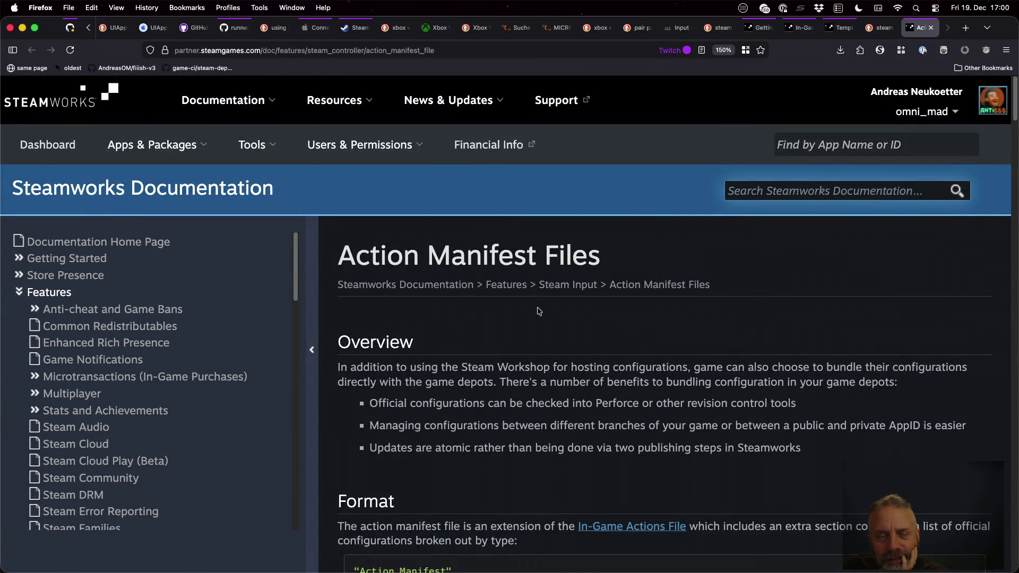
# Step: Find the controller type strings table in the docs and copy controller_xboxone
pyautogui.scroll(-2, 539, 311)
pyautogui.scroll(-3, 539, 311)
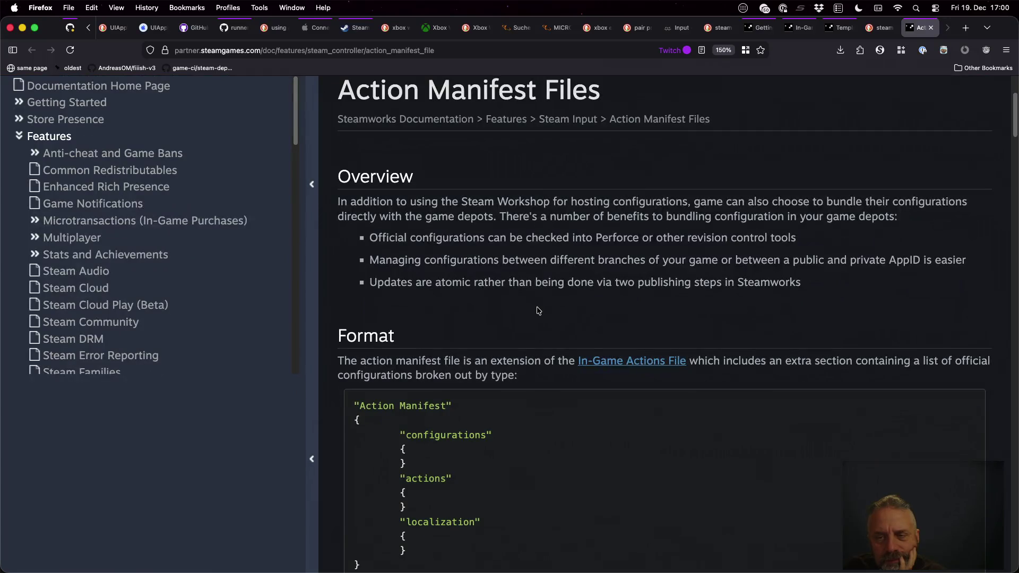
pyautogui.scroll(-4, 525, 262)
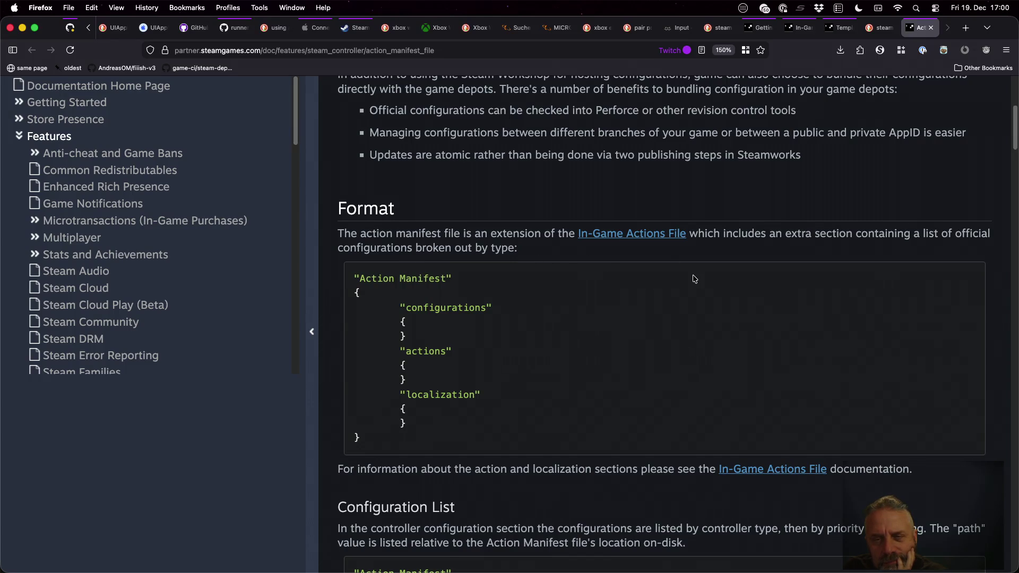
pyautogui.scroll(-1, 694, 280)
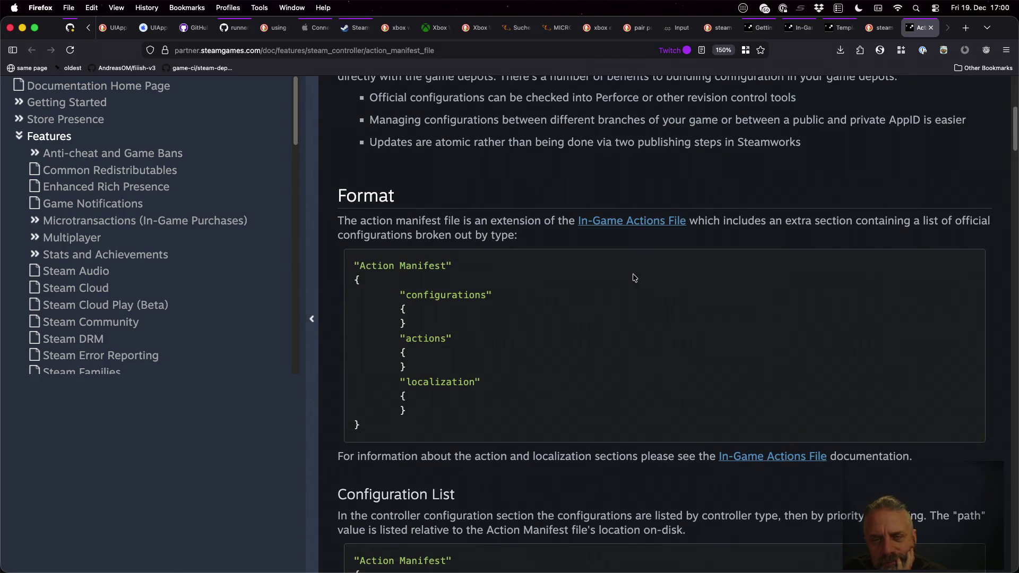
pyautogui.scroll(-3, 635, 277)
pyautogui.scroll(-5, 635, 278)
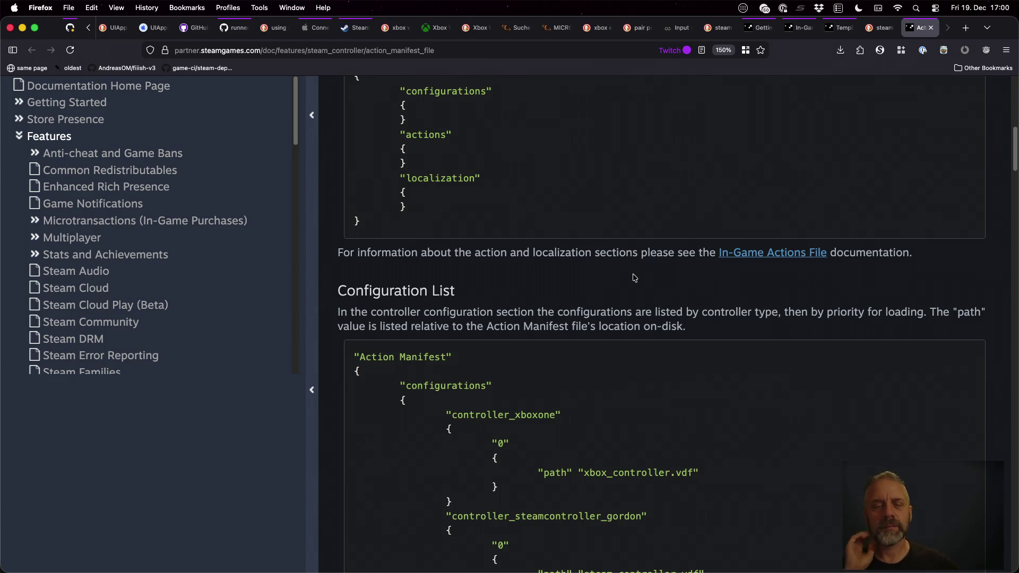
pyautogui.scroll(-4, 635, 278)
pyautogui.scroll(-4, 637, 287)
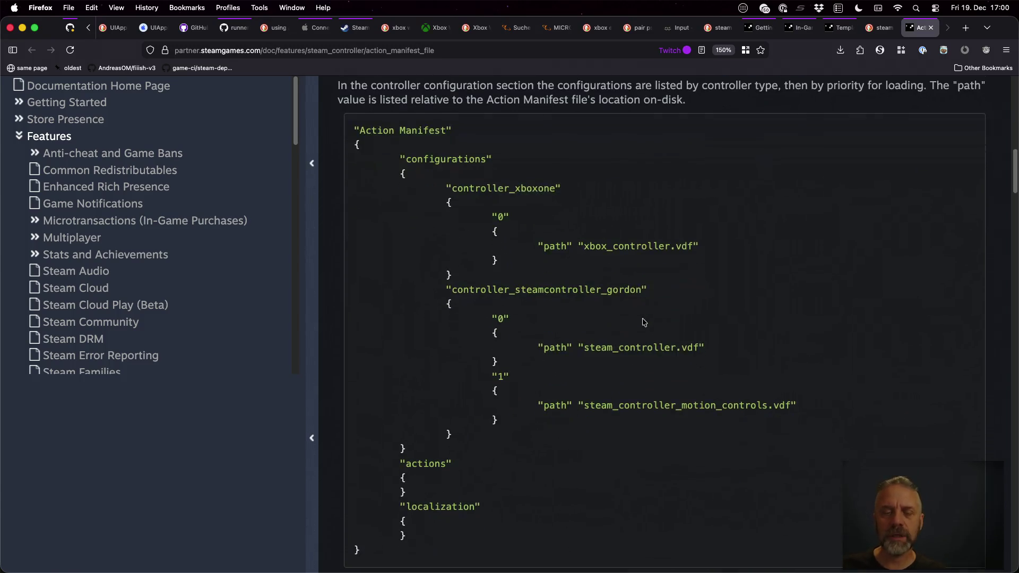
pyautogui.doubleClick(505, 187)
pyautogui.scroll(-12, 617, 281)
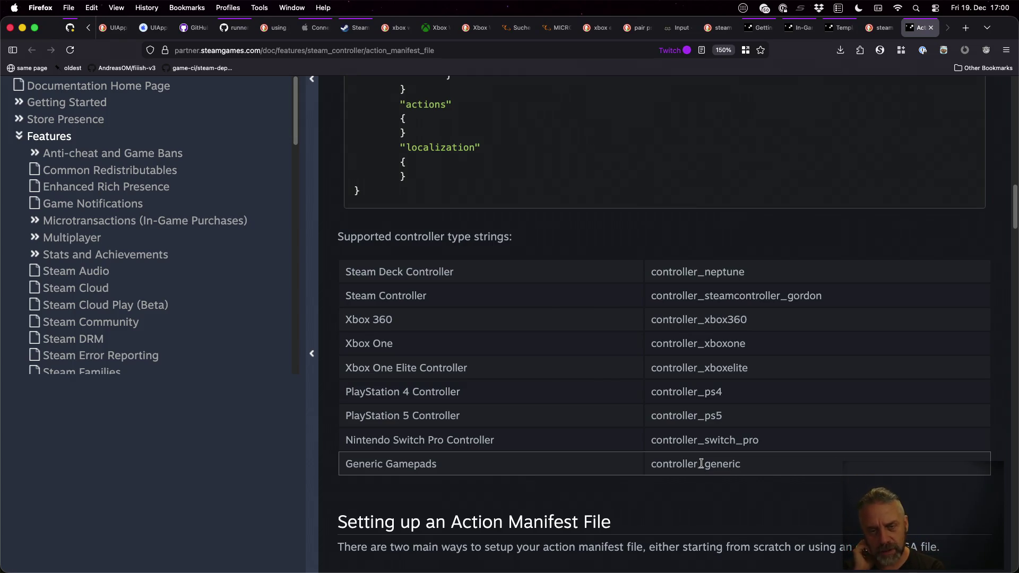
pyautogui.doubleClick(692, 343)
pyautogui.press('super+c')
# Step: Replace controller_generic on line 5 of steam_manifest.vdf with controller_xboxone
pyautogui.hotkey('ctrl', 'Right')
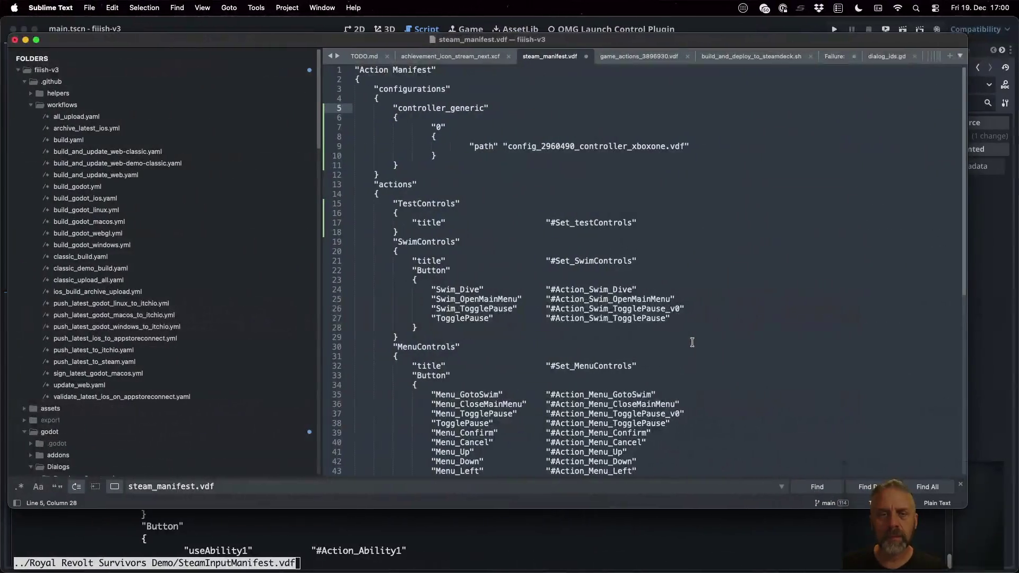
pyautogui.hotkey('alt', 'shift', 'Left')
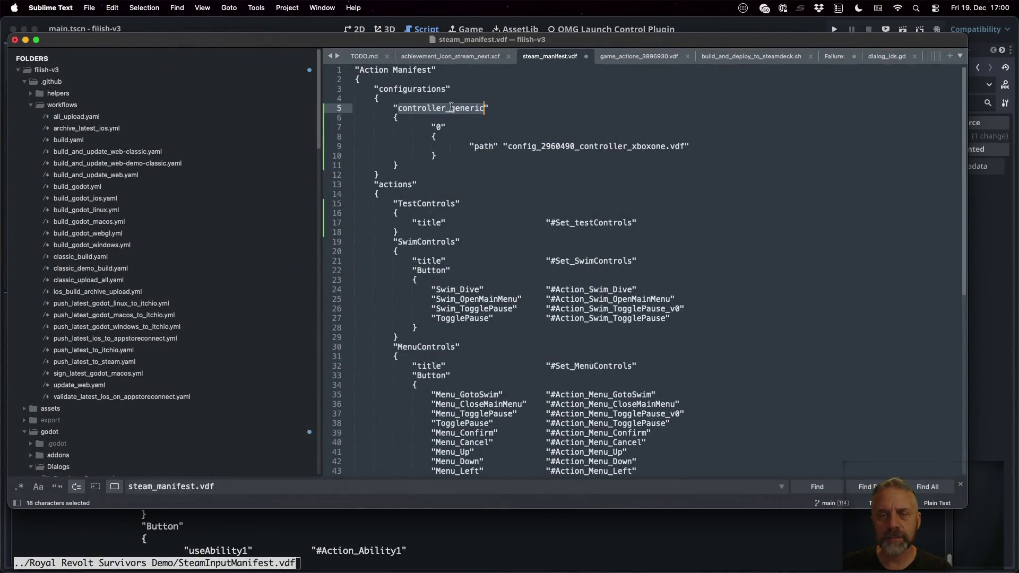
pyautogui.press('super+v')
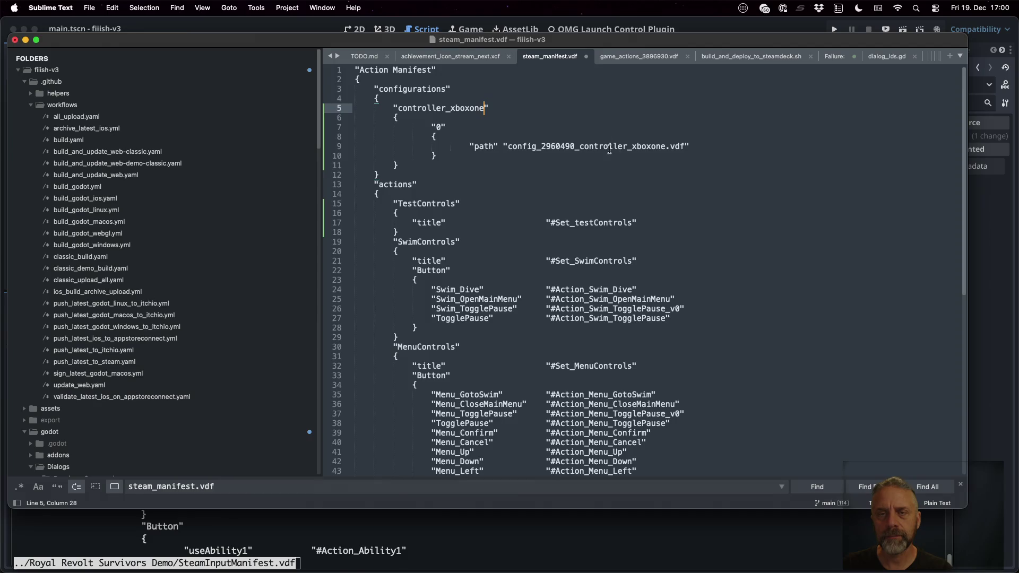
pyautogui.click(485, 526)
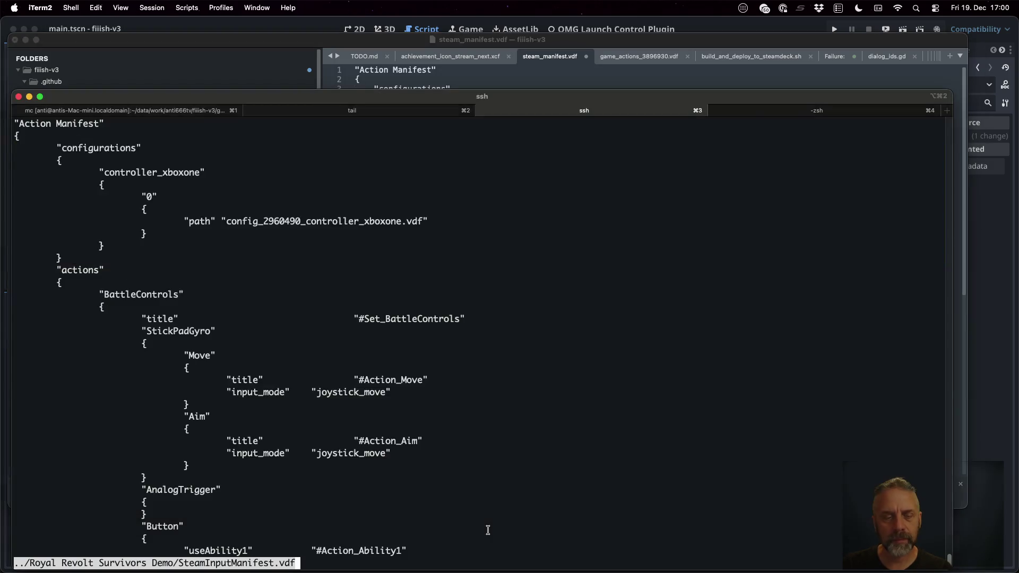
# Step: In the local shell, start a cp command copying godot/game_actions_3896930.vdf
pyautogui.press('q')
pyautogui.press('super+1')
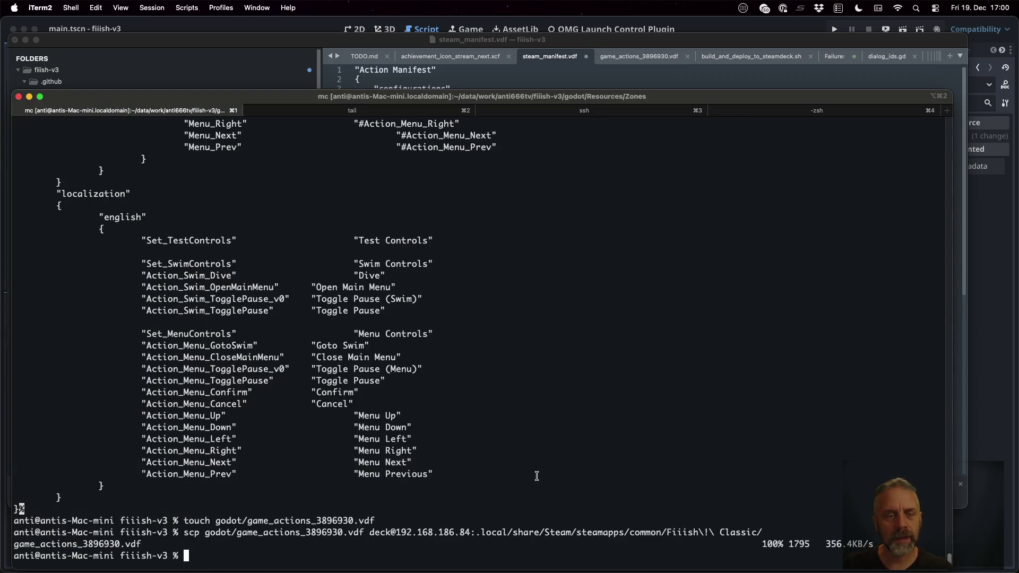
pyautogui.write('cd g')
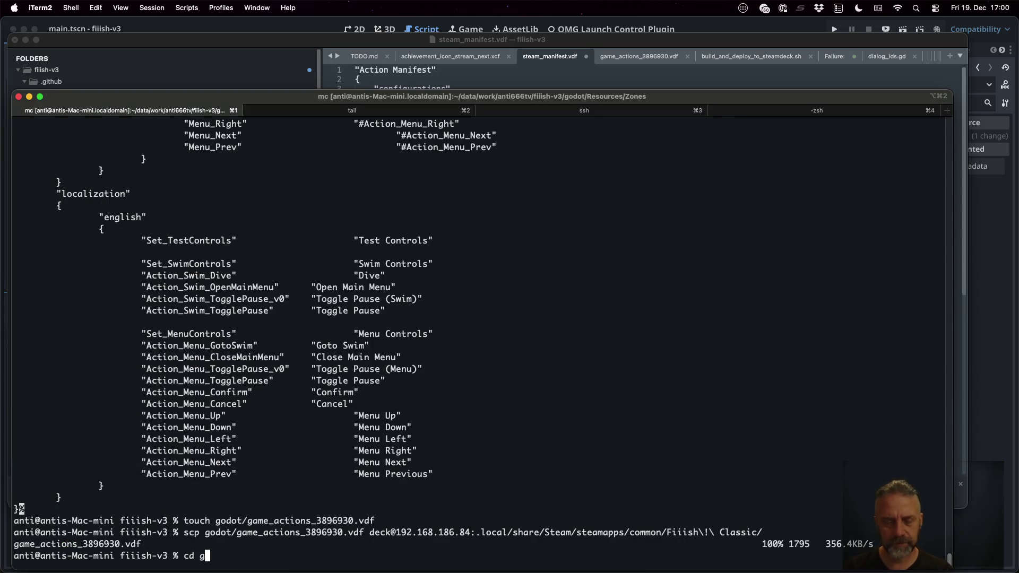
pyautogui.press('BackSpace')
pyautogui.press('BackSpace')
pyautogui.press('BackSpace')
pyautogui.write('p')
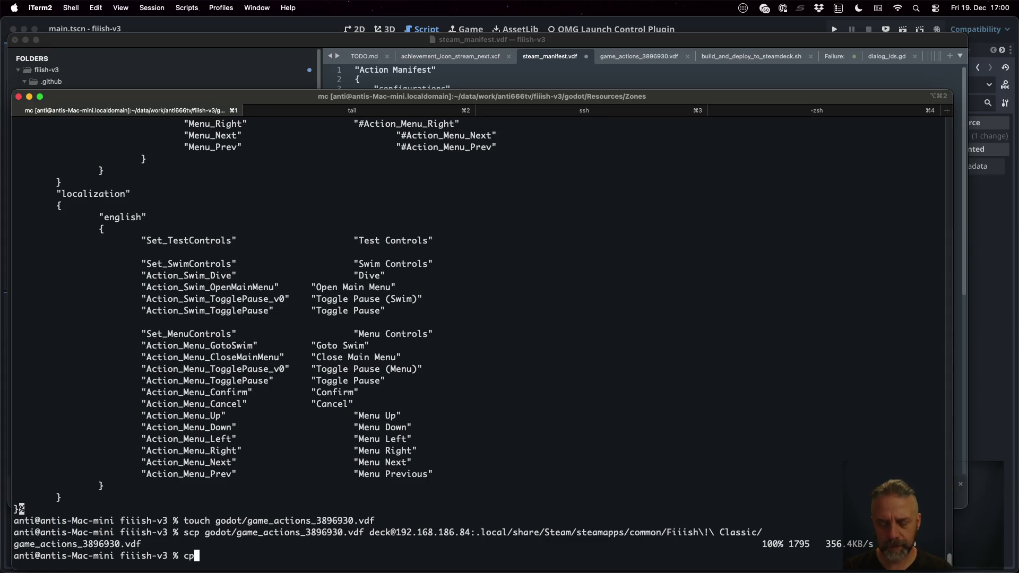
pyautogui.write(' godot/ga')
pyautogui.press('Tab')
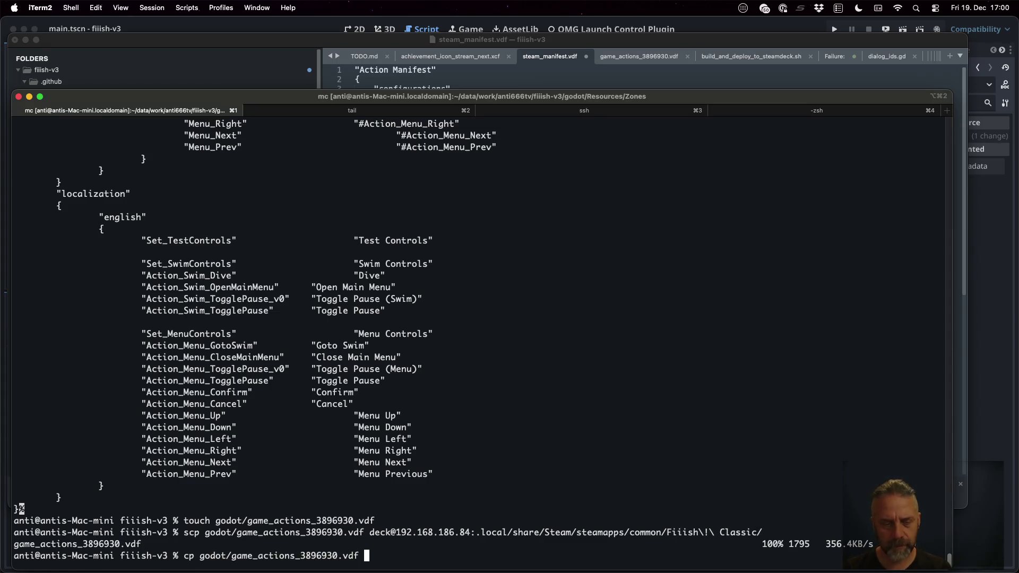
pyautogui.write('godot')
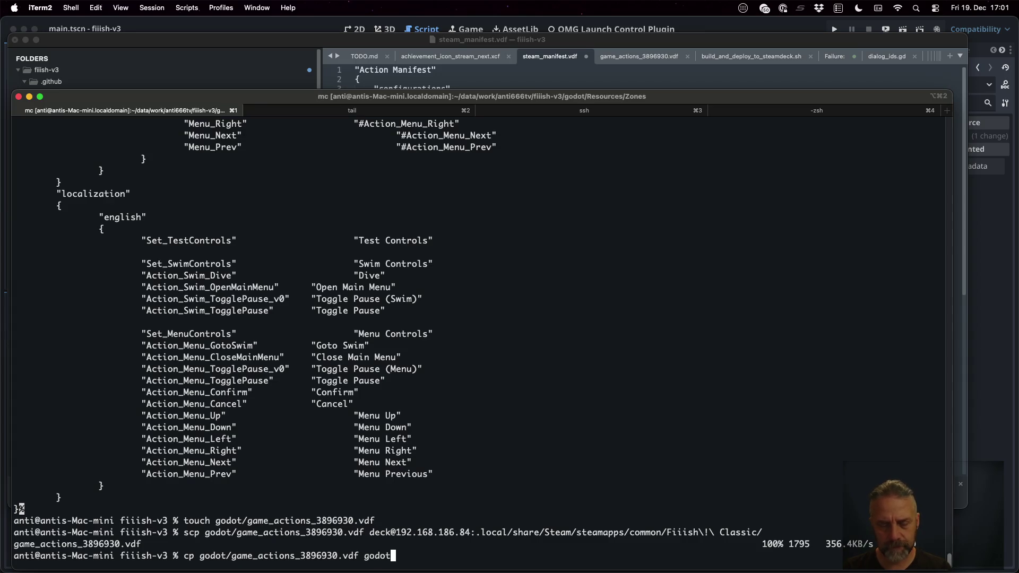
pyautogui.write('/ga')
pyautogui.press('Tab')
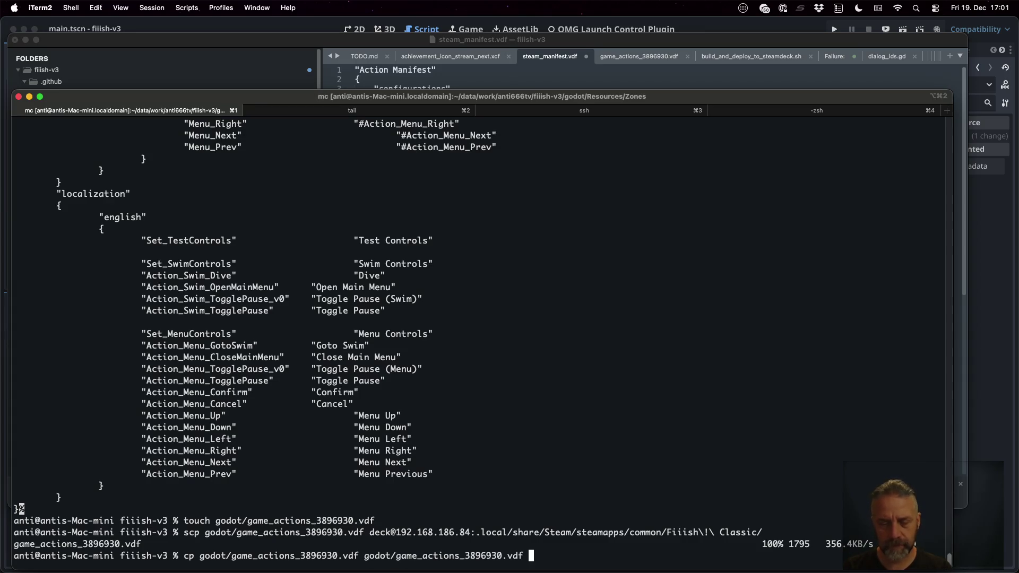
# Step: Name the copy godot/game_actions_3896930_xboxone.vdf, run it, and select the new file name
pyautogui.press('Left')
pyautogui.press('Left')
pyautogui.press('Left')
pyautogui.write('_')
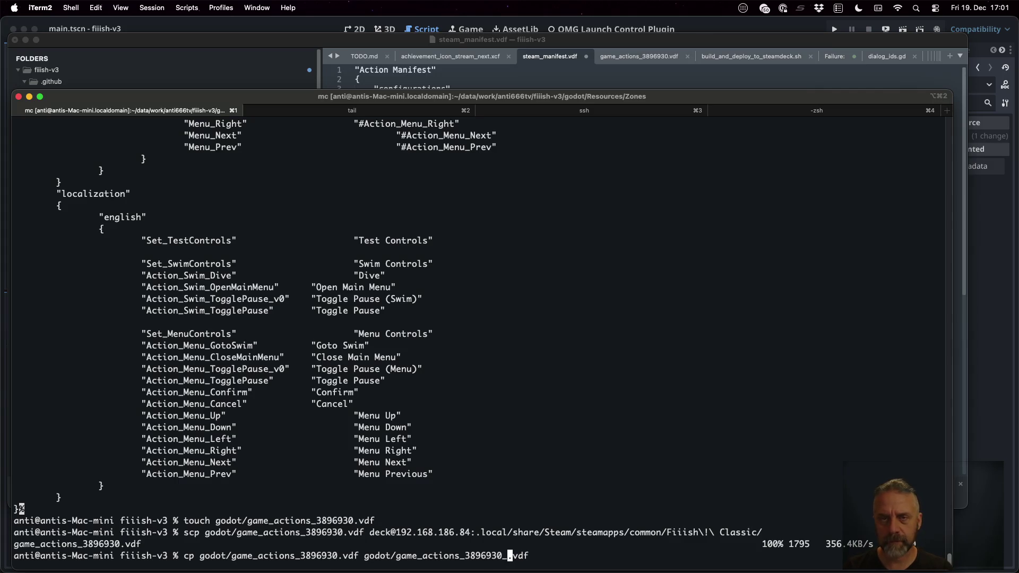
pyautogui.click(519, 89)
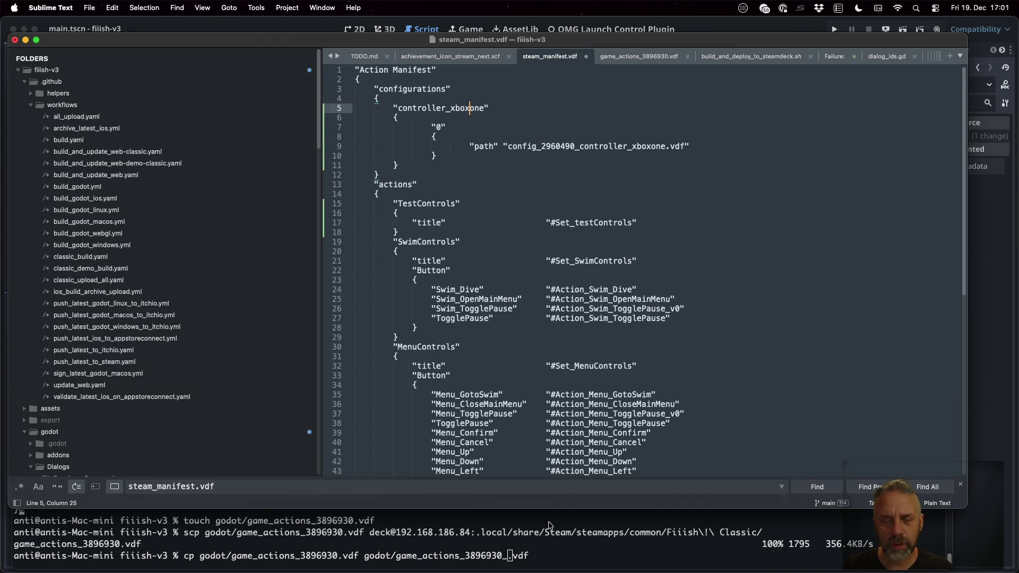
pyautogui.click(553, 547)
pyautogui.write('xbo')
pyautogui.write('xone')
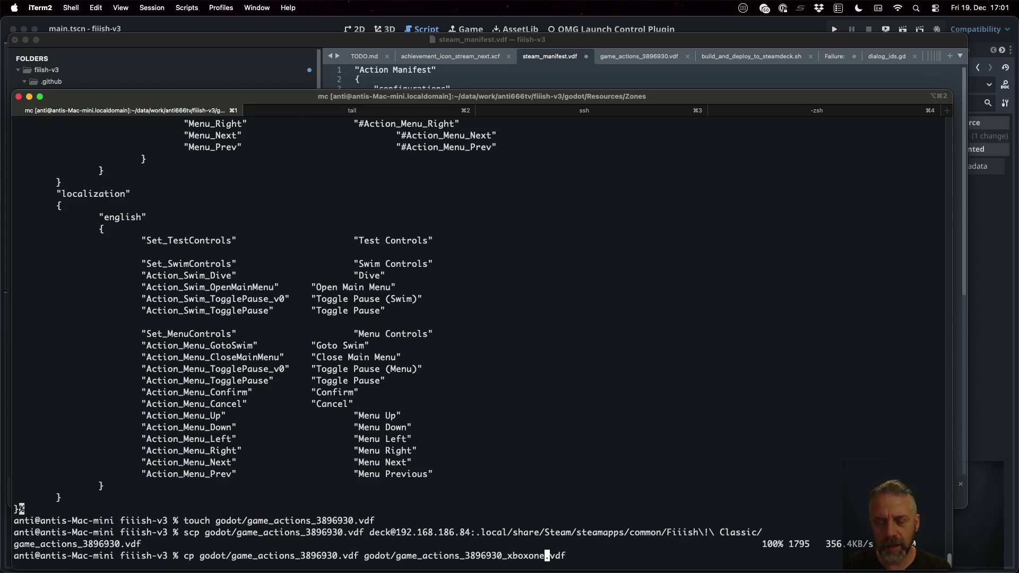
pyautogui.press('Return')
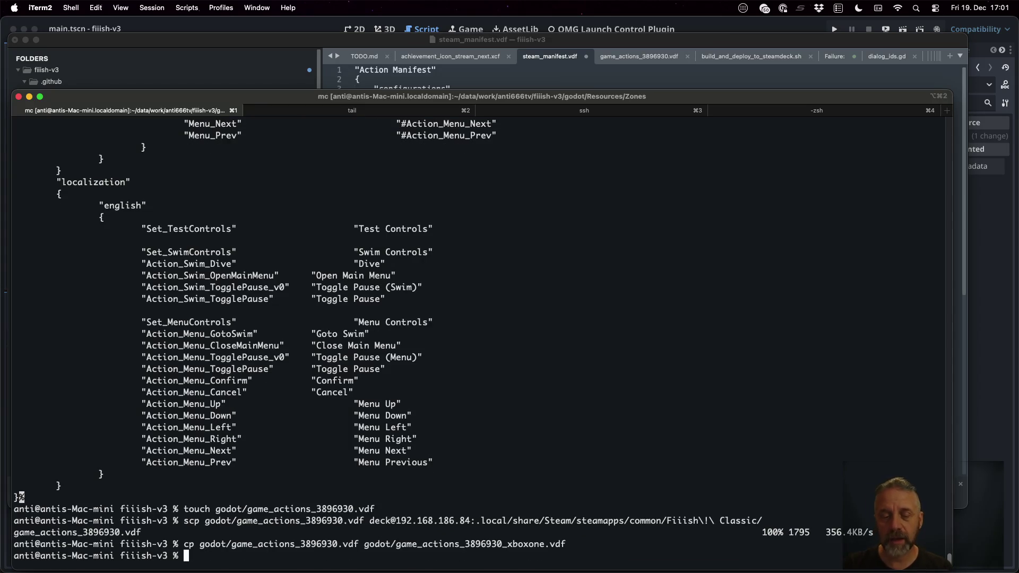
pyautogui.moveTo(395, 545)
pyautogui.mouseDown()
pyautogui.moveTo(582, 545)
pyautogui.moveTo(567, 544)
pyautogui.mouseUp()
# Step: Point line 9's controller_xboxone path at game_actions_3896930_xboxone.vdf and save steam_manifest.vdf
pyautogui.click(599, 86)
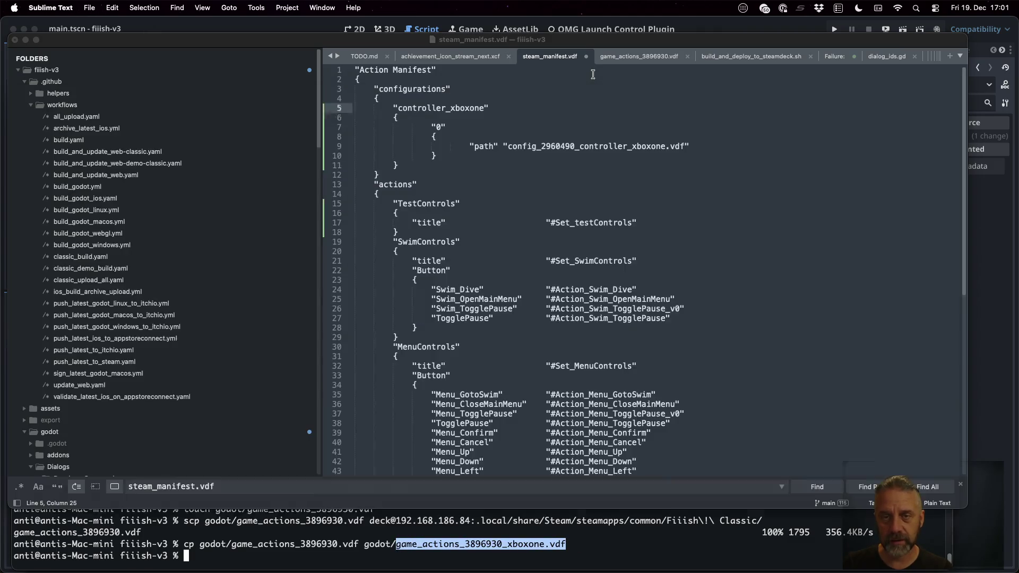
pyautogui.moveTo(509, 148); pyautogui.dragTo(685, 148)
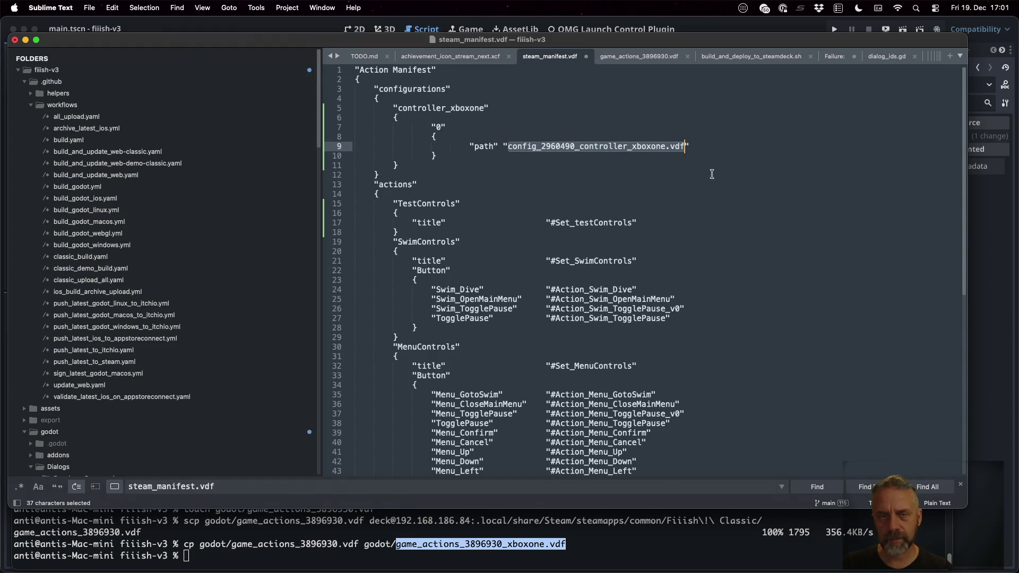
pyautogui.press('super+v')
pyautogui.press('super+s')
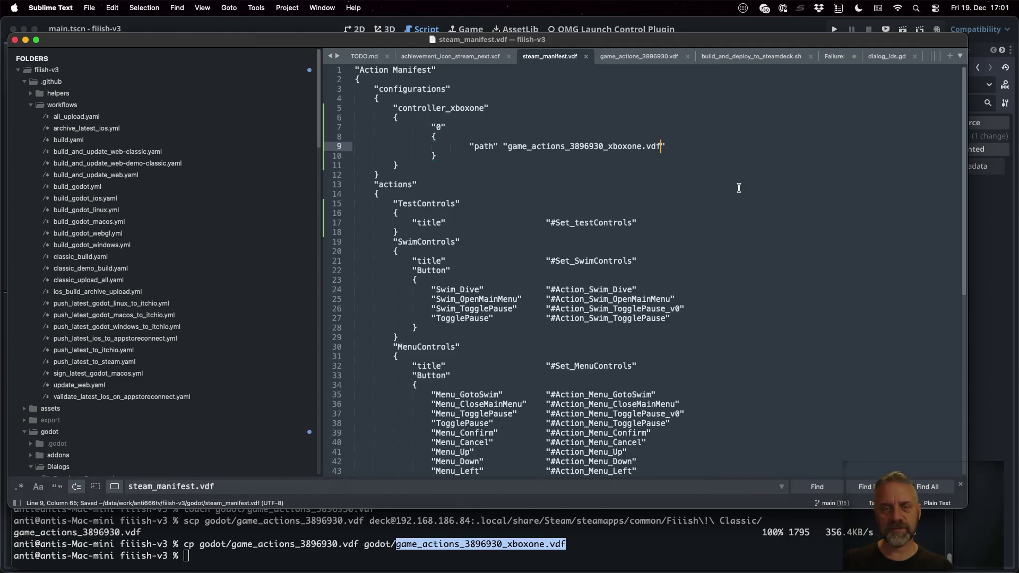
# Step: Fix the indentation of the controller_xboxone block in steam_manifest.vdf
pyautogui.press('Down')
pyautogui.press('Down')
pyautogui.press('Down')
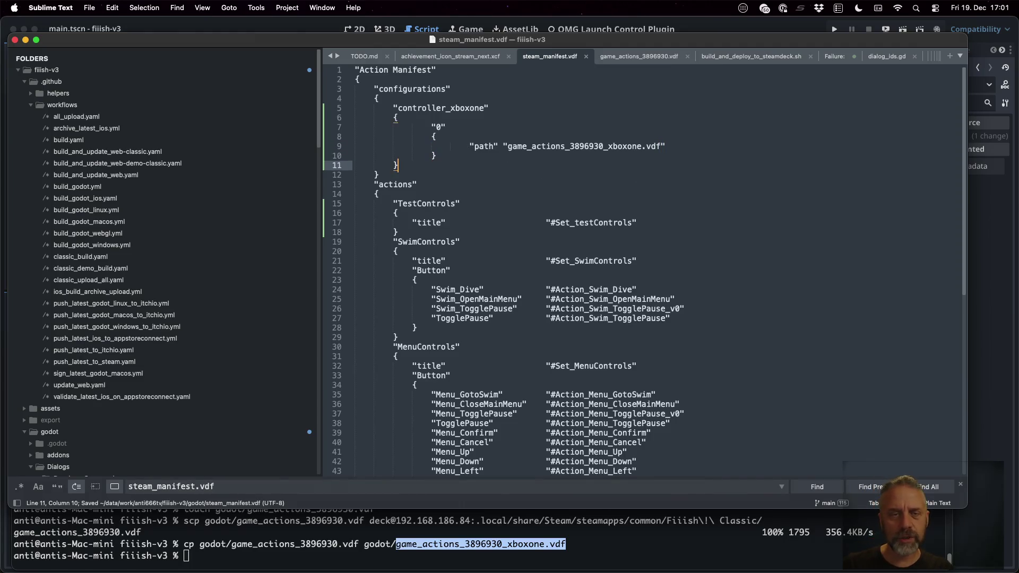
pyautogui.press('super+Left')
pyautogui.press('Up')
pyautogui.press('Up')
pyautogui.hotkey('shift', 'Up')
pyautogui.hotkey('shift', 'Up')
pyautogui.hotkey('shift', 'Up')
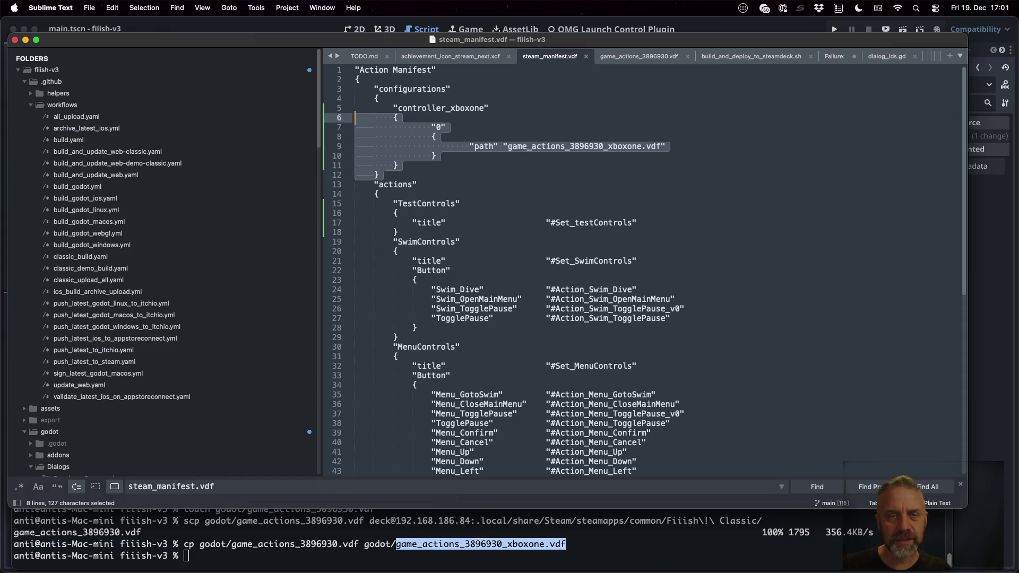
pyautogui.press('Down')
pyautogui.press('Down')
pyautogui.press('Down')
pyautogui.hotkey('shift', 'Down')
pyautogui.hotkey('shift', 'Down')
pyautogui.hotkey('shift', 'Down')
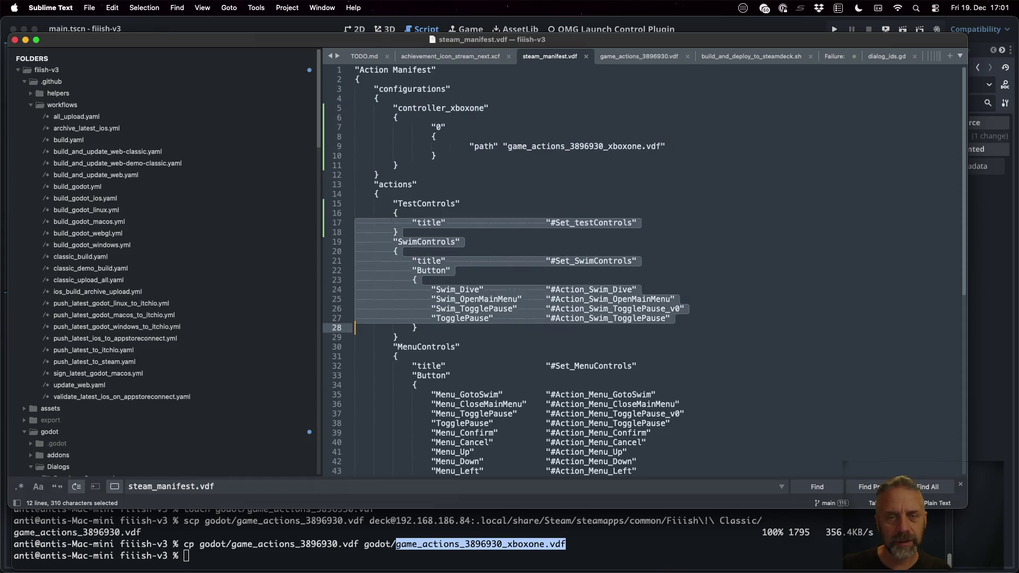
pyautogui.press('Up')
pyautogui.press('Up')
pyautogui.press('Up')
pyautogui.hotkey('shift', 'Up')
pyautogui.hotkey('shift', 'Up')
pyautogui.hotkey('shift', 'Up')
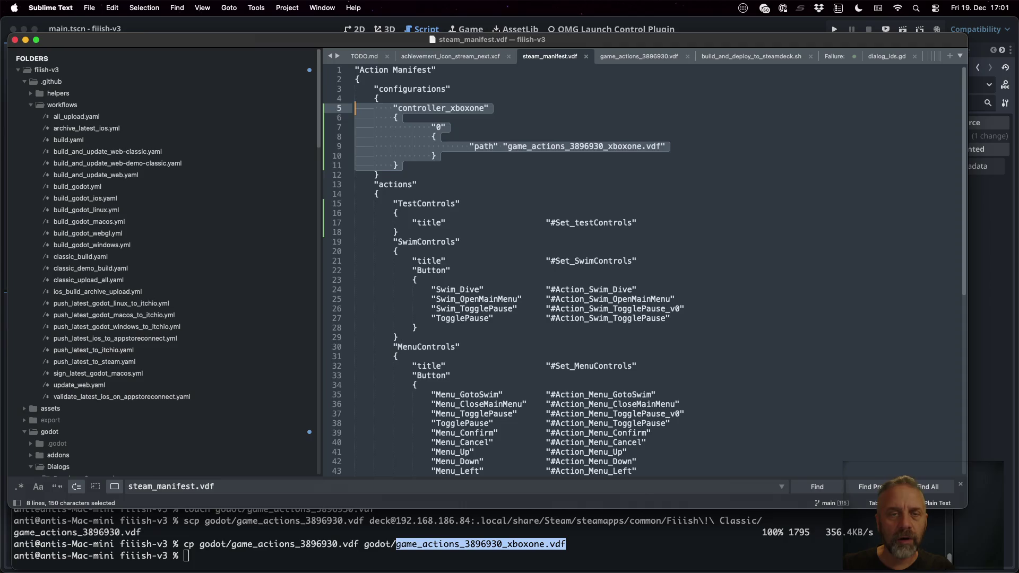
pyautogui.press('super+bracketleft')
pyautogui.press('super+bracketleft')
pyautogui.press('super+bracketright')
# Step: Fix the indentation of the inner "0" path line and save the manifest
pyautogui.press('super+bracketright')
pyautogui.press('Right')
pyautogui.press('Down')
pyautogui.press('Up')
pyautogui.press('Up')
pyautogui.hotkey('shift', 'Up')
pyautogui.hotkey('shift', 'Up')
pyautogui.hotkey('shift', 'Up')
pyautogui.press('super+bracketleft')
pyautogui.press('super+bracketleft')
pyautogui.press('super+bracketleft')
pyautogui.press('super+bracketleft')
pyautogui.press('super+bracketright')
pyautogui.press('super+bracketright')
pyautogui.press('super+bracketright')
pyautogui.press('Right')
pyautogui.press('Down')
pyautogui.press('Up')
pyautogui.press('Up')
pyautogui.hotkey('shift', 'Up')
pyautogui.press('super+bracketleft')
pyautogui.press('super+bracketleft')
pyautogui.press('super+bracketleft')
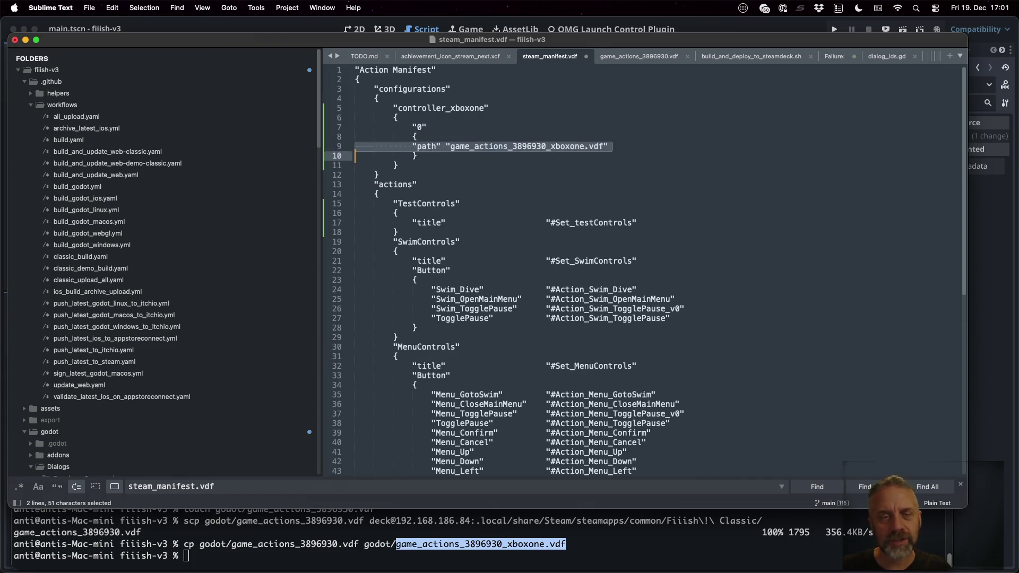
pyautogui.press('super+bracketright')
pyautogui.press('super+bracketright')
pyautogui.press('super+bracketright')
pyautogui.press('super+bracketright')
pyautogui.press('super+s')
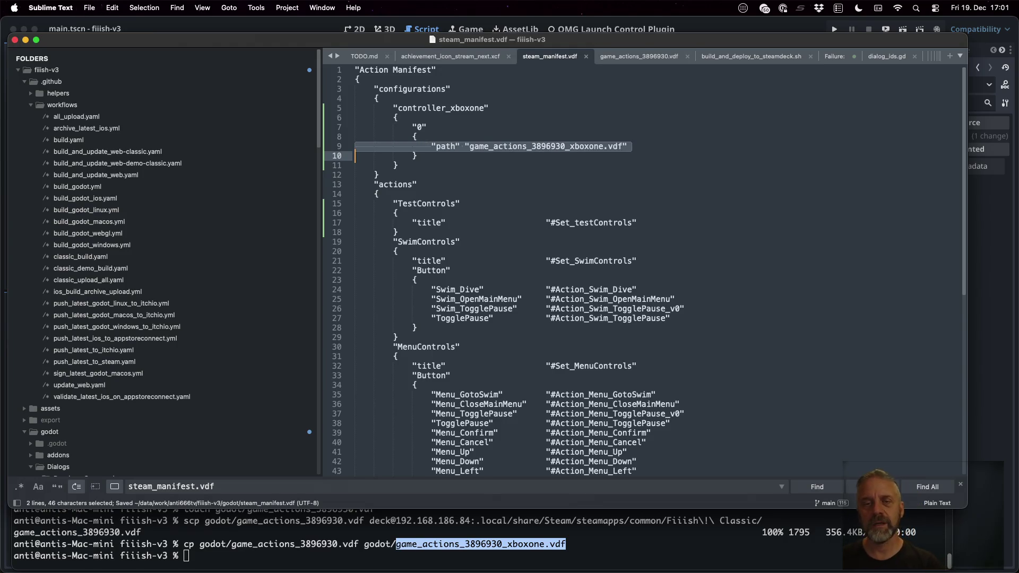
pyautogui.click(617, 251)
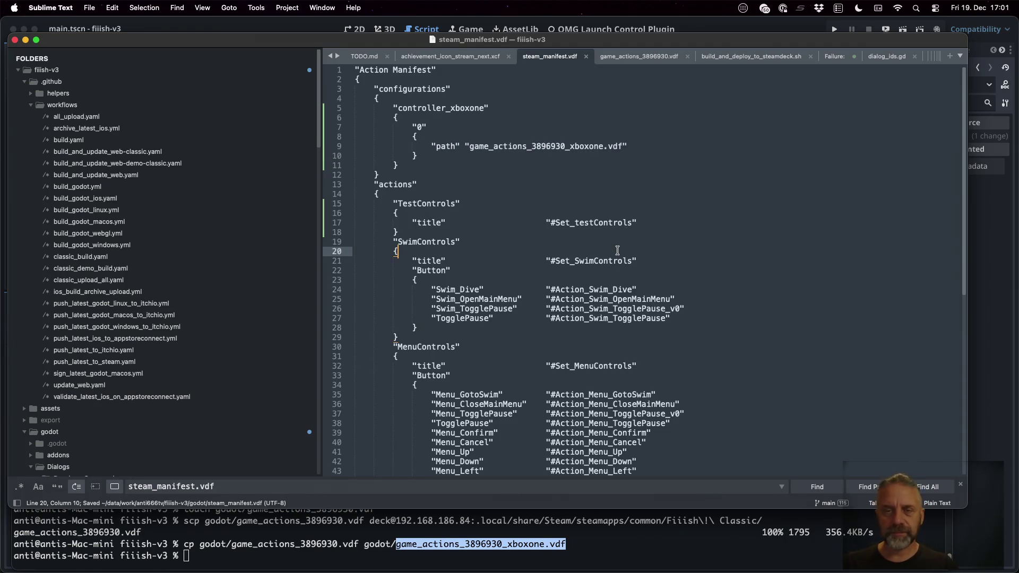
# Step: Open game_actions_3896930_xboxone.vdf in Sublime Text and scroll through it
pyautogui.press('super+p')
pyautogui.write('_xob')
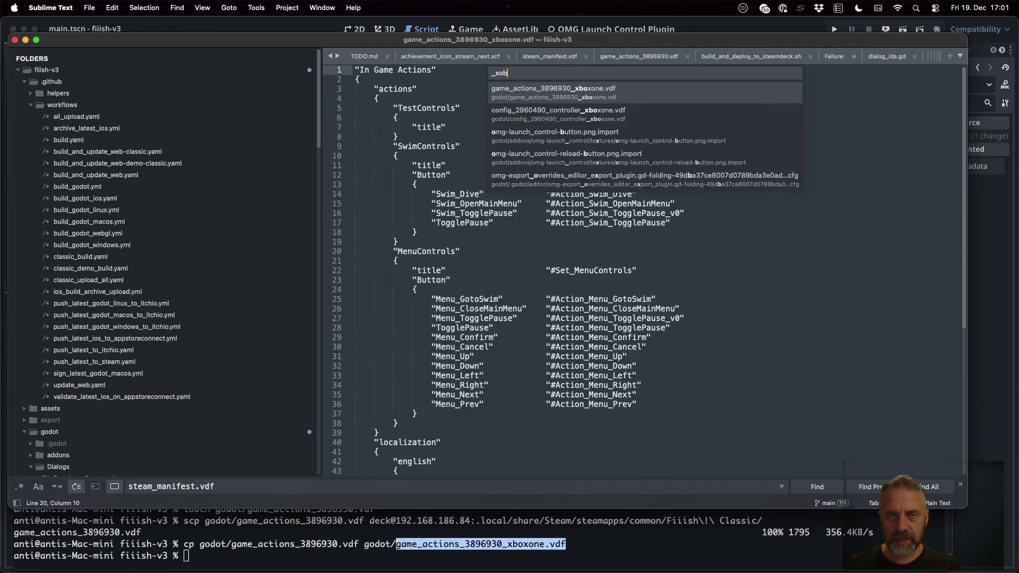
pyautogui.press('Return')
pyautogui.click(646, 206)
pyautogui.scroll(-5, 646, 207)
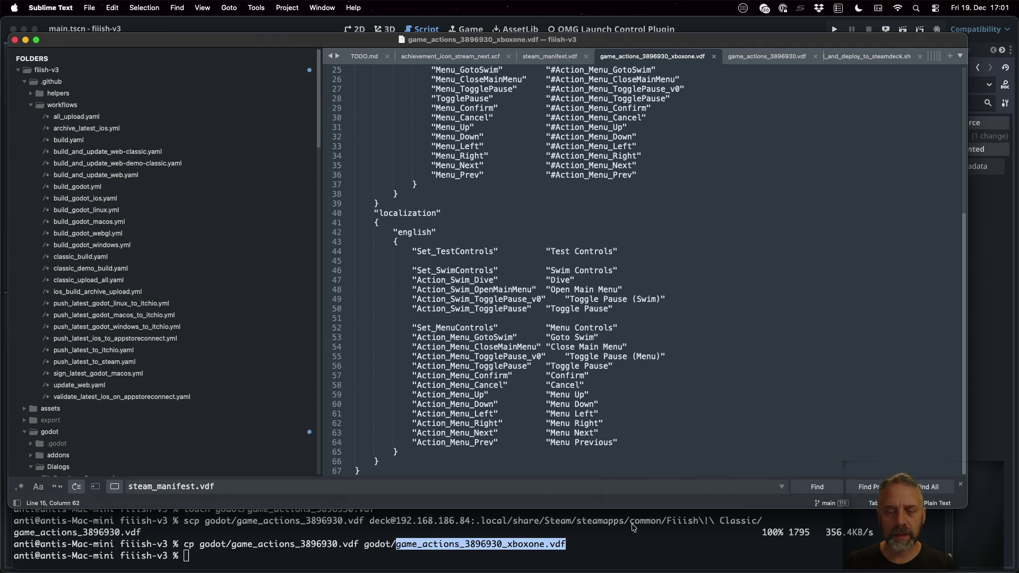
pyautogui.click(627, 544)
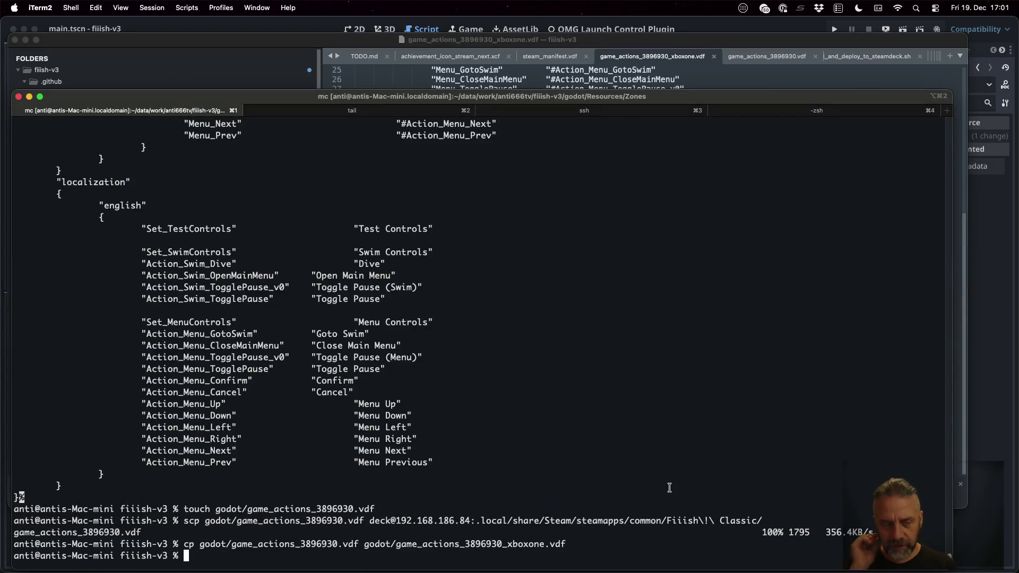
# Step: In the Steam Deck ssh session, view the Demo's SteamInputManifest.vdf again
pyautogui.press('super+shift+bracketright')
pyautogui.press('super+shift+bracketright')
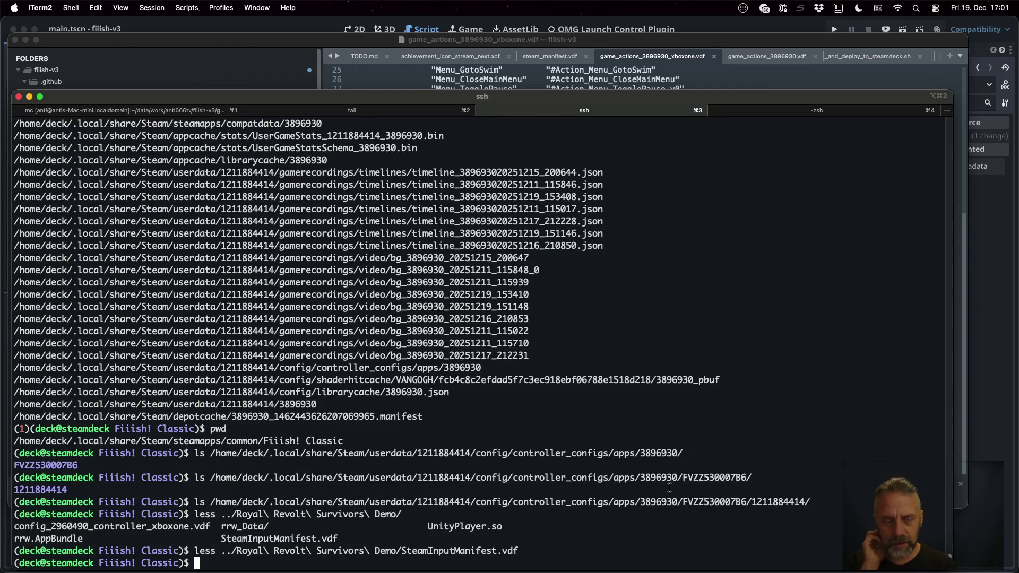
pyautogui.press('Up')
pyautogui.press('Return')
pyautogui.press('space')
pyautogui.press('space')
# Step: Open the Demo's config_2960490_controller_xboxone.vdf in less
pyautogui.press('q')
pyautogui.press('Up')
pyautogui.press('BackSpace')
pyautogui.press('BackSpace')
pyautogui.press('BackSpace')
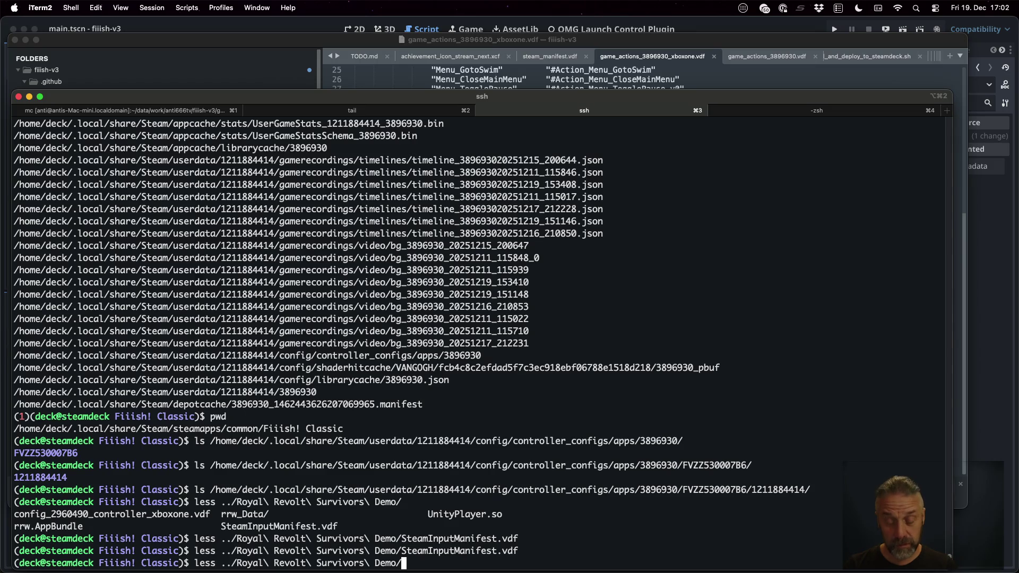
pyautogui.press('Tab')
pyautogui.press('Tab')
pyautogui.write('co')
pyautogui.press('Tab')
pyautogui.press('Return')
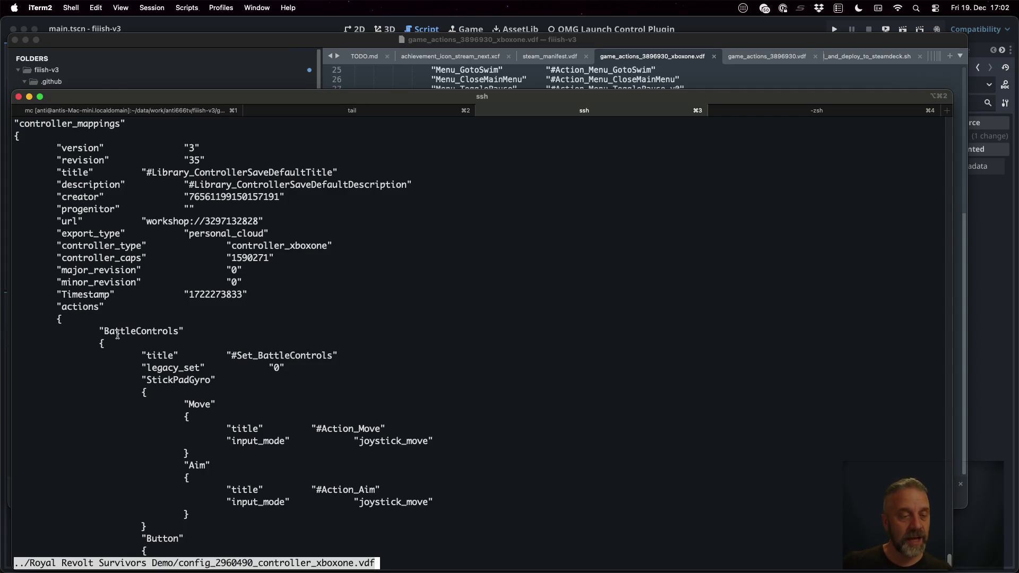
# Step: Highlight the actions heading, BattleControls and StickPadGyro, then page to the end of the config
pyautogui.doubleClick(80, 307)
pyautogui.doubleClick(149, 331)
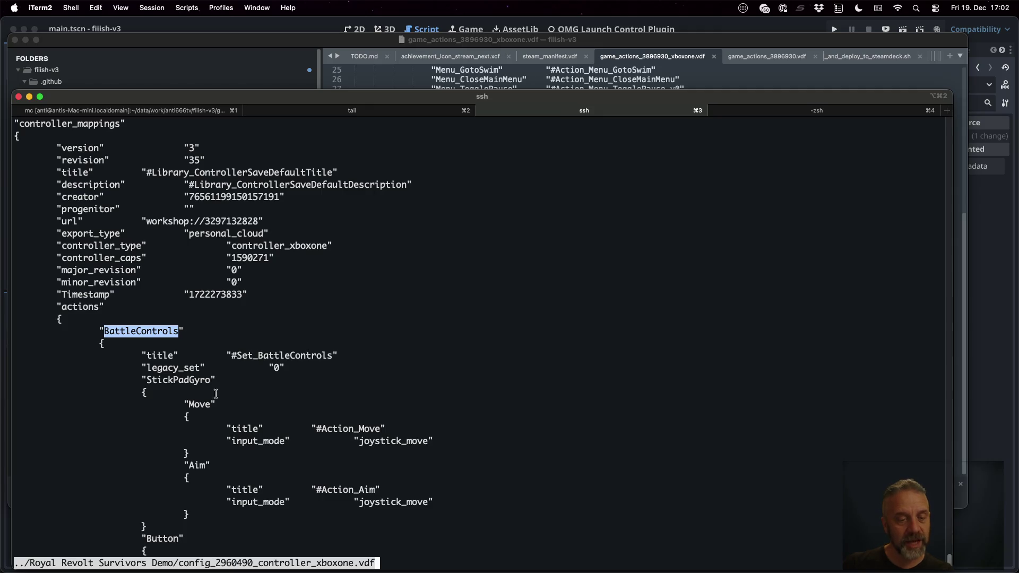
pyautogui.doubleClick(199, 382)
pyautogui.press('Down')
pyautogui.press('Down')
pyautogui.press('Down')
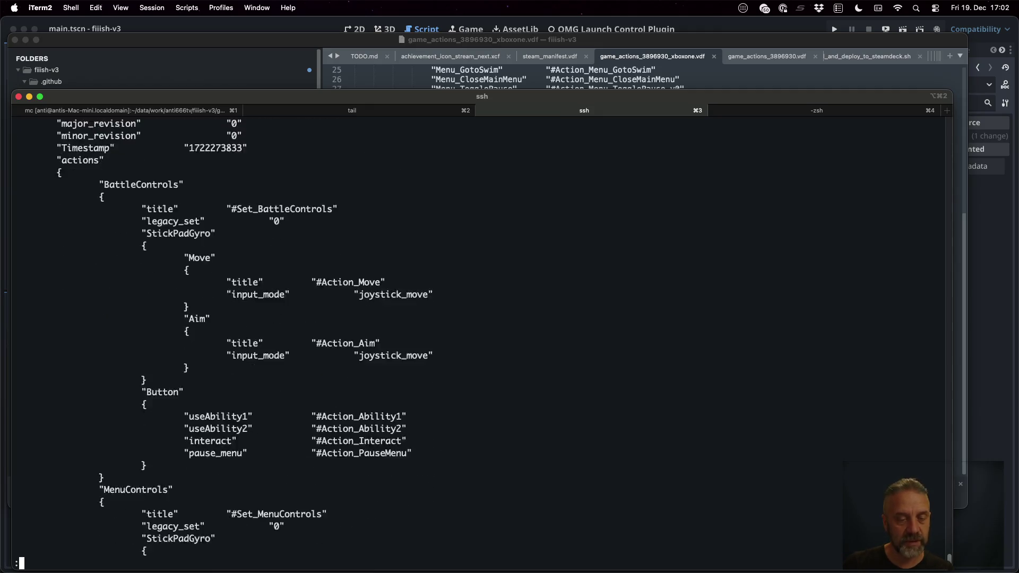
pyautogui.press('Down')
pyautogui.press('Down')
pyautogui.press('Down')
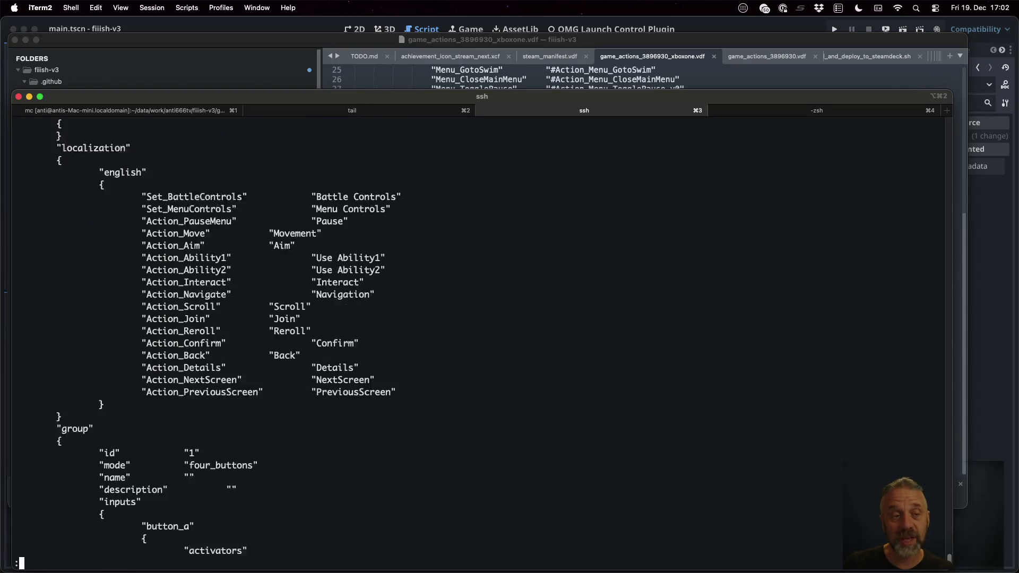
pyautogui.press('Down')
pyautogui.press('Down')
pyautogui.press('Down')
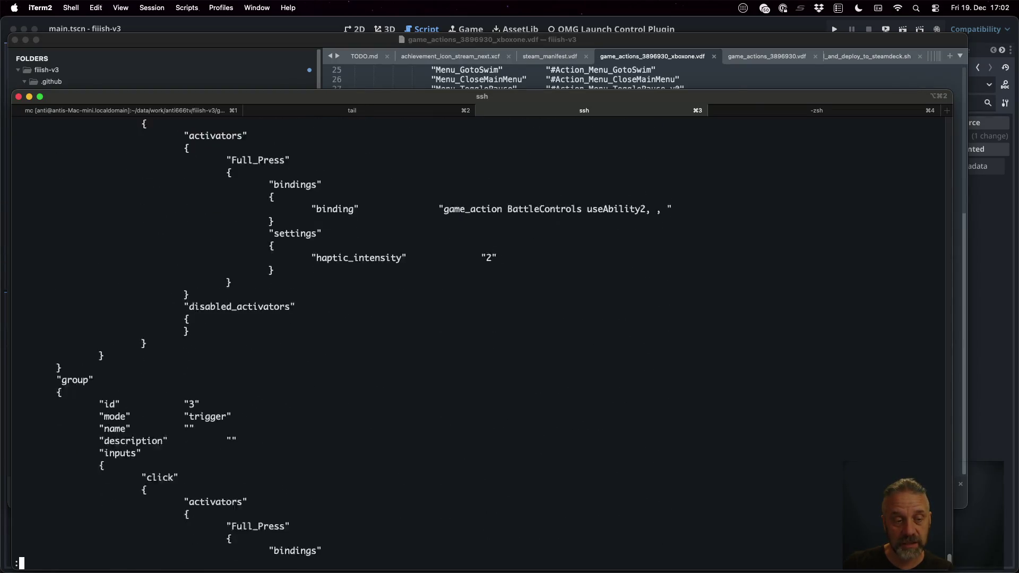
pyautogui.press('Down')
pyautogui.press('Down')
pyautogui.press('Down')
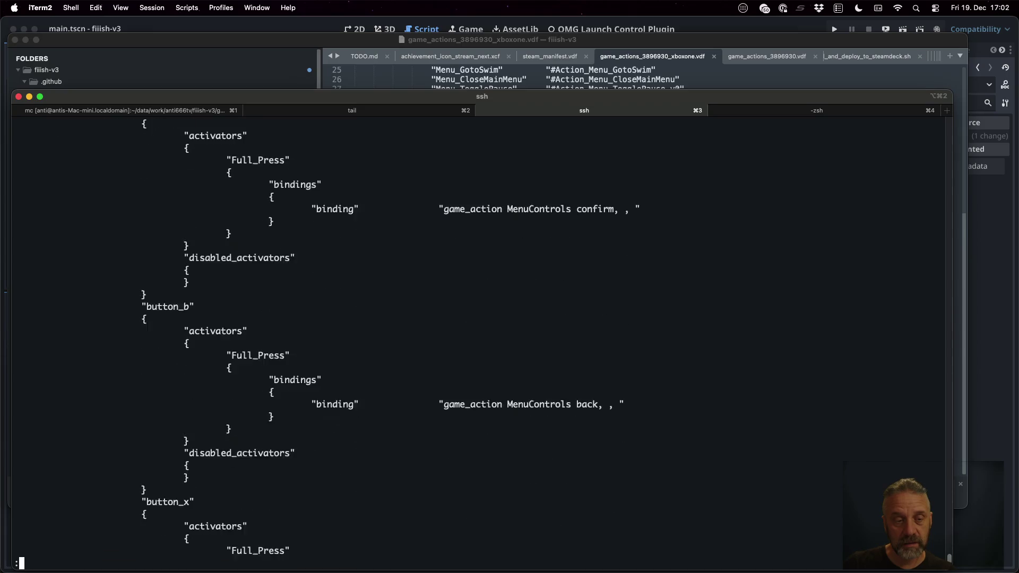
pyautogui.press('q')
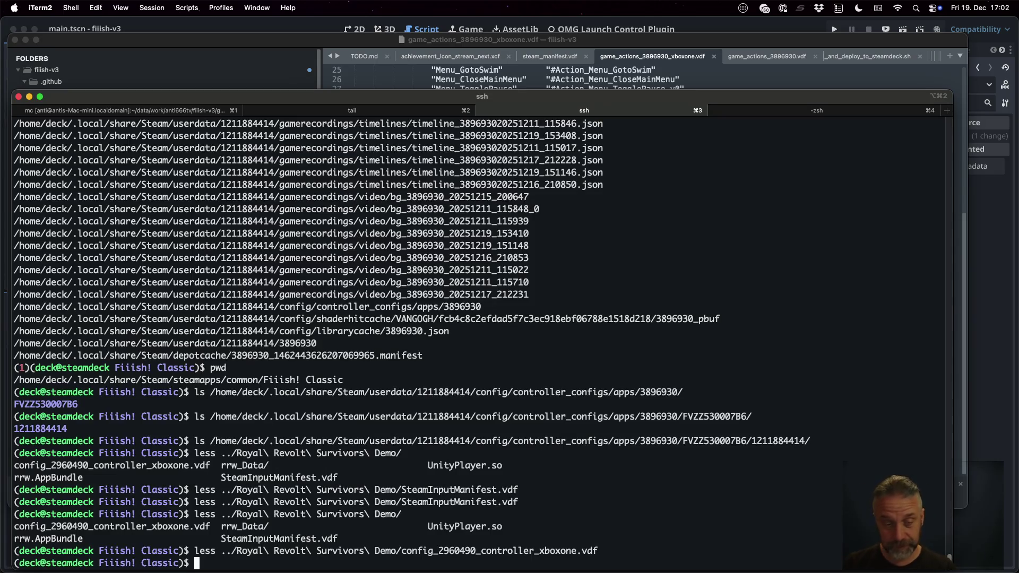
# Step: Reopen the controller config, scroll back up through it, and quit the pager
pyautogui.press('Up')
pyautogui.press('Return')
pyautogui.scroll(-20, 478, 345)
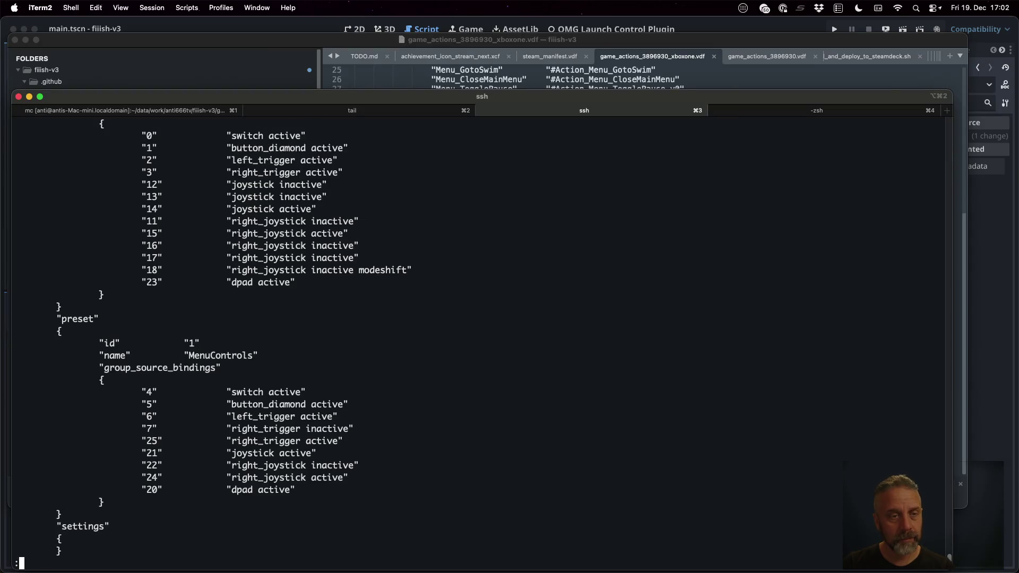
pyautogui.scroll(20, 477, 345)
pyautogui.scroll(15, 478, 340)
pyautogui.scroll(15, 478, 339)
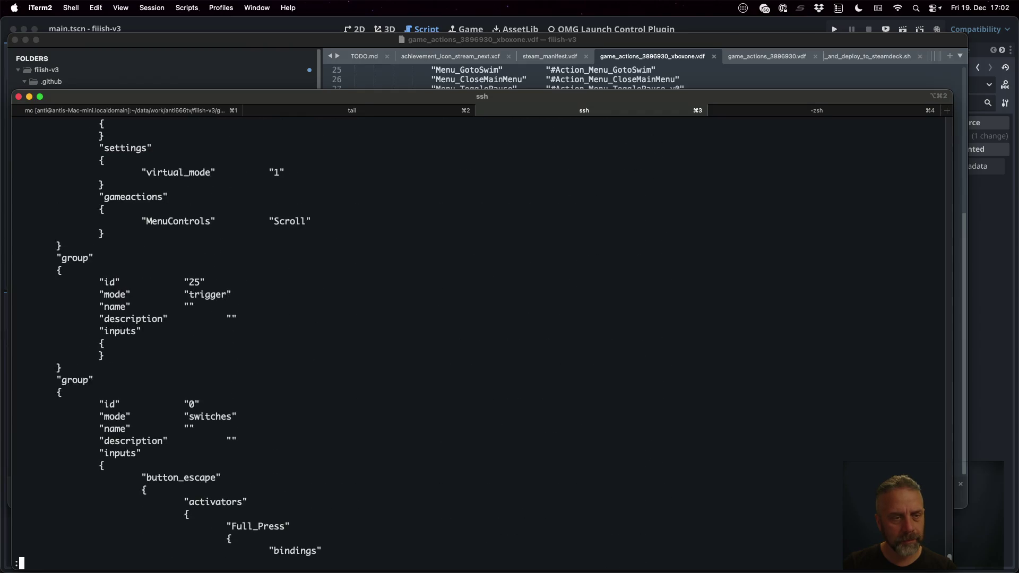
pyautogui.scroll(10, 603, 269)
pyautogui.press('q')
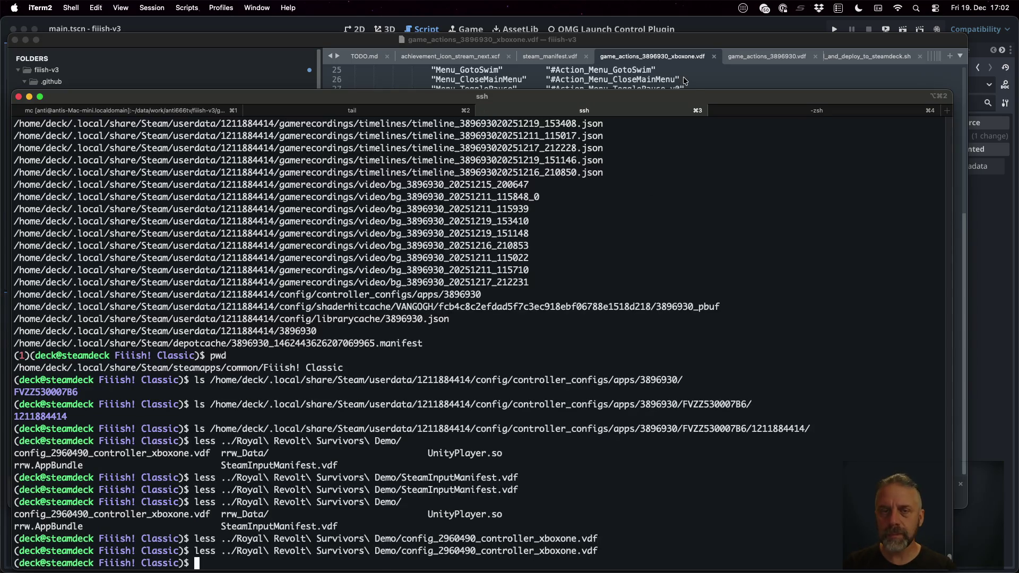
pyautogui.click(685, 81)
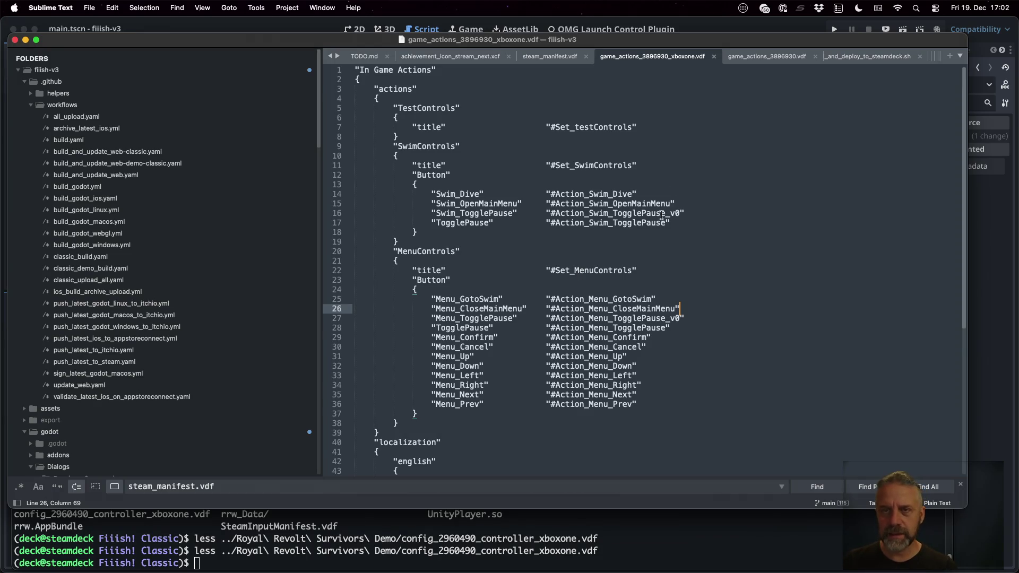
# Step: Reopen the Demo's config_2960490_controller_xboxone.vdf in less next to Sublime Text
pyautogui.press('super+Tab')
pyautogui.press('Up')
pyautogui.press('Return')
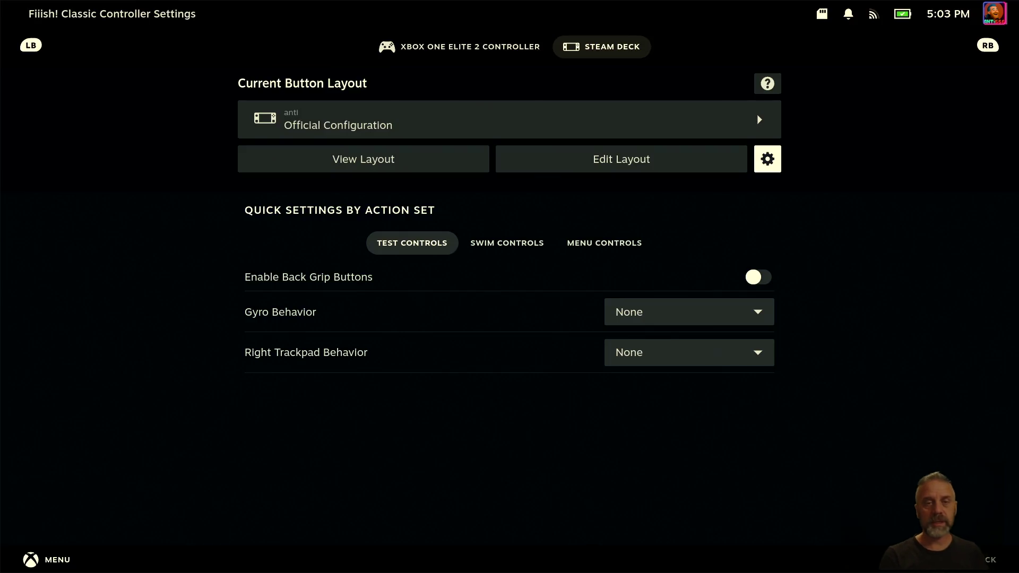
# Step: Back out to the library, switch to Installed games, and open the Dead Cells page
pyautogui.press('Escape')
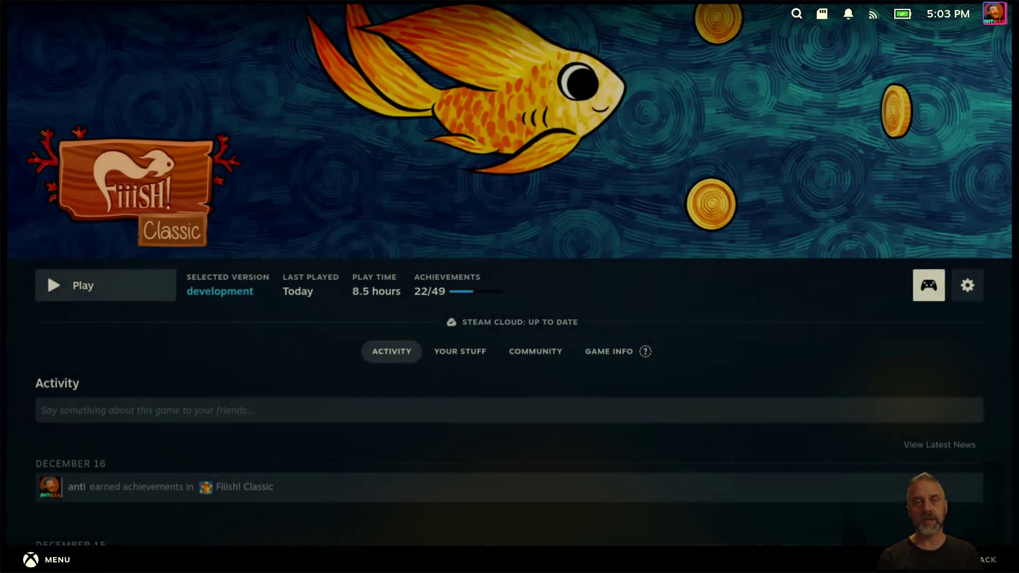
pyautogui.press('Escape')
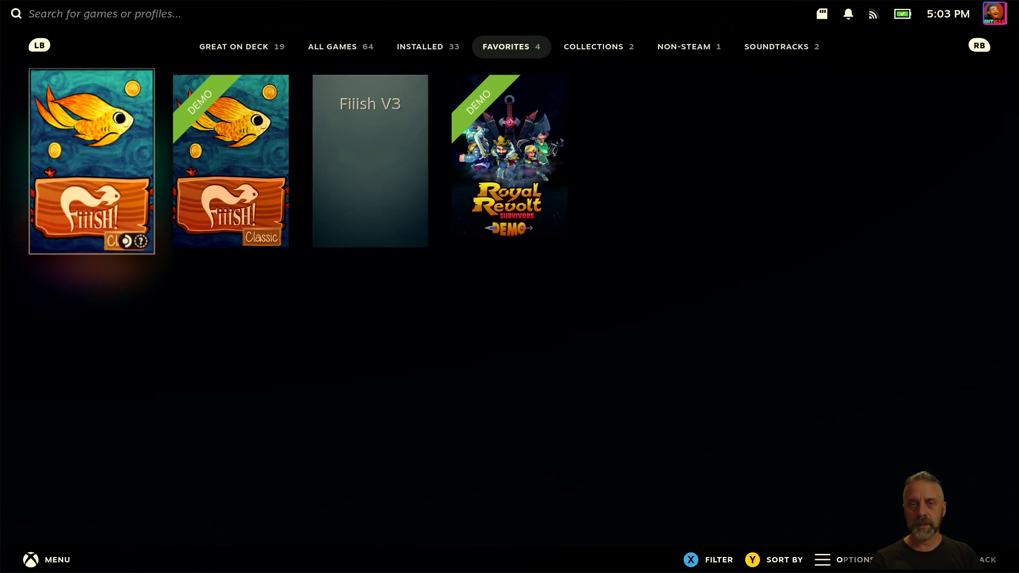
pyautogui.hotkey('shift', 'Tab')
pyautogui.press('Right')
pyautogui.press('Right')
pyautogui.press('Right')
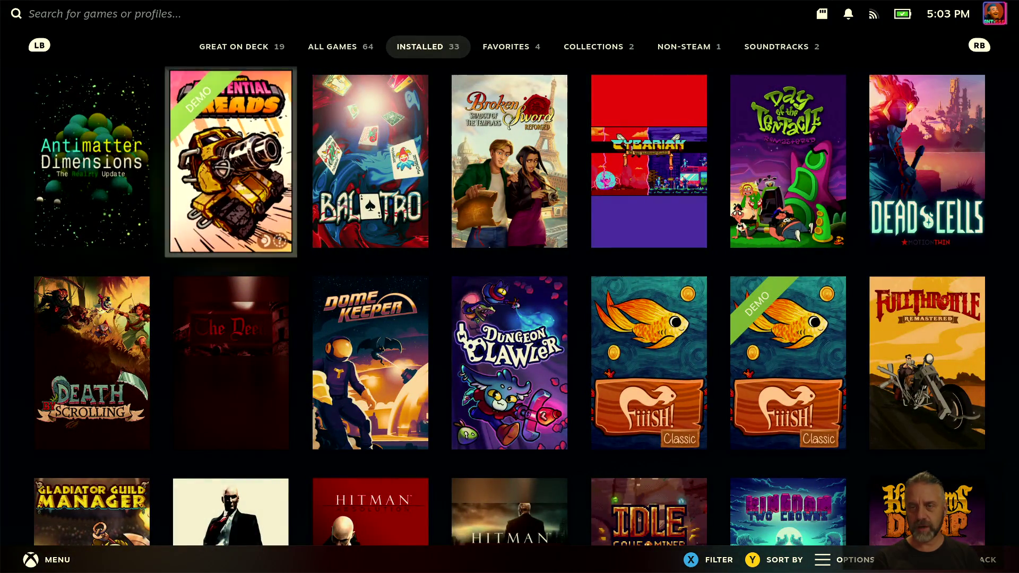
pyautogui.press('Right')
pyautogui.press('Right')
pyautogui.press('Right')
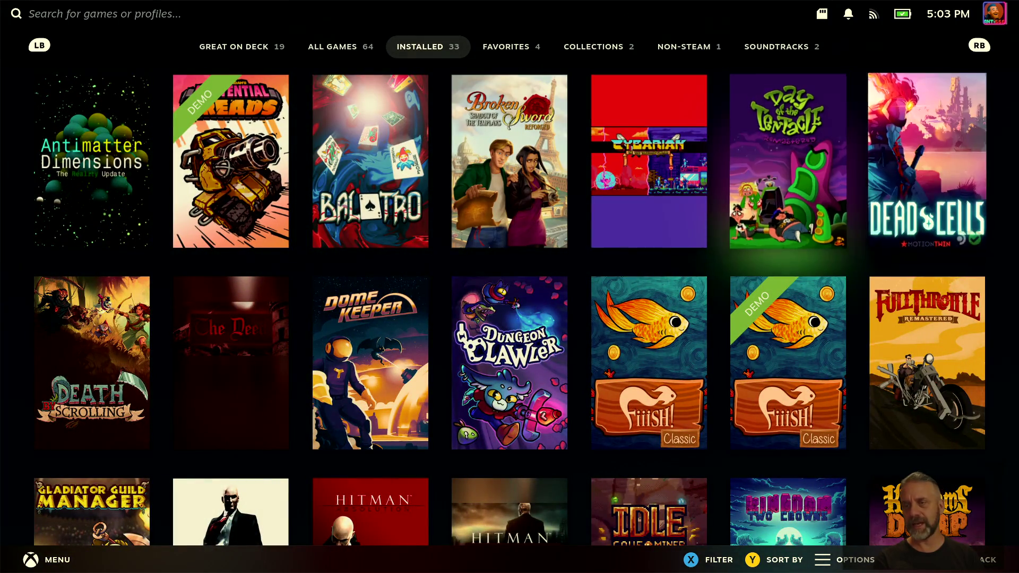
pyautogui.press('Return')
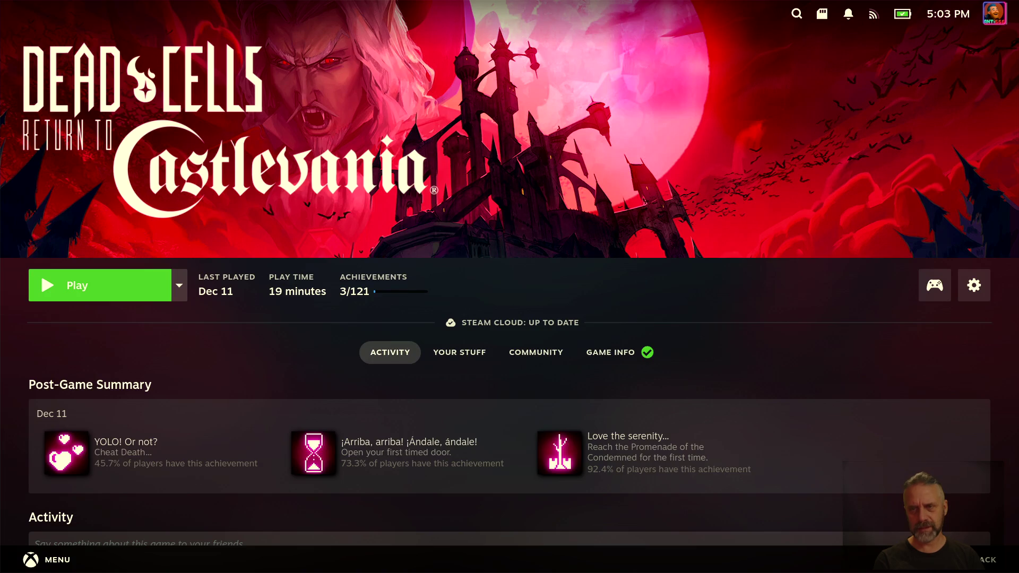
# Step: Open the Dead Cells controller settings from its game page
pyautogui.press('Right')
pyautogui.press('Down')
pyautogui.press('Up')
pyautogui.press('Up')
pyautogui.press('Right')
pyautogui.press('Left')
pyautogui.press('Return')
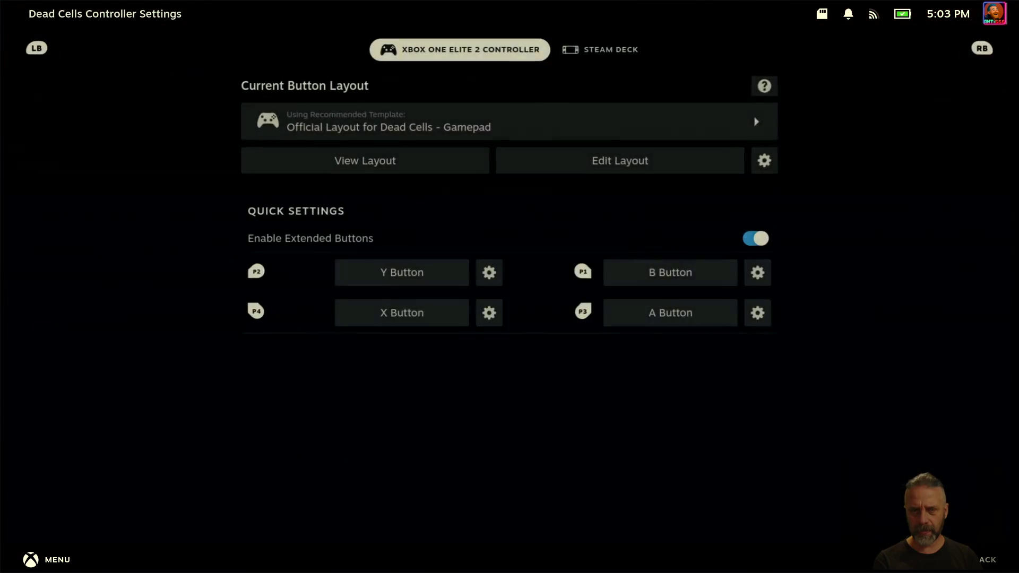
# Step: Flip between Dead Cells' Xbox and Steam Deck controller layouts
pyautogui.press('Right')
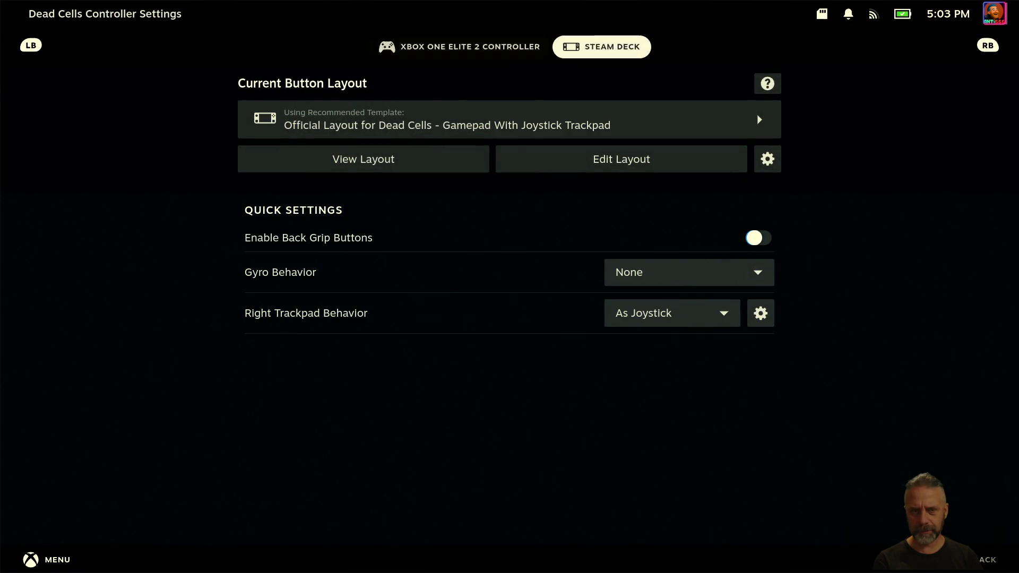
pyautogui.press('Left')
pyautogui.press('Right')
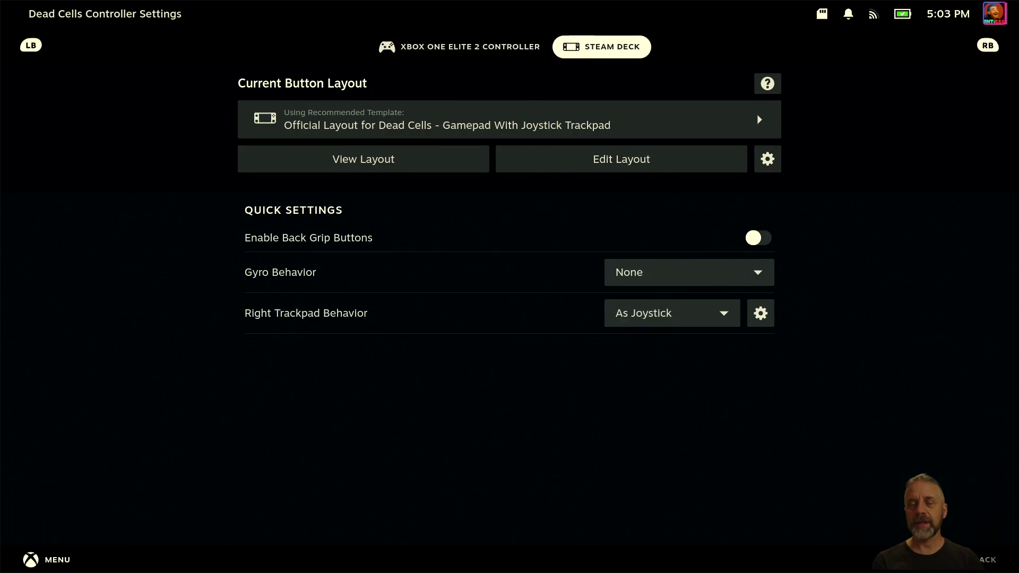
pyautogui.press('Left')
pyautogui.press('Right')
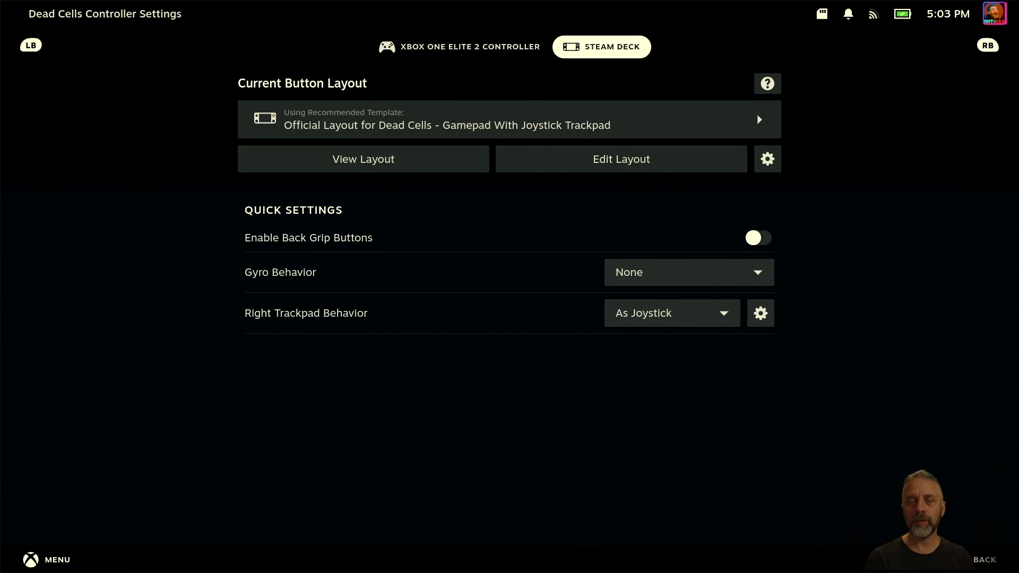
pyautogui.press('Left')
pyautogui.press('Right')
# Step: Open Dead Cells' Steam Deck layout editor, then back out to the Installed library
pyautogui.press('Down')
pyautogui.press('Down')
pyautogui.press('Down')
pyautogui.press('Right')
pyautogui.press('Return')
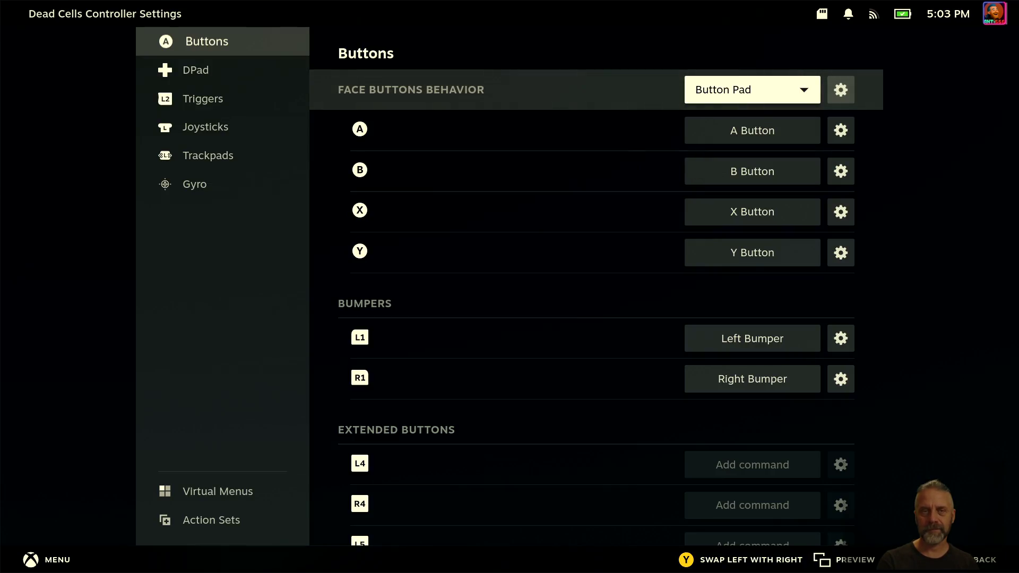
pyautogui.press('Escape')
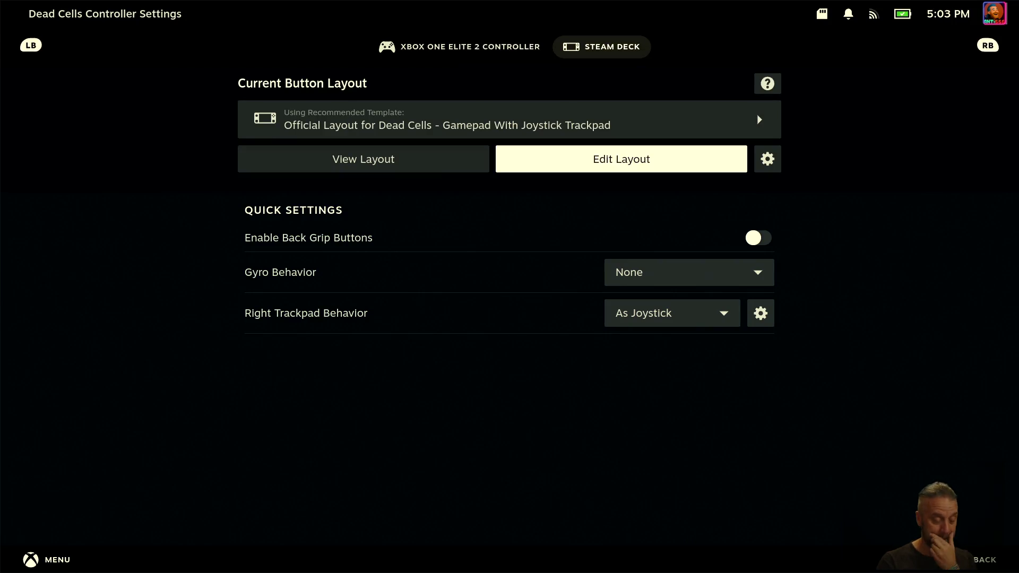
pyautogui.press('Escape')
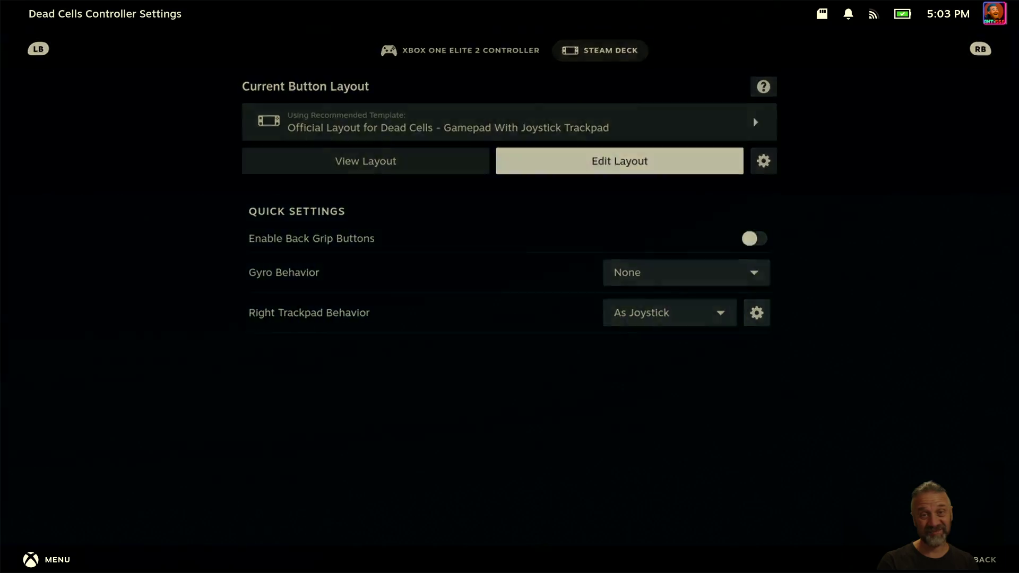
pyautogui.press('Escape')
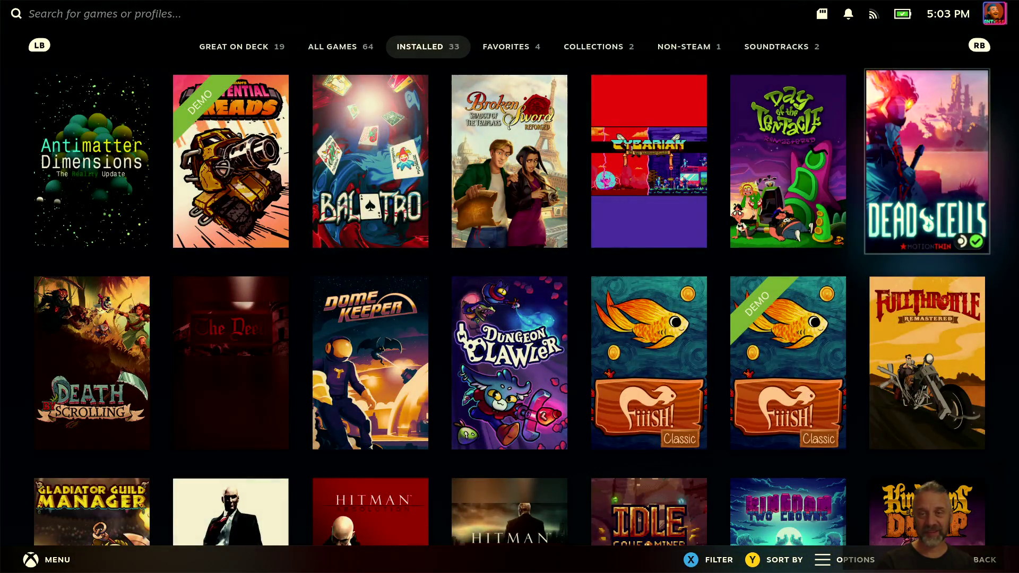
# Step: Open the controller settings for Death by Scrolling
pyautogui.press('Down')
pyautogui.press('Left')
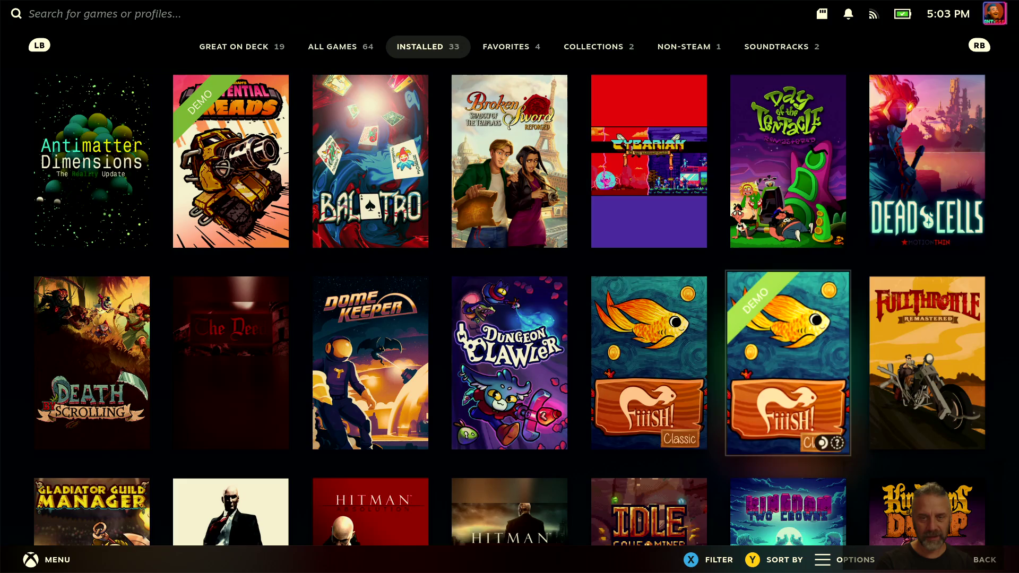
pyautogui.press('Left')
pyautogui.press('Left')
pyautogui.press('Left')
pyautogui.press('Left')
pyautogui.press('Left')
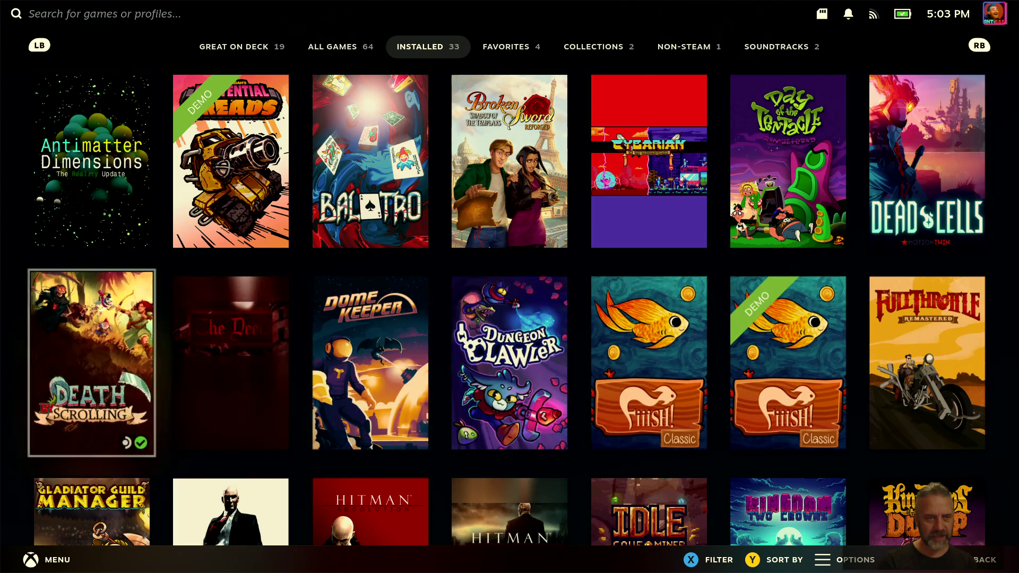
pyautogui.press('Return')
pyautogui.press('Right')
pyautogui.press('Return')
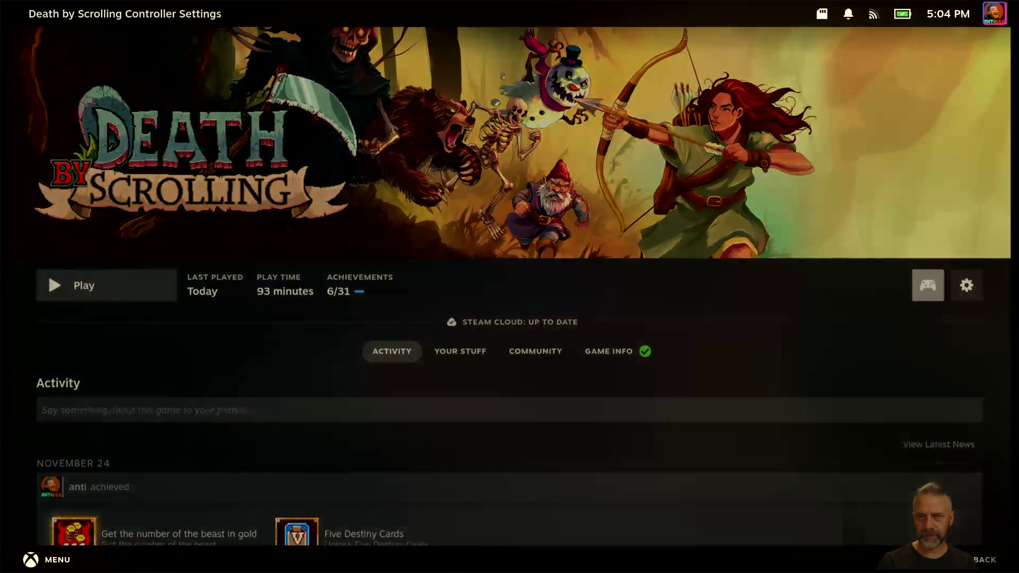
# Step: Compare Death by Scrolling's Xbox and Steam Deck layouts, then close its settings
pyautogui.press('Tab')
pyautogui.hotkey('shift', 'Tab')
pyautogui.press('Tab')
pyautogui.hotkey('shift', 'Tab')
pyautogui.press('Tab')
pyautogui.hotkey('shift', 'Tab')
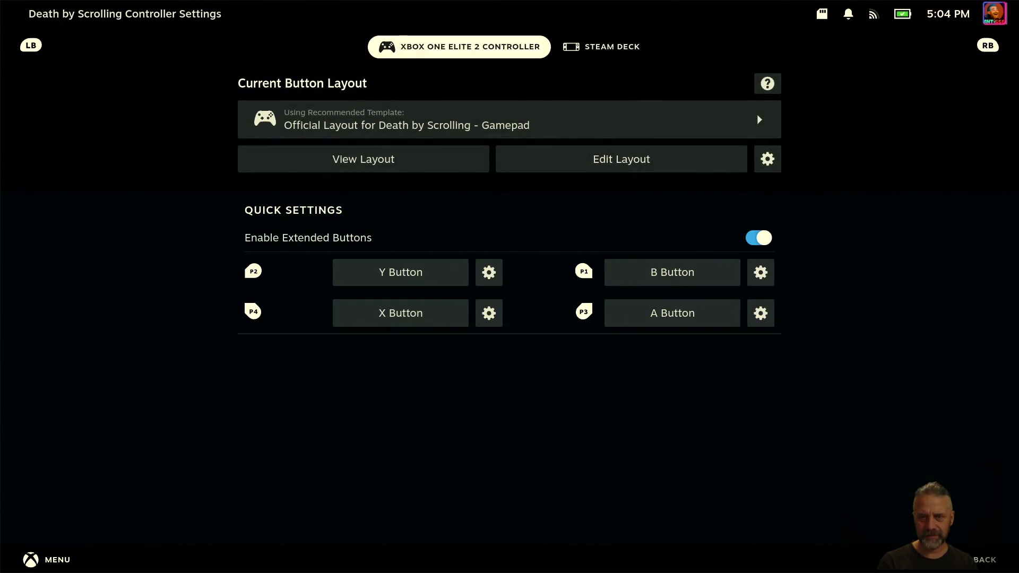
pyautogui.press('Escape')
pyautogui.press('Escape')
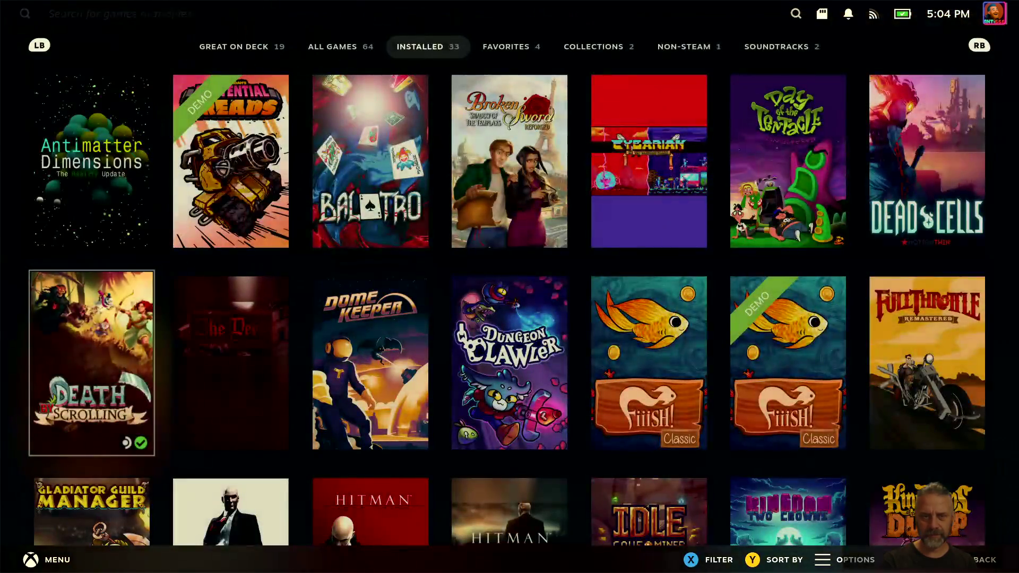
pyautogui.press('Right')
pyautogui.press('Right')
# Step: Compare Dome Keeper's Xbox and Steam Deck layouts, then return to the Installed library
pyautogui.press('Return')
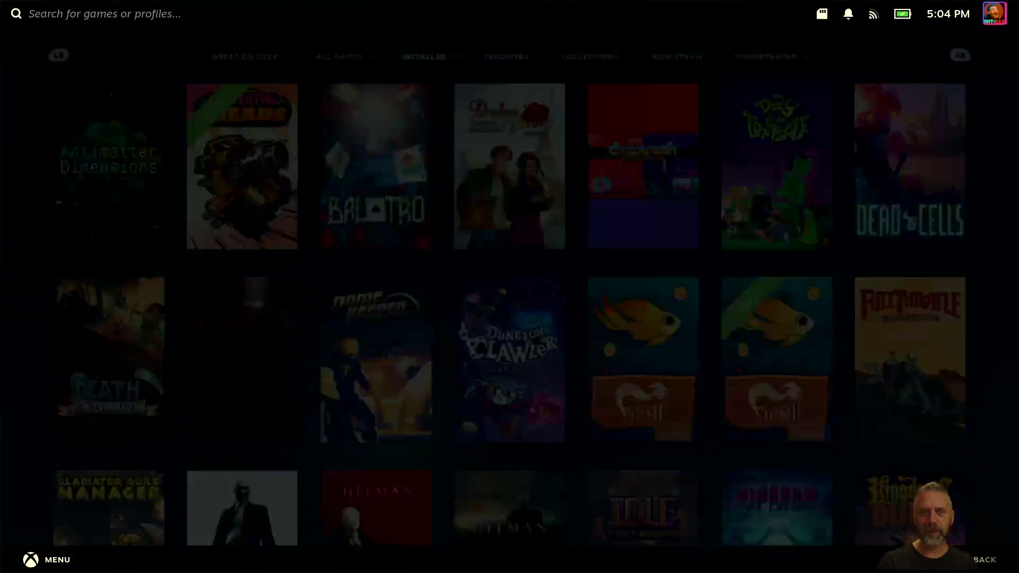
pyautogui.press('Return')
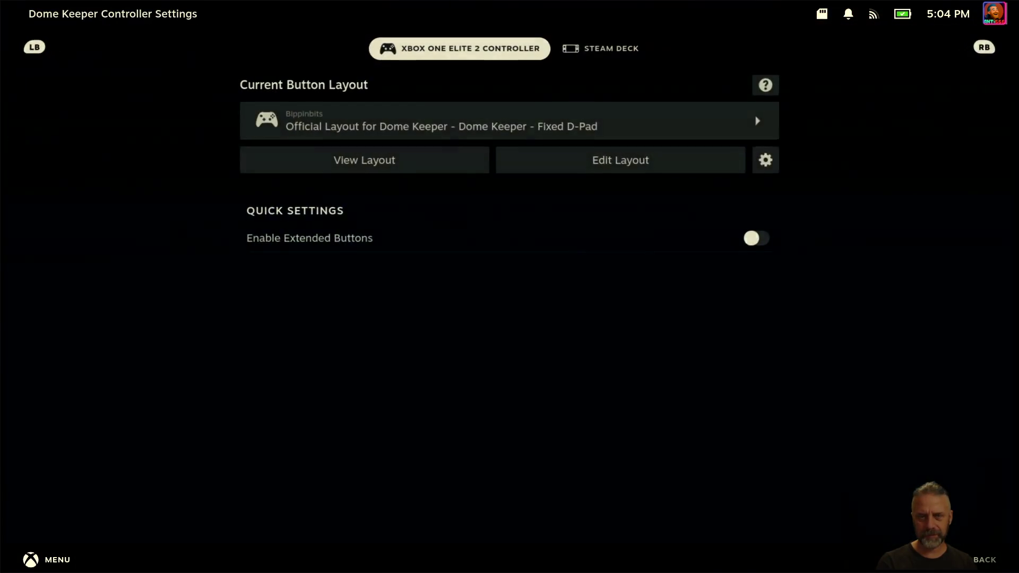
pyautogui.press('Tab')
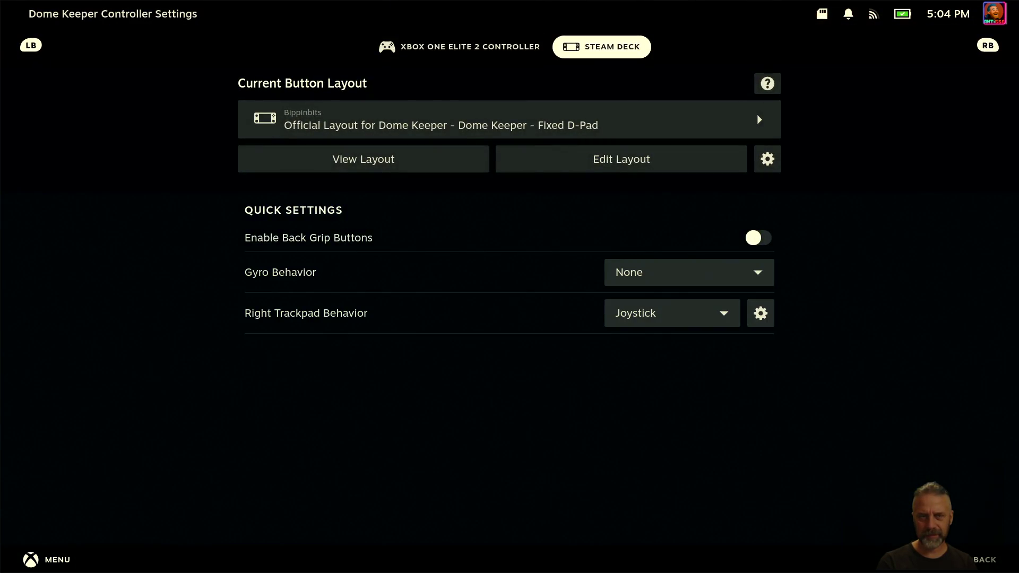
pyautogui.hotkey('shift', 'Tab')
pyautogui.press('Tab')
pyautogui.hotkey('shift', 'Tab')
pyautogui.press('Tab')
pyautogui.hotkey('shift', 'Tab')
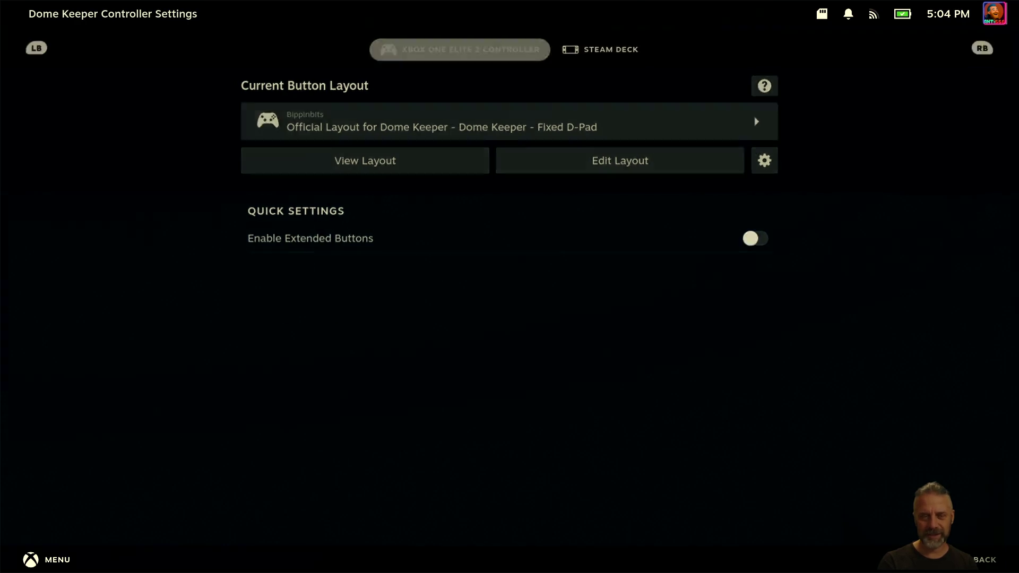
pyautogui.press('Escape')
pyautogui.press('Escape')
pyautogui.press('Down')
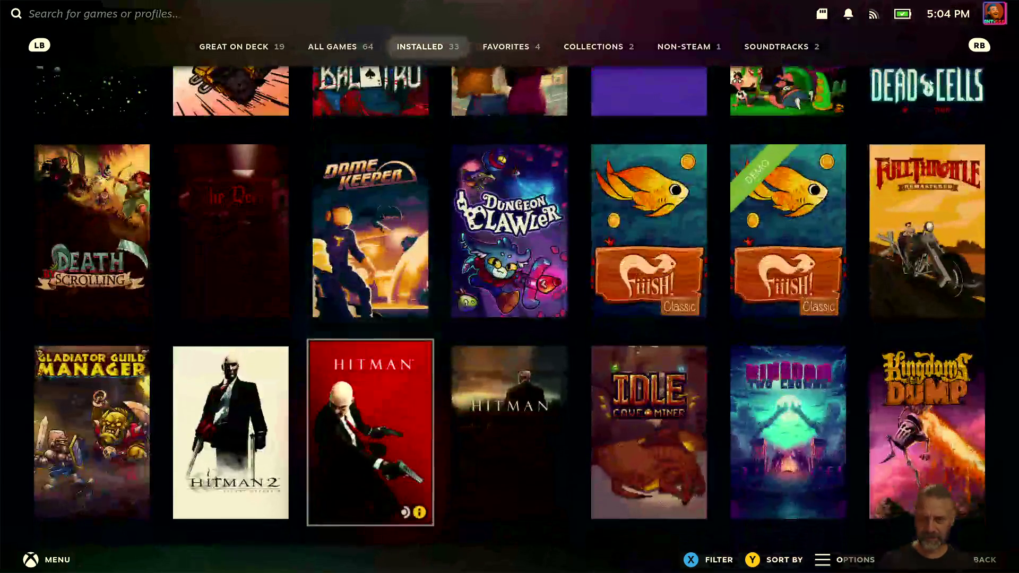
pyautogui.press('Down')
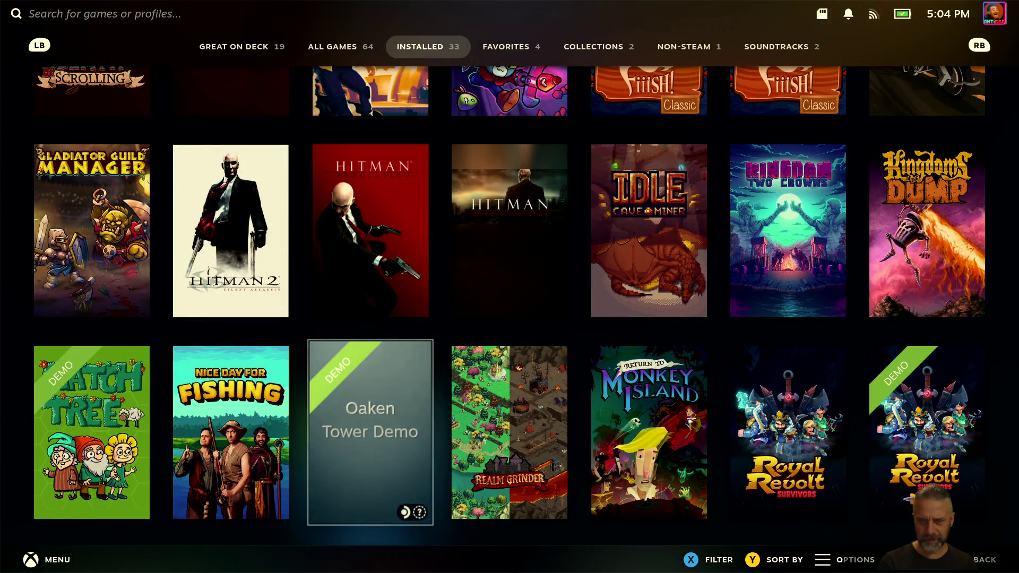
pyautogui.press('Right')
pyautogui.press('Down')
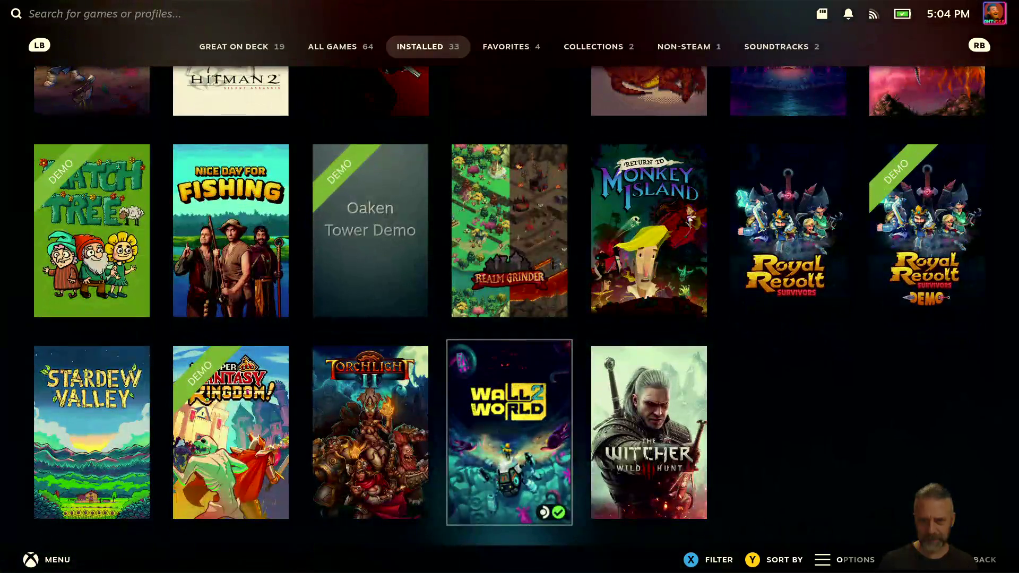
pyautogui.press('Left')
pyautogui.press('Left')
pyautogui.press('Left')
pyautogui.press('Return')
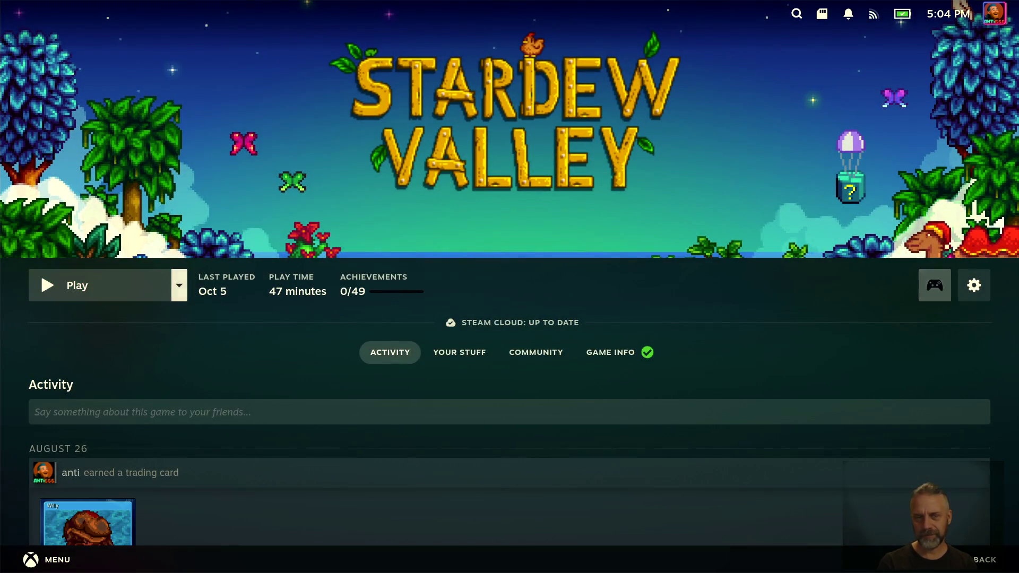
pyautogui.press('Return')
pyautogui.press('Right')
pyautogui.press('Left')
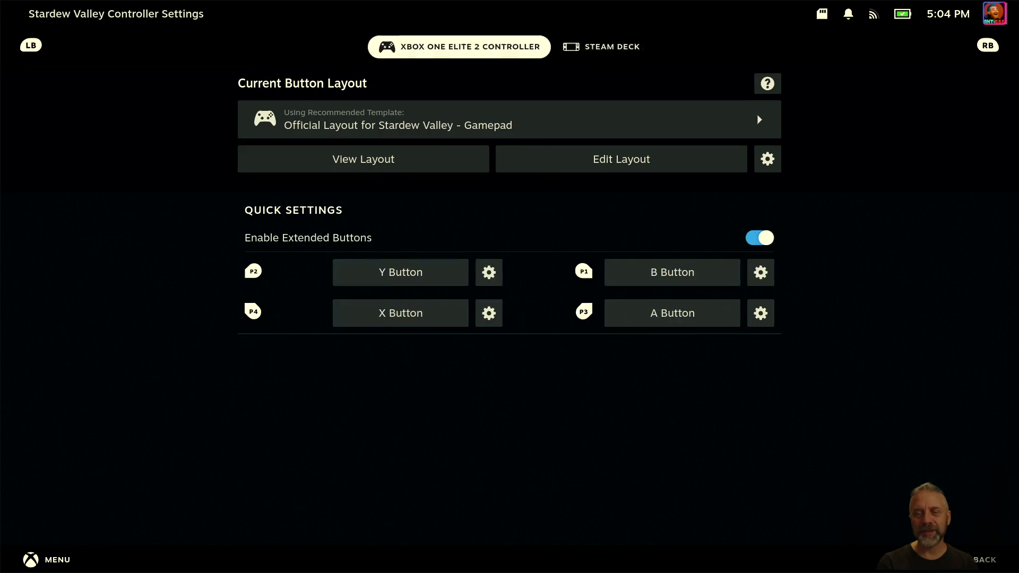
pyautogui.press('Escape')
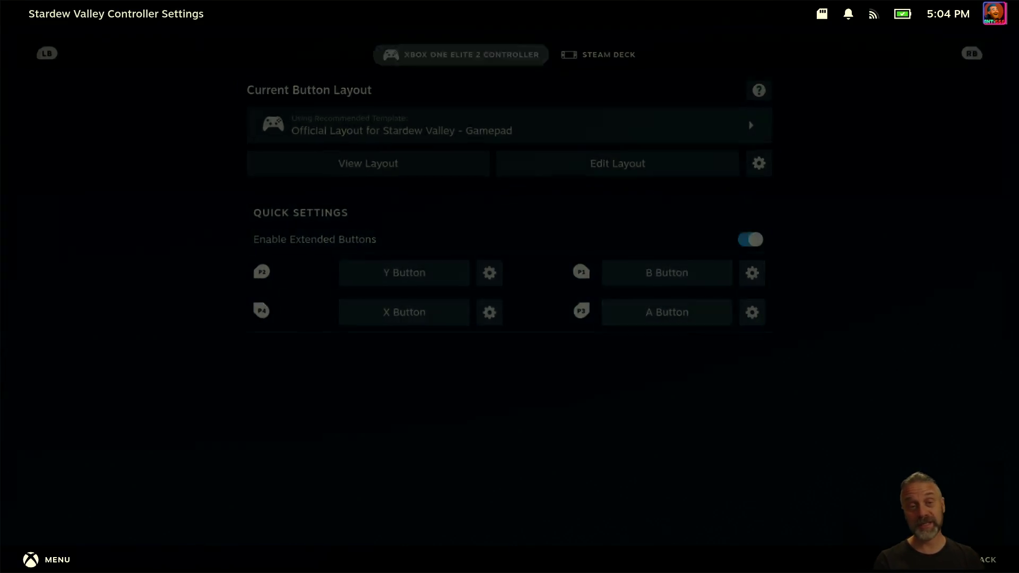
pyautogui.press('Escape')
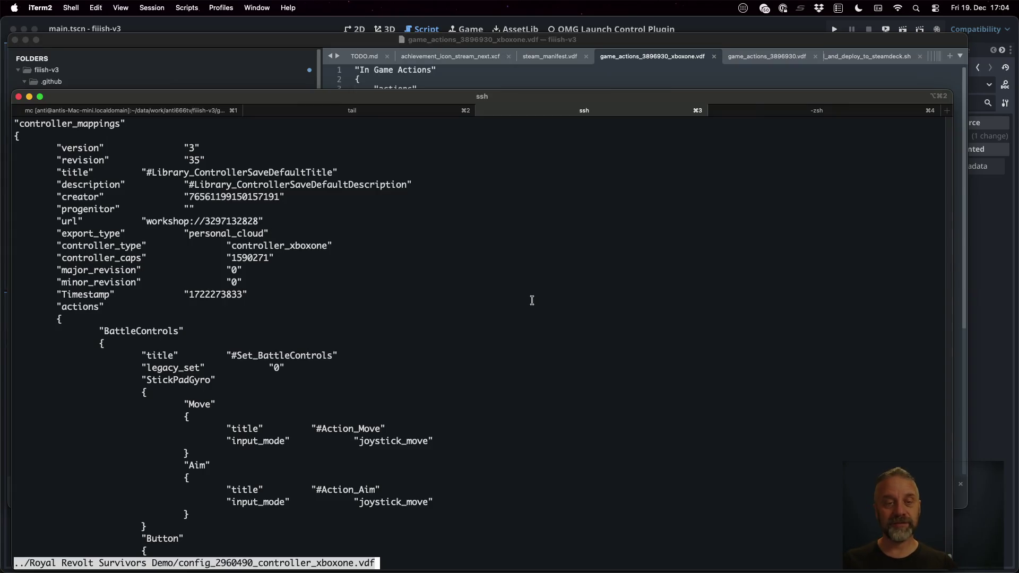
pyautogui.press('q')
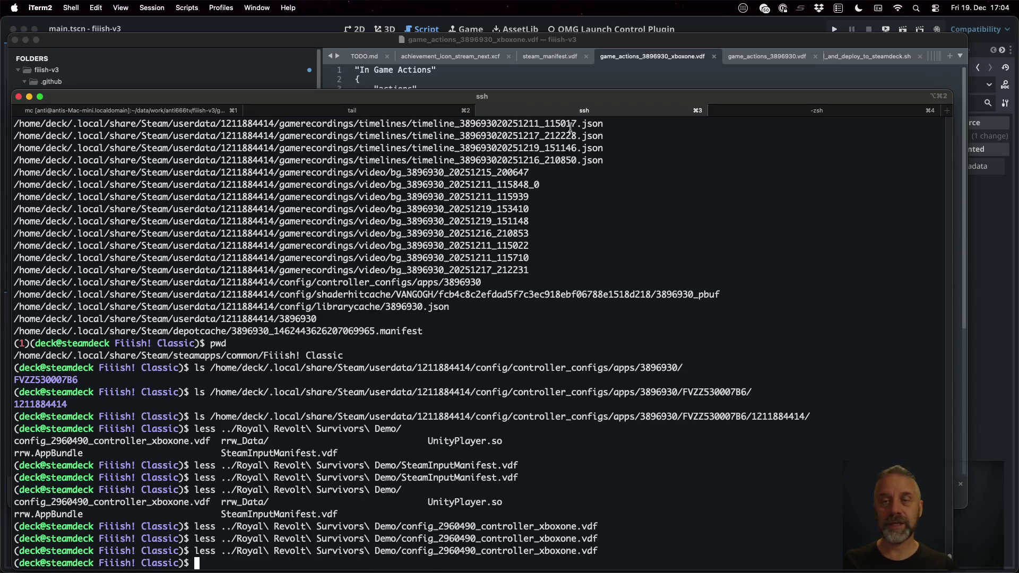
# Step: Delete the controller_xboxone block from steam_manifest.vdf's configurations and save the file
pyautogui.click(560, 71)
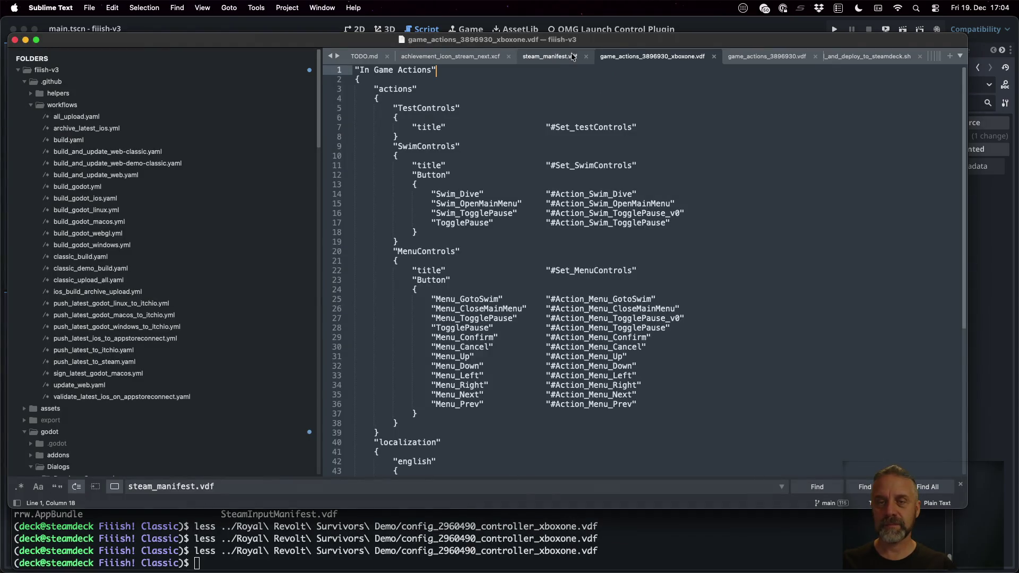
pyautogui.click(728, 102)
pyautogui.click(552, 59)
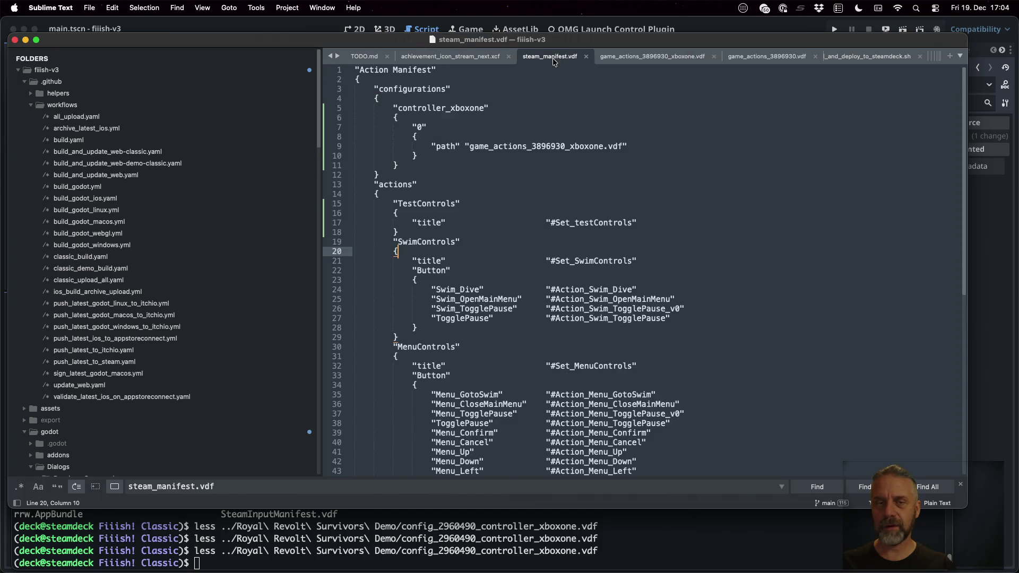
pyautogui.press('Up')
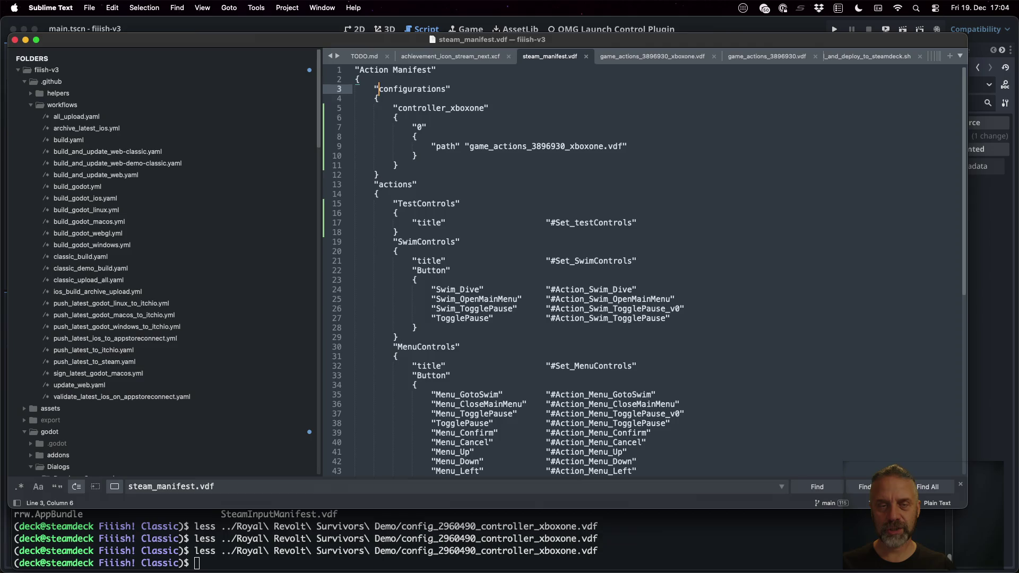
pyautogui.press('Down')
pyautogui.press('Down')
pyautogui.press('super+Left')
pyautogui.hotkey('shift', 'Down')
pyautogui.hotkey('shift', 'Down')
pyautogui.hotkey('shift', 'Down')
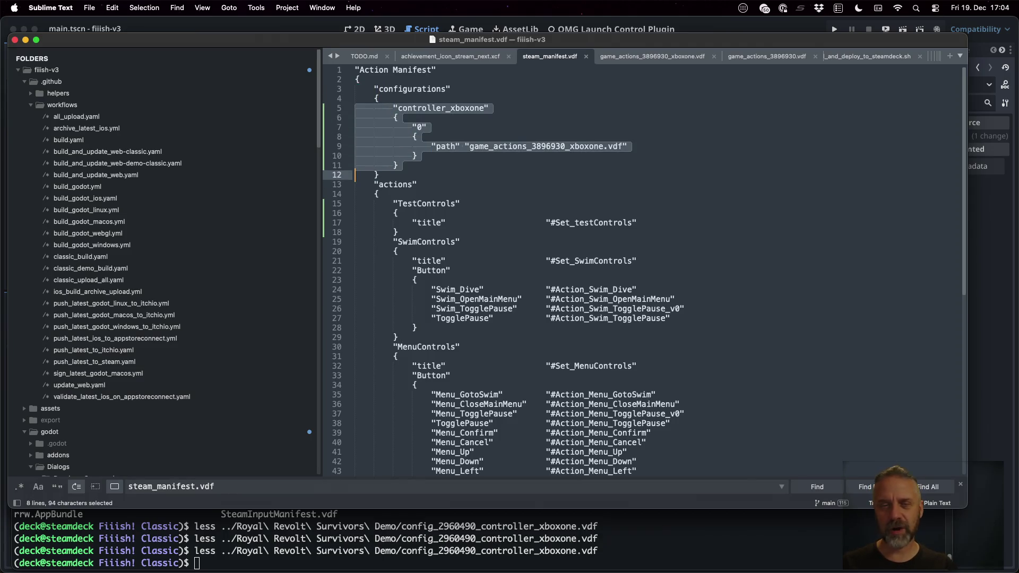
pyautogui.press('BackSpace')
pyautogui.press('super+s')
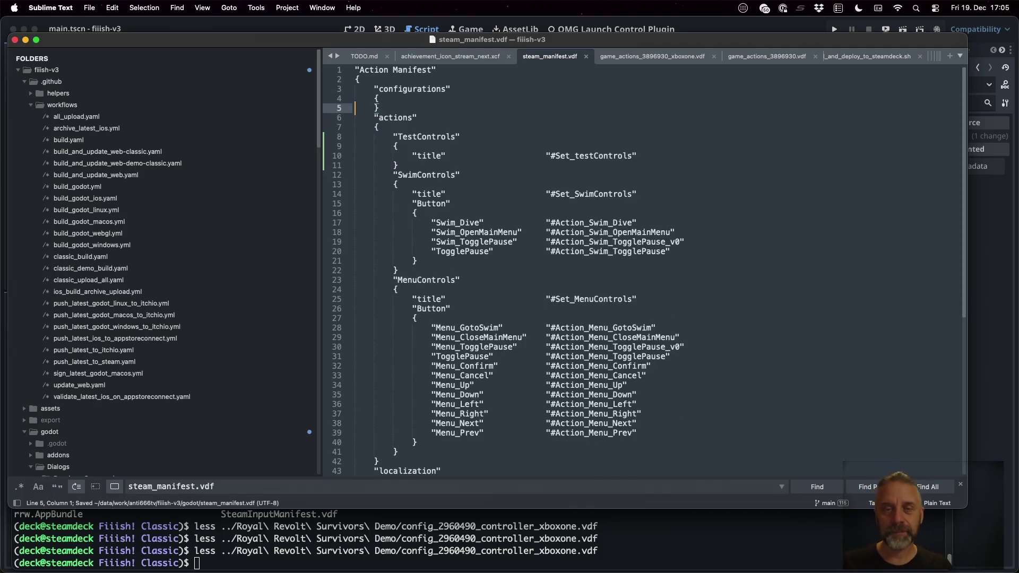
# Step: Review the steam_manifest.vdf diff in Sublime Merge
pyautogui.hotkey('ctrl', 'Up')
pyautogui.press('Escape')
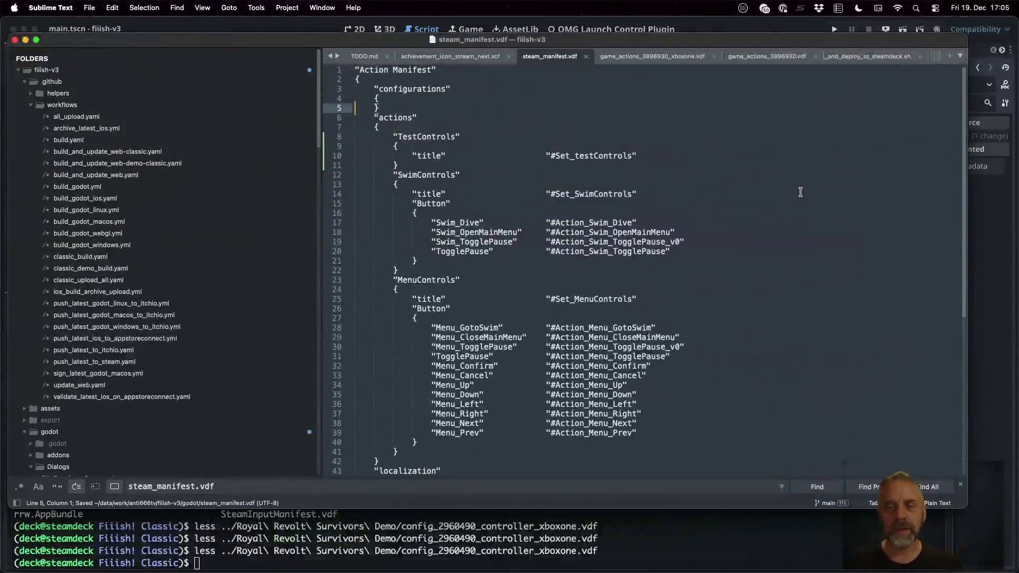
pyautogui.press('super+Tab')
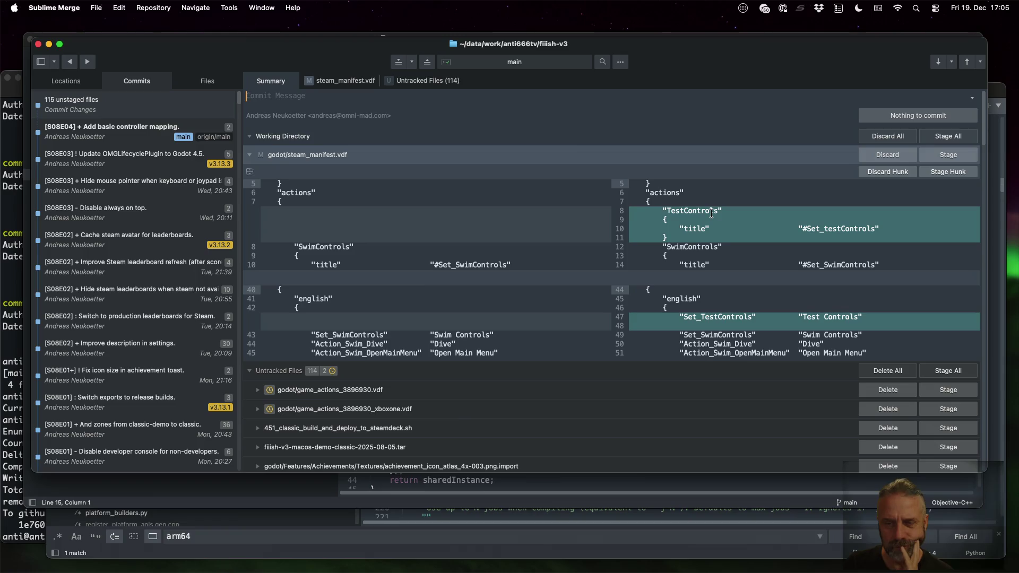
# Step: Run git checkout godot/steam_manifest.vdf in the local shell to restore the manifest
pyautogui.press('super+Tab')
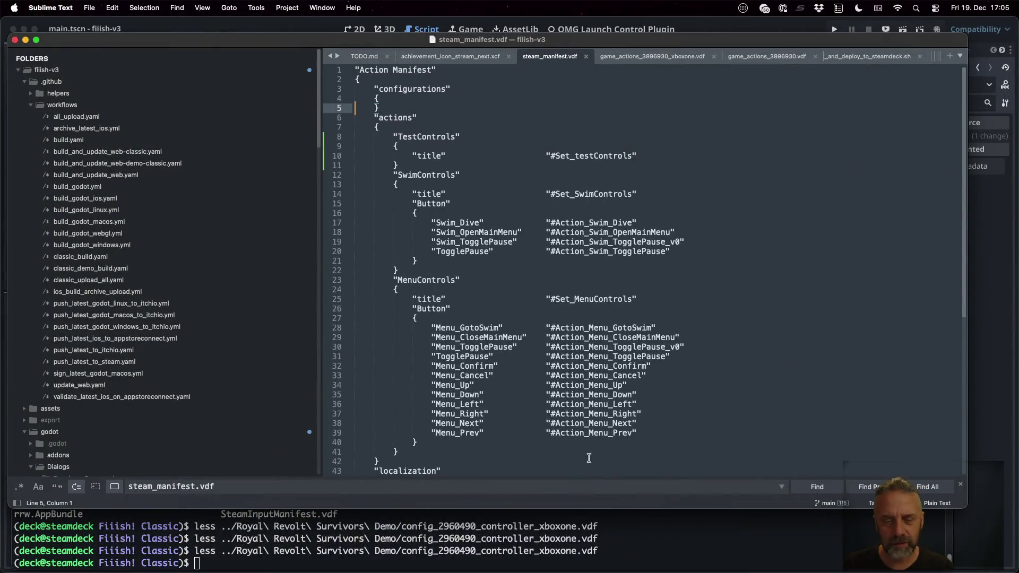
pyautogui.click(616, 537)
pyautogui.hotkey('ctrl', 'Tab')
pyautogui.hotkey('ctrl', 'Tab')
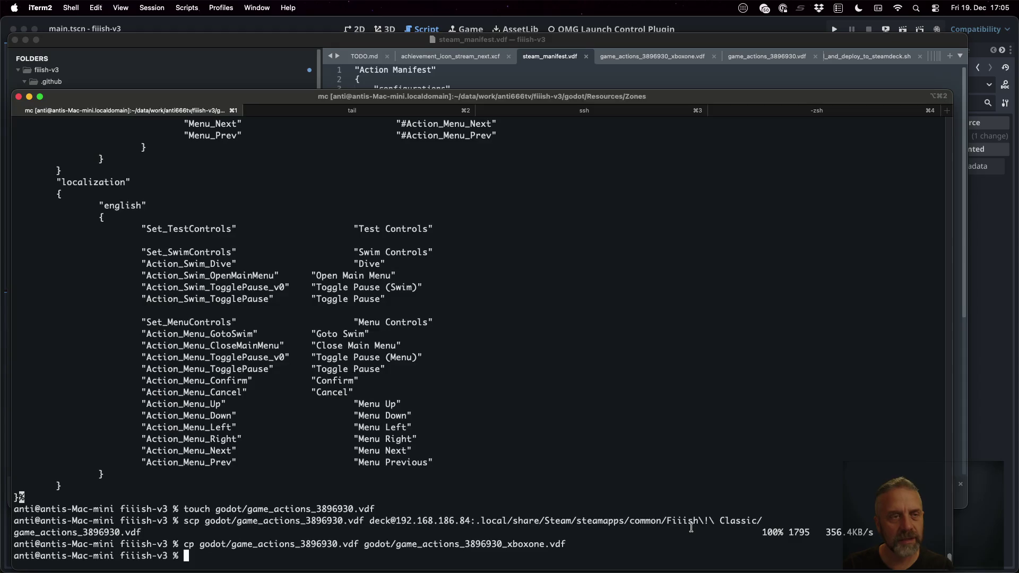
pyautogui.write('git che')
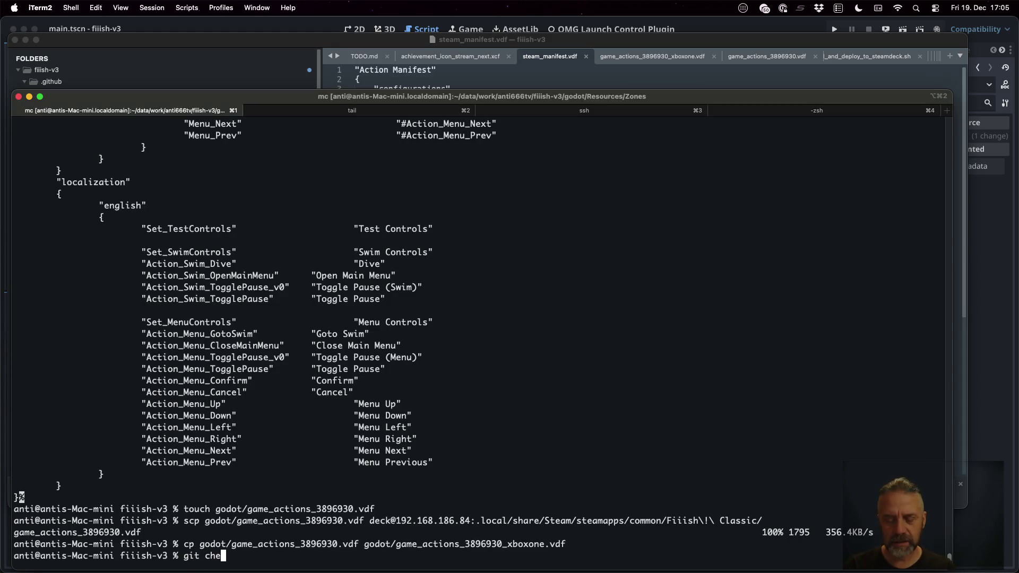
pyautogui.write('ckout go')
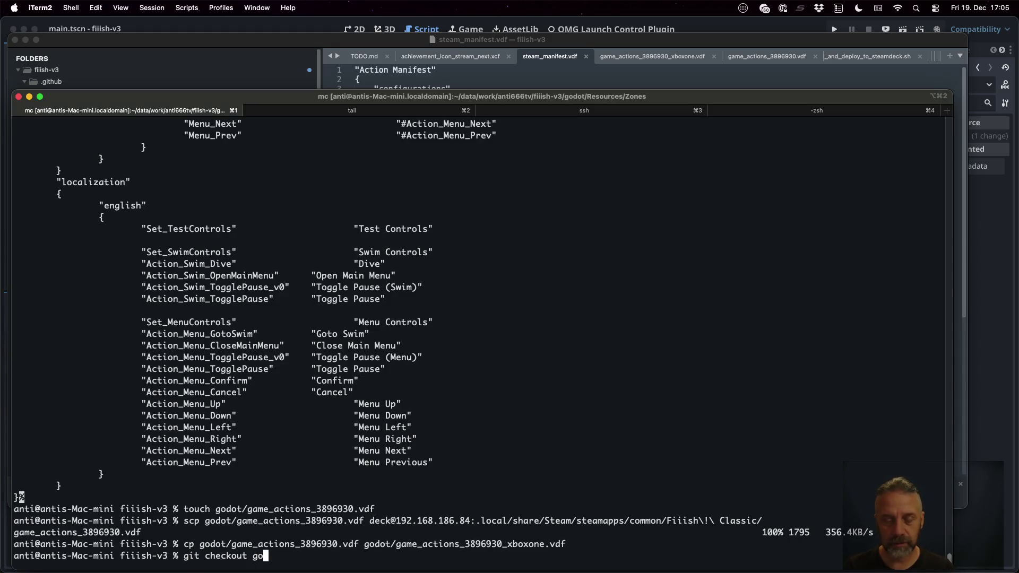
pyautogui.write('dot/ac')
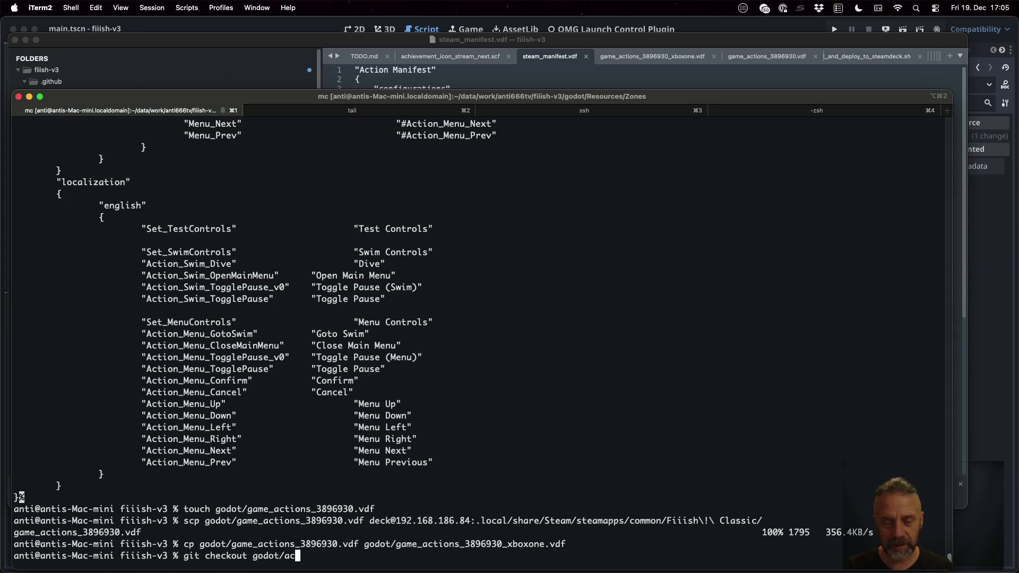
pyautogui.press('BackSpace')
pyautogui.press('BackSpace')
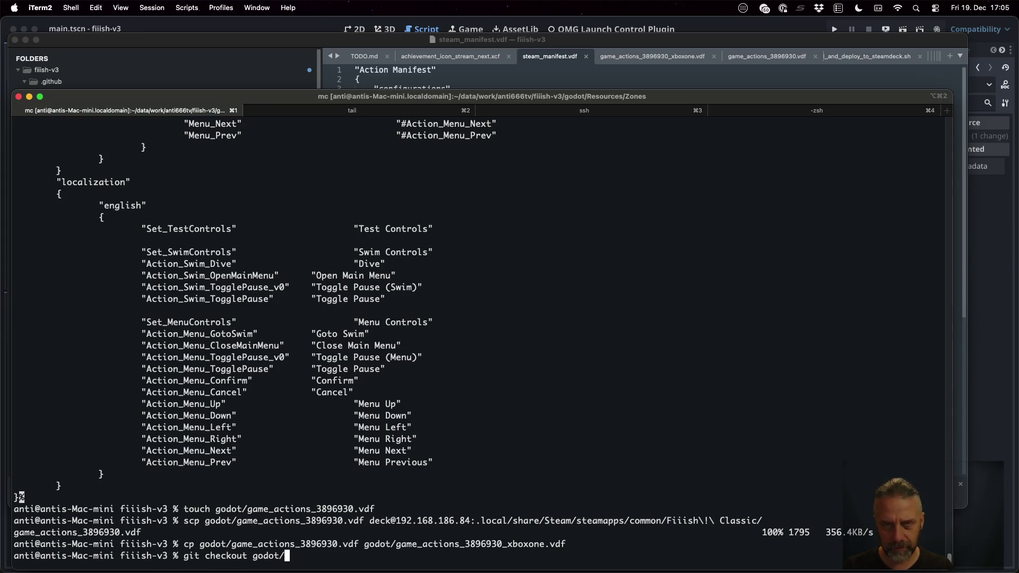
pyautogui.write('steam_manif')
pyautogui.press('Tab')
pyautogui.press('Return')
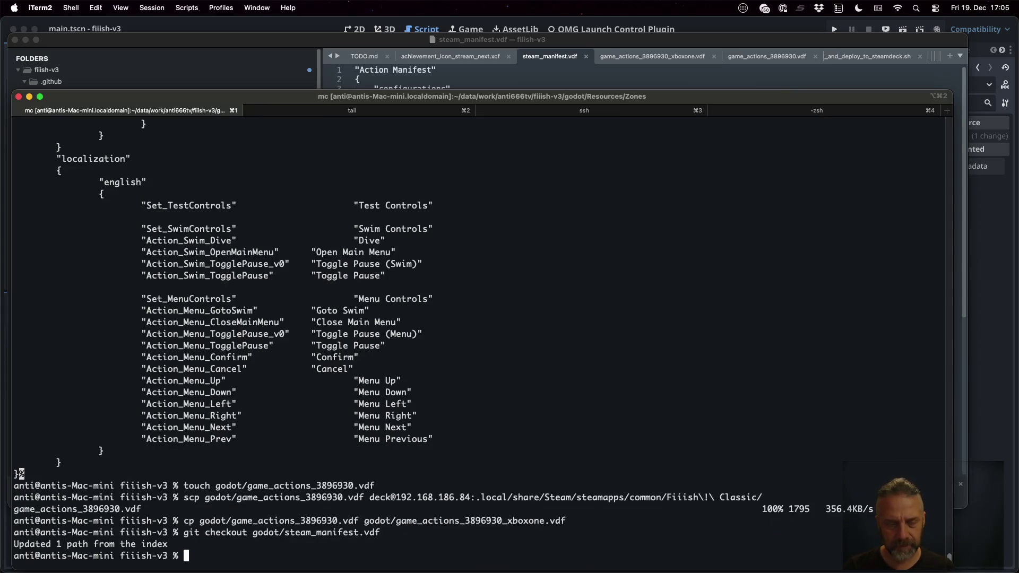
# Step: Confirm the manifest is unmodified in Sublime Merge, then launch the game in Godot
pyautogui.press('super+Tab')
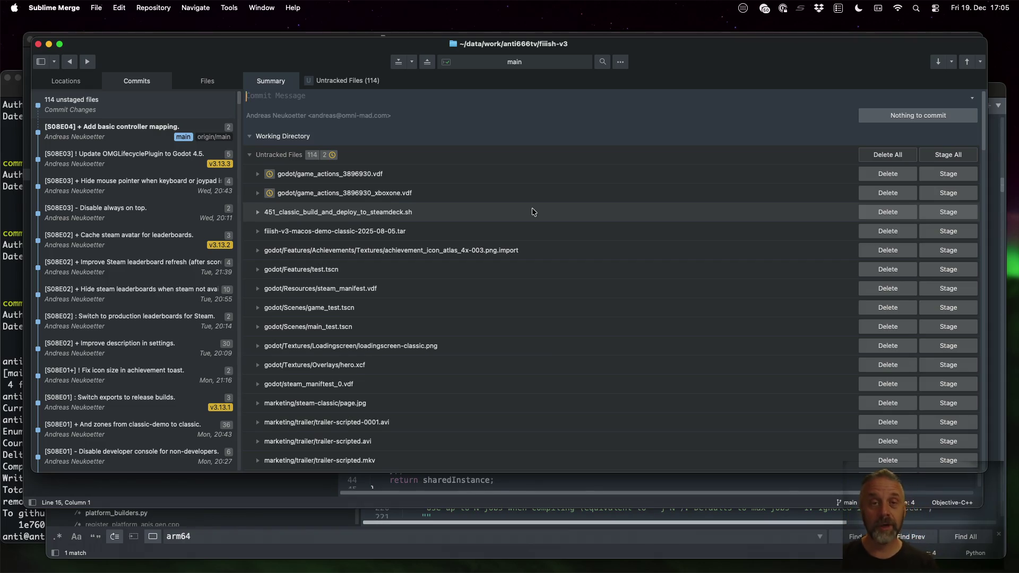
pyautogui.press('super+Tab')
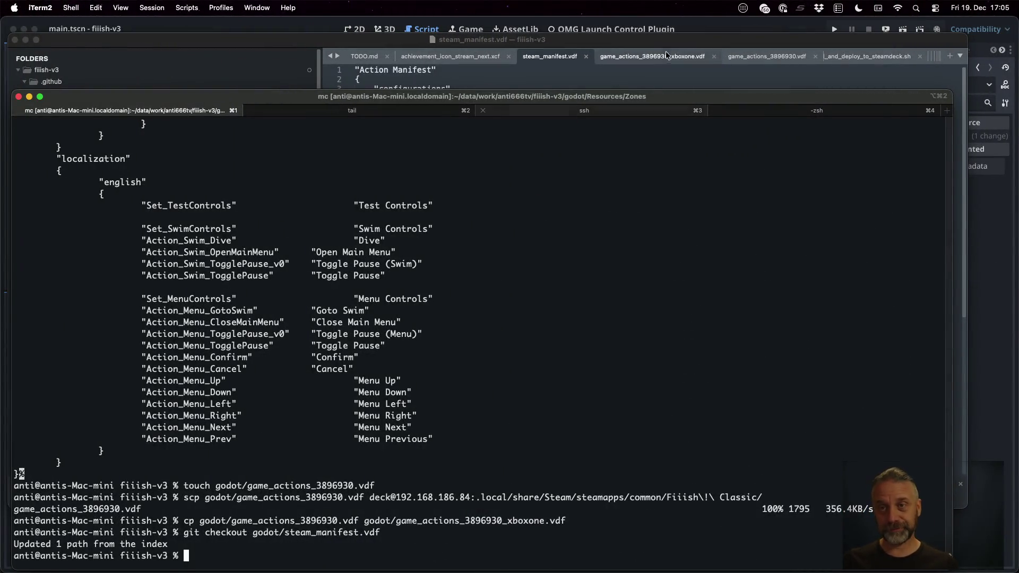
pyautogui.click(695, 29)
pyautogui.click(833, 31)
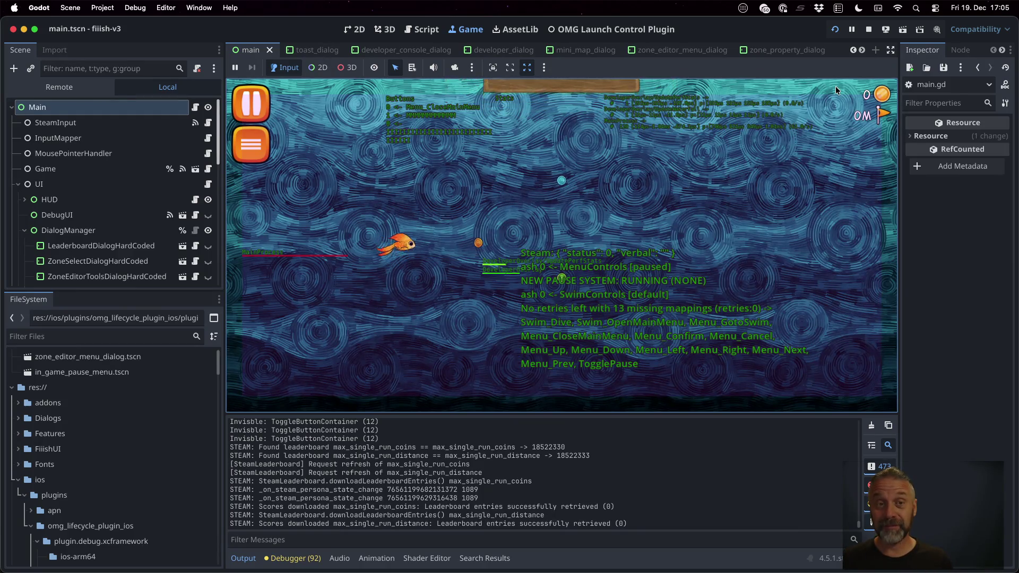
# Step: Pause and resume the running game several times, then bring up its main menu
pyautogui.press('Escape')
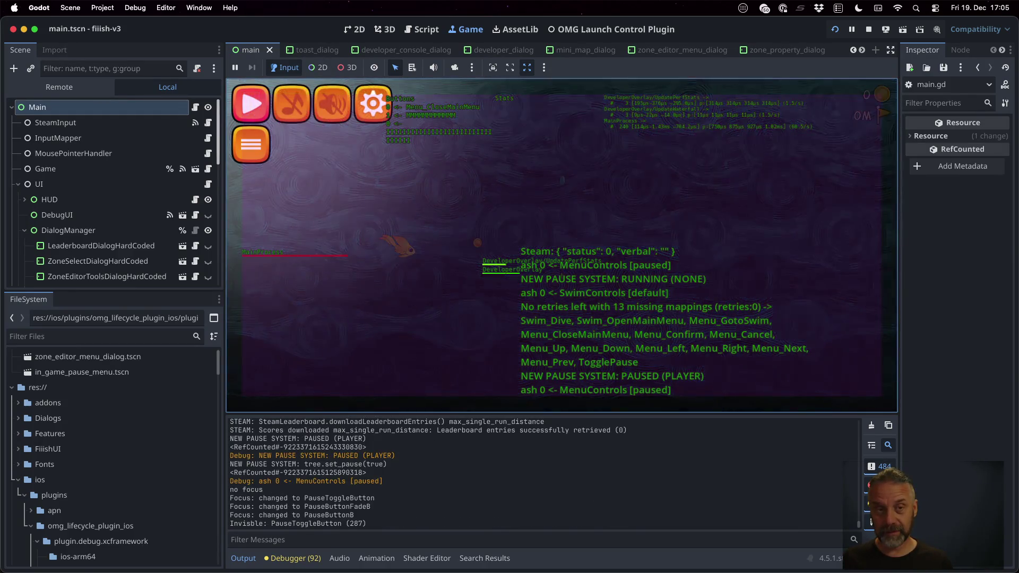
pyautogui.press('Escape')
pyautogui.press('Escape')
pyautogui.press('Escape')
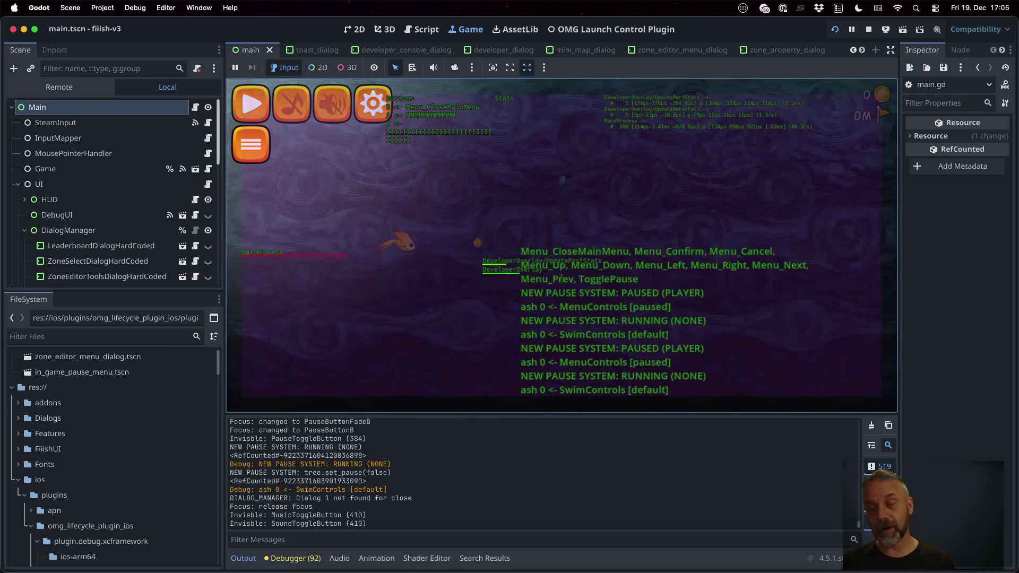
pyautogui.press('Escape')
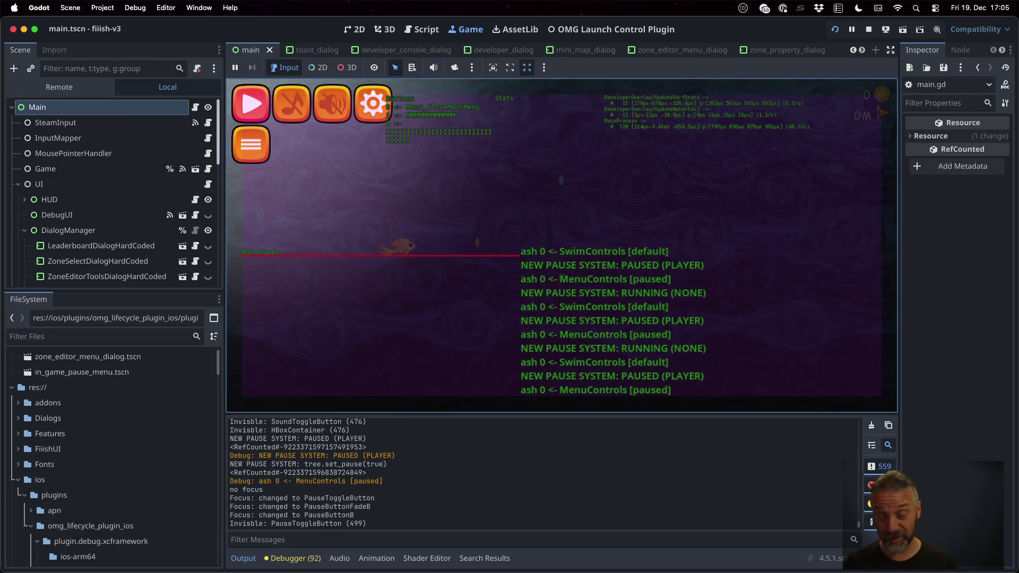
pyautogui.press('Escape')
pyautogui.press('Escape')
pyautogui.press('Escape')
pyautogui.press('Escape')
pyautogui.press('Escape')
pyautogui.press('Escape')
pyautogui.press('Escape')
pyautogui.press('Escape')
pyautogui.press('Escape')
pyautogui.press('Escape')
pyautogui.press('Escape')
pyautogui.press('Escape')
pyautogui.press('Escape')
pyautogui.press('Escape')
pyautogui.press('Escape')
pyautogui.press('Escape')
pyautogui.press('Escape')
pyautogui.press('Escape')
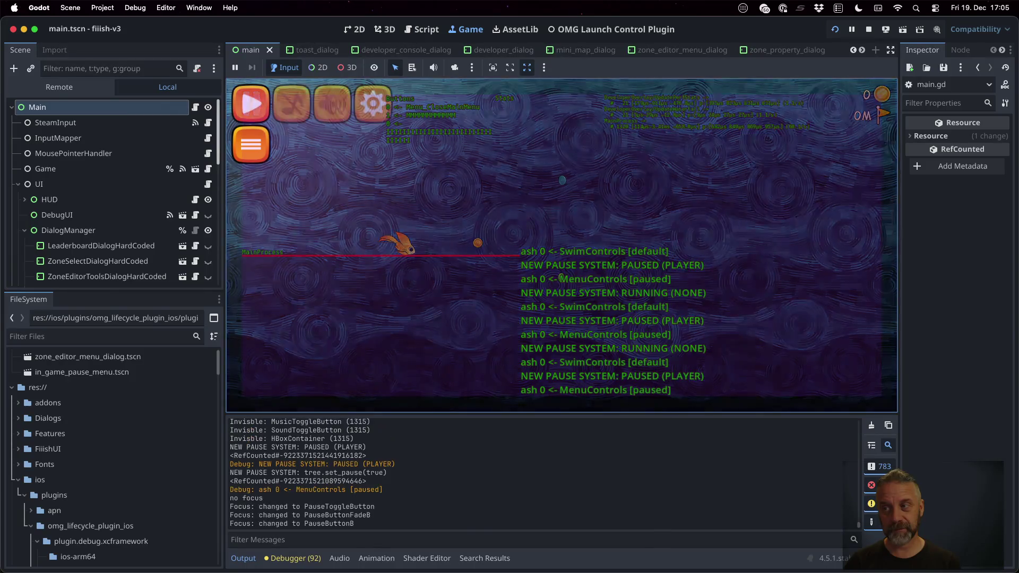
pyautogui.press('Escape')
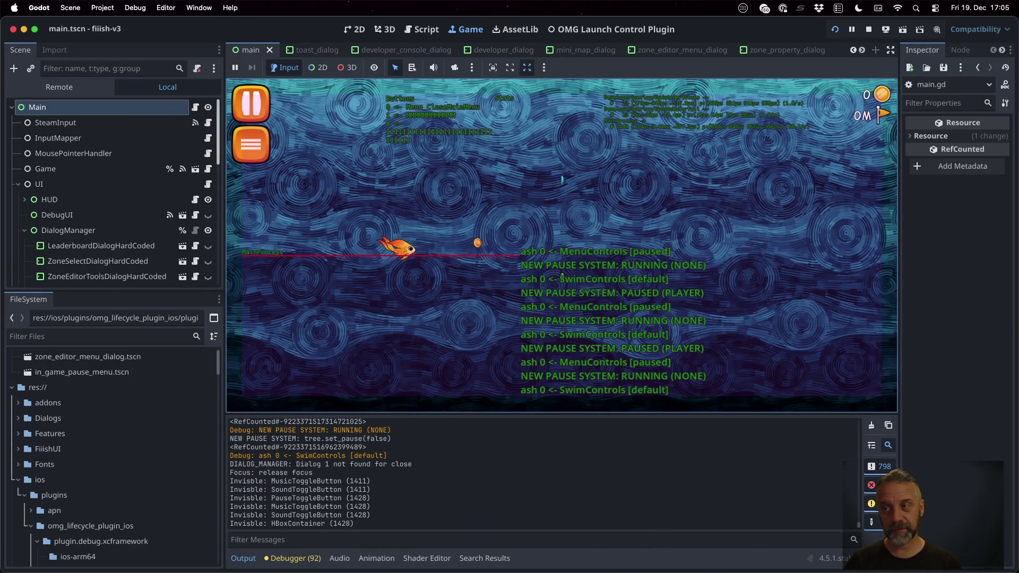
pyautogui.press('Escape')
pyautogui.press('Escape')
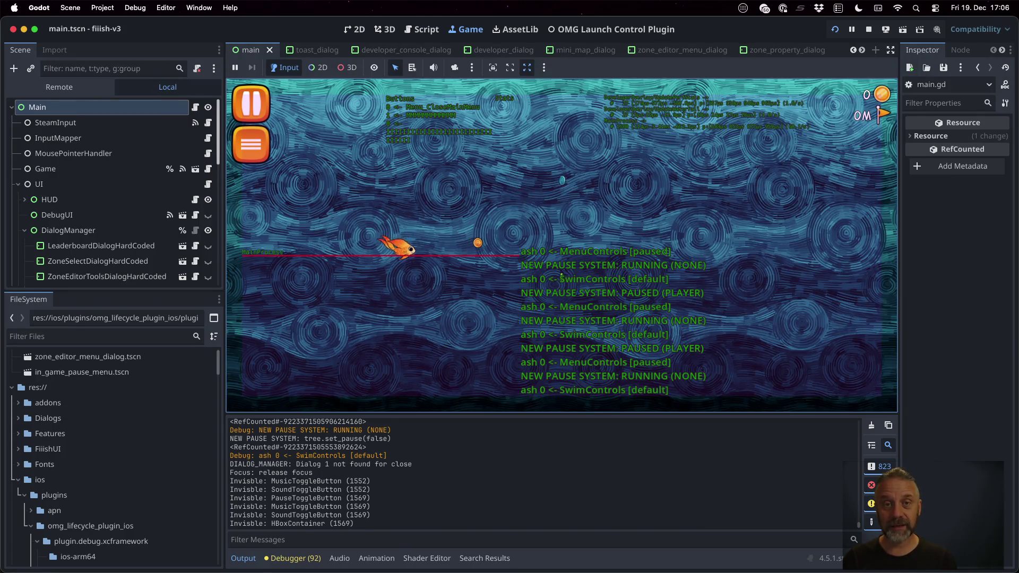
pyautogui.press('Tab')
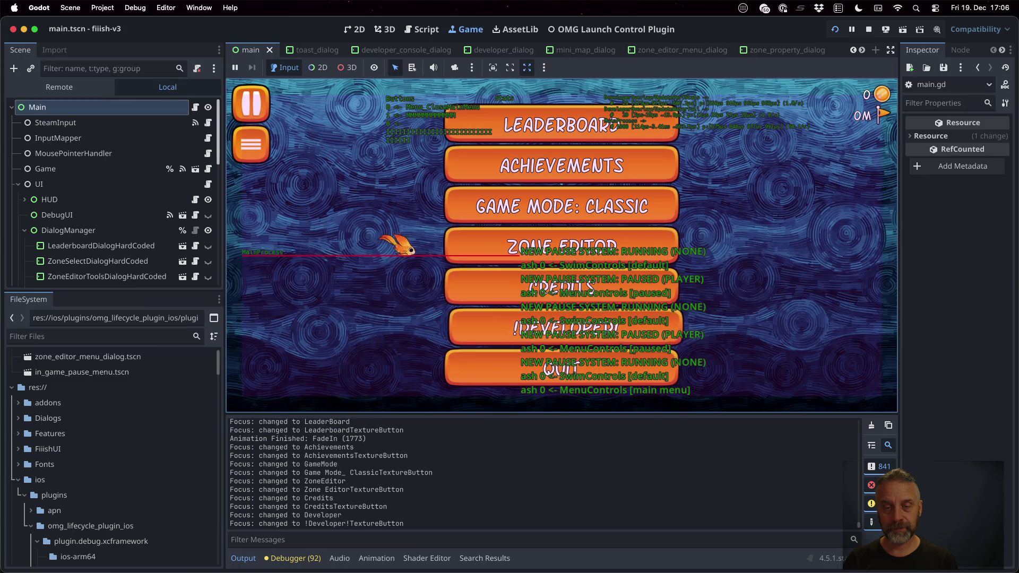
# Step: Stop the game, relaunch it, quit from its menu, and run the project again
pyautogui.press('super+period')
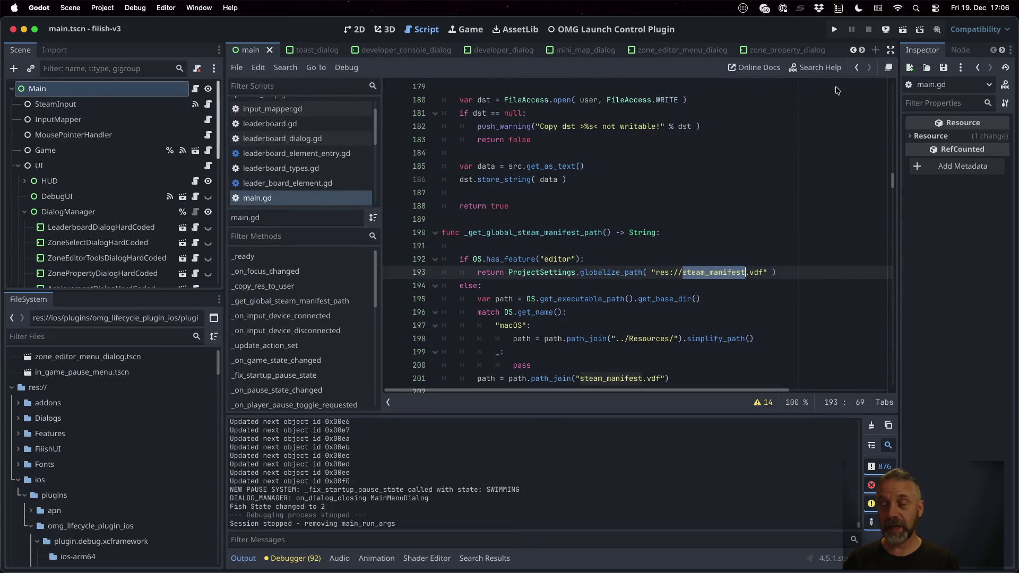
pyautogui.click(835, 30)
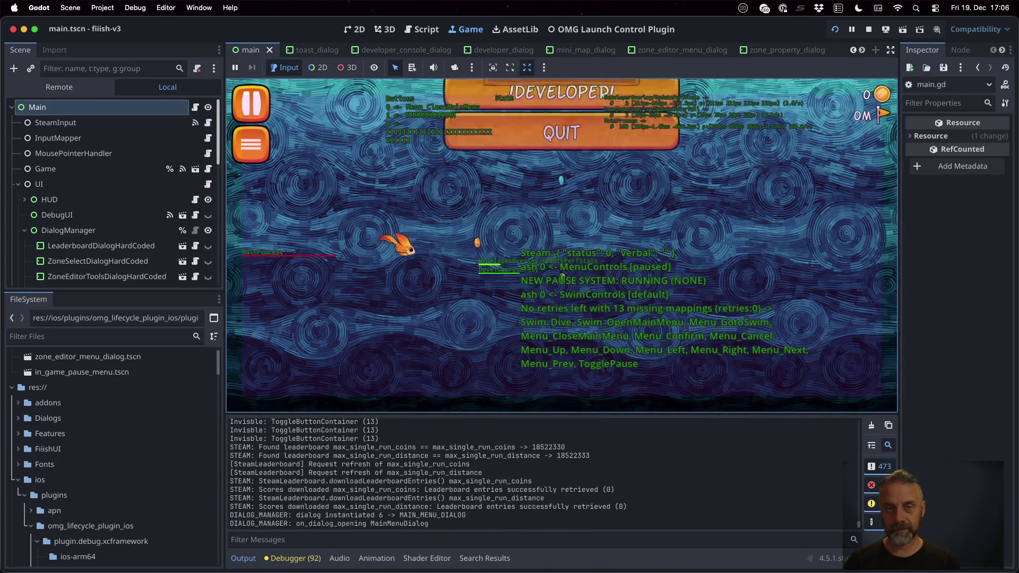
pyautogui.press('Return')
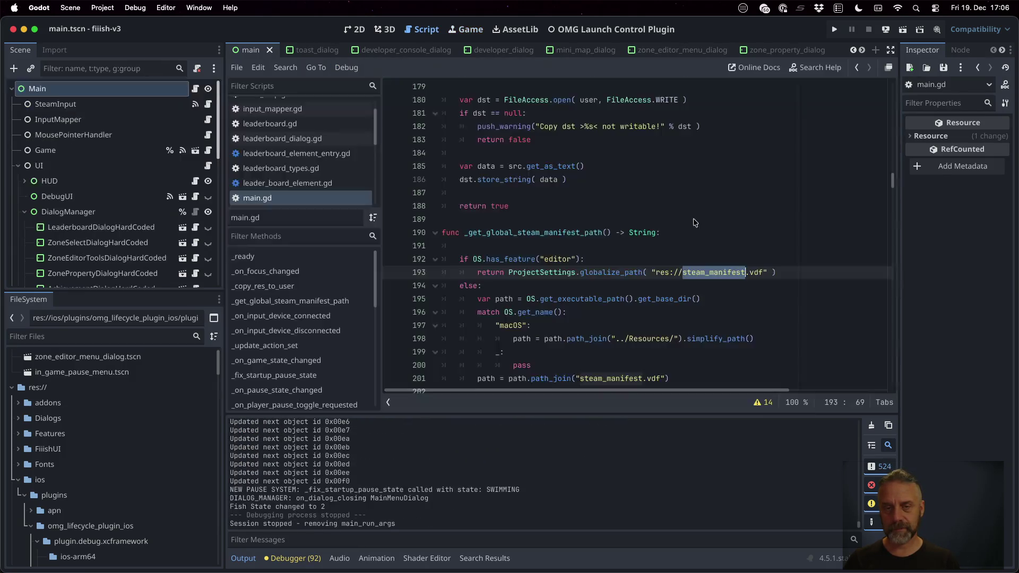
pyautogui.click(835, 29)
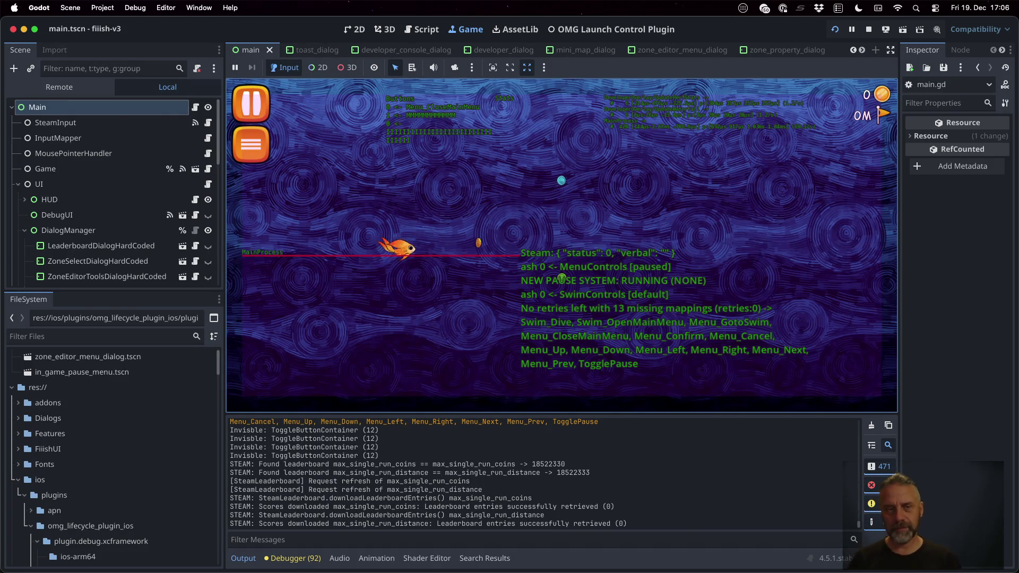
# Step: Open the game's main menu and enter the Developer font-size test screen
pyautogui.press('Escape')
pyautogui.press('Escape')
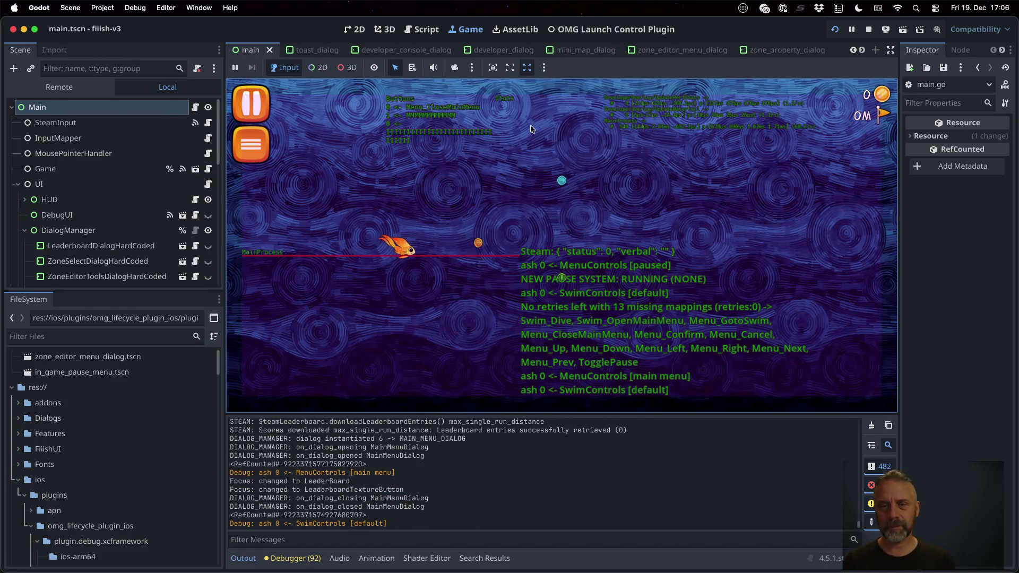
pyautogui.click(251, 144)
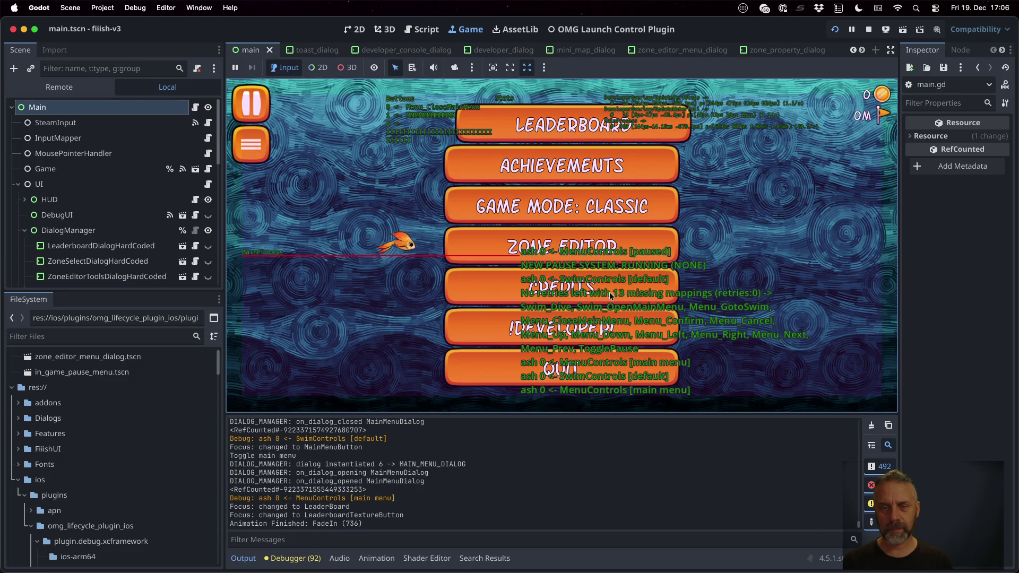
pyautogui.click(588, 322)
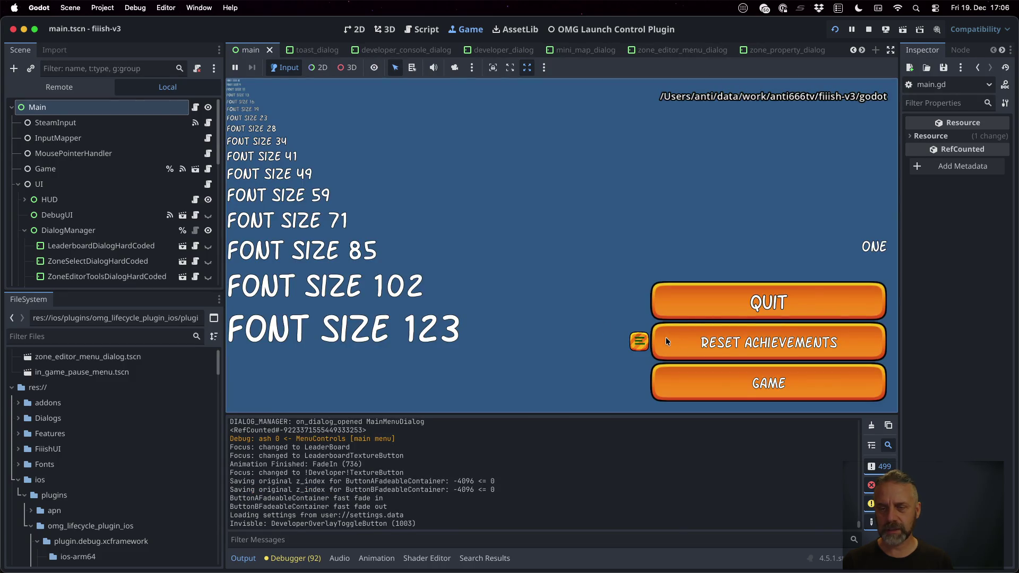
pyautogui.click(740, 375)
# Step: Leave the developer test screen and stop the running Fiiish! game
pyautogui.click(771, 380)
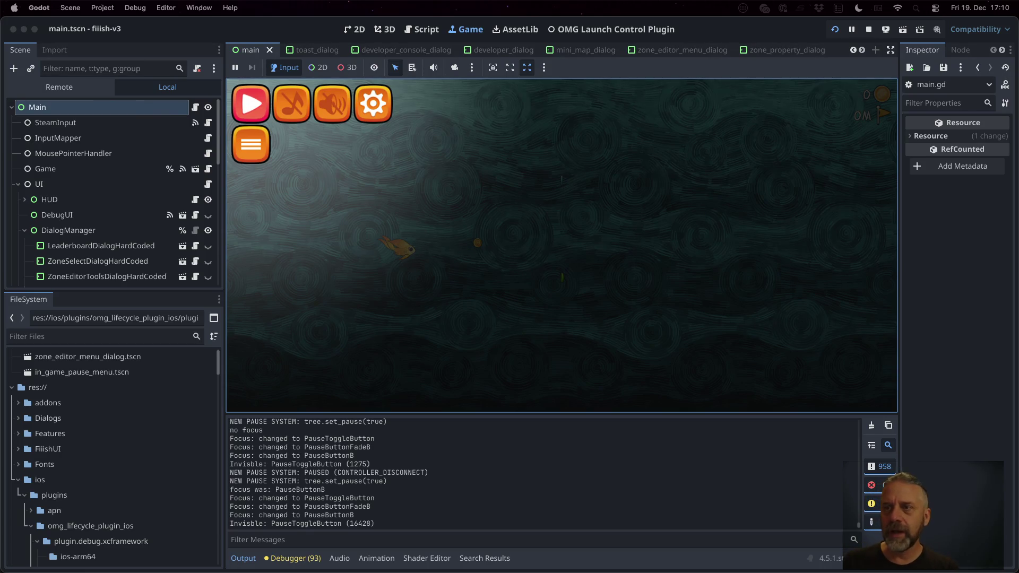
pyautogui.click(868, 29)
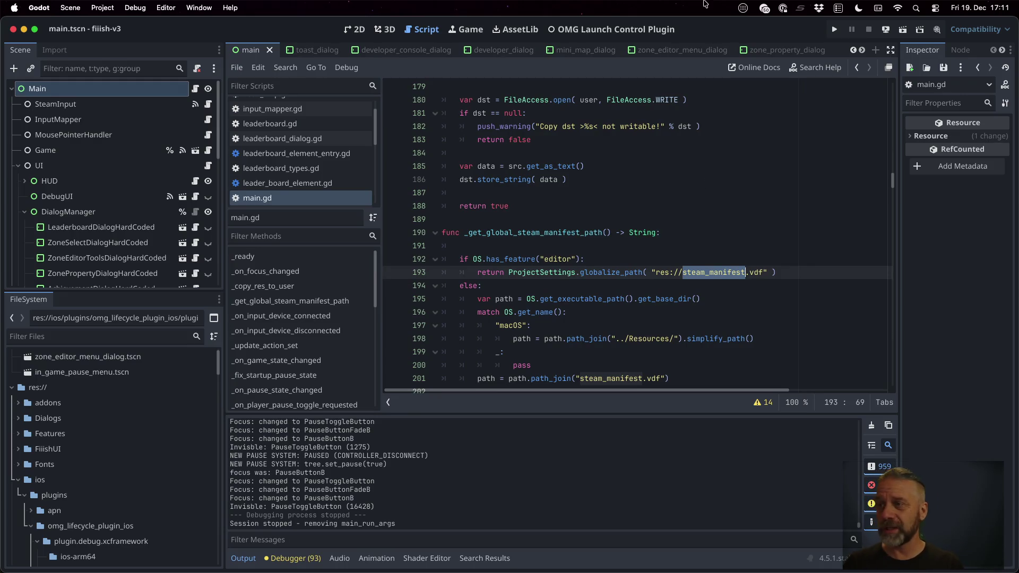
# Step: Bring steam_manifest.vdf forward to view the MenuControls action set, then switch to TODO.md
pyautogui.moveTo(639, 276)
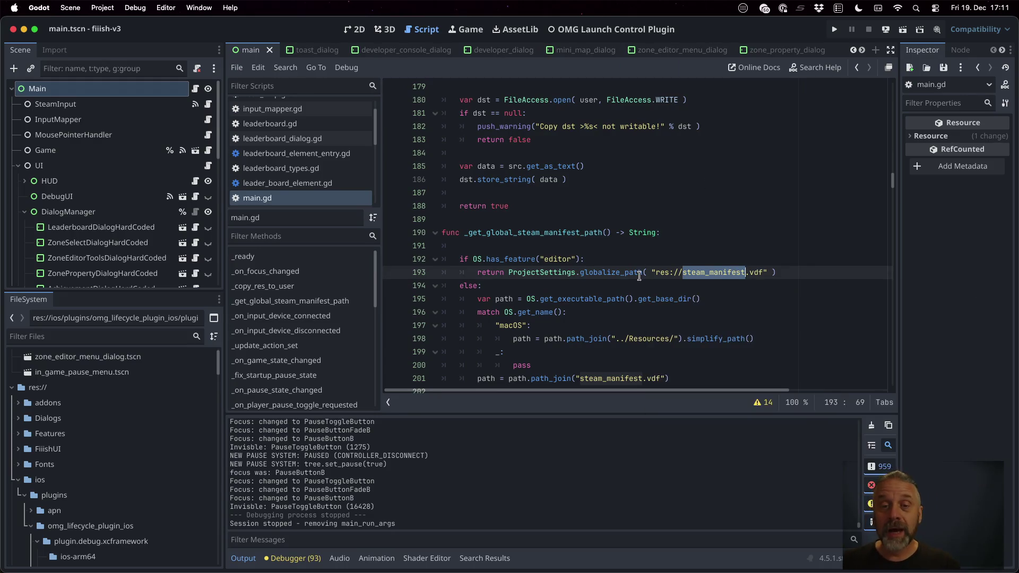
pyautogui.hotkey('ctrl', 'Up')
pyautogui.click(439, 375)
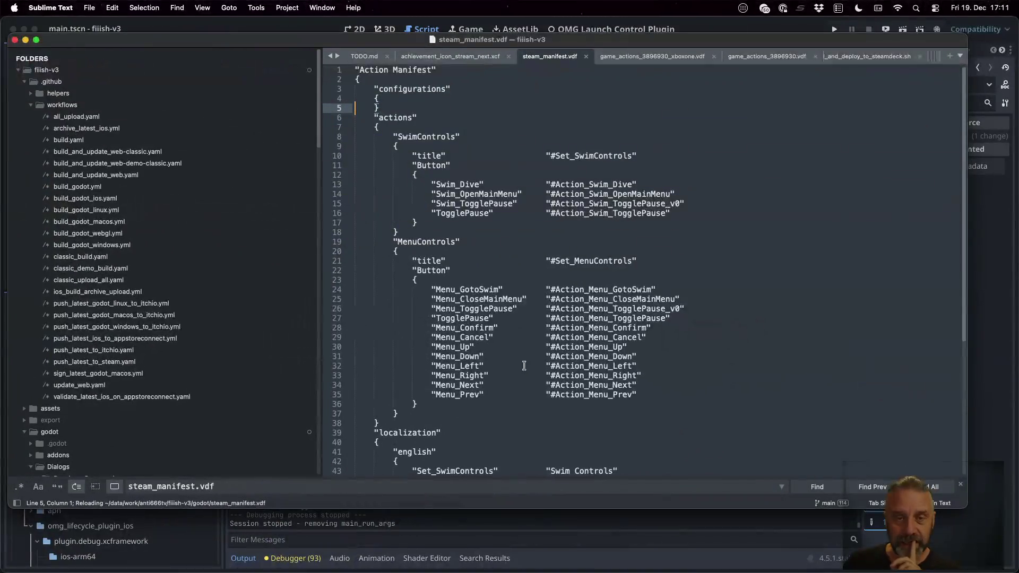
pyautogui.click(641, 249)
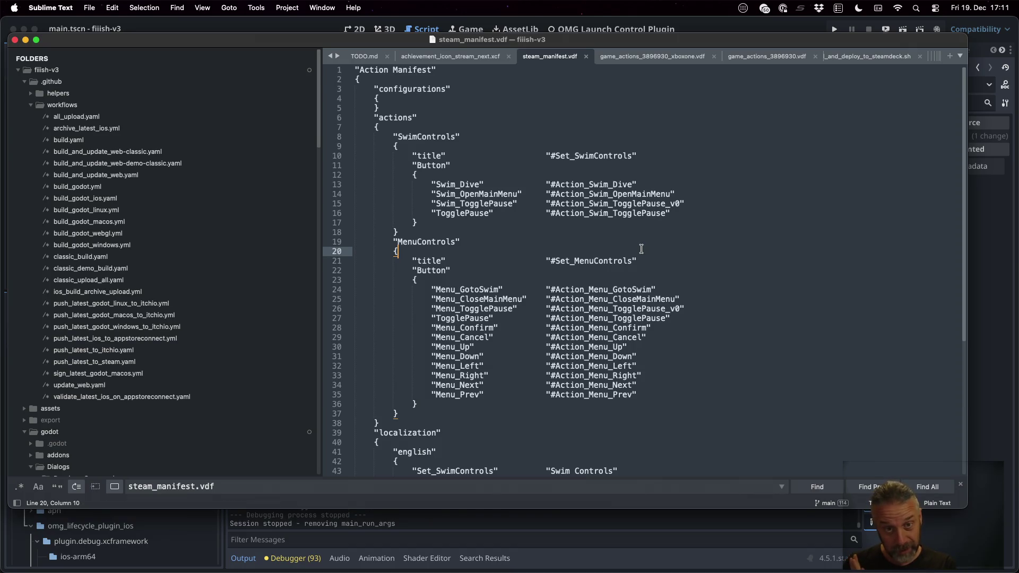
pyautogui.scroll(-5, 641, 247)
pyautogui.scroll(5, 641, 247)
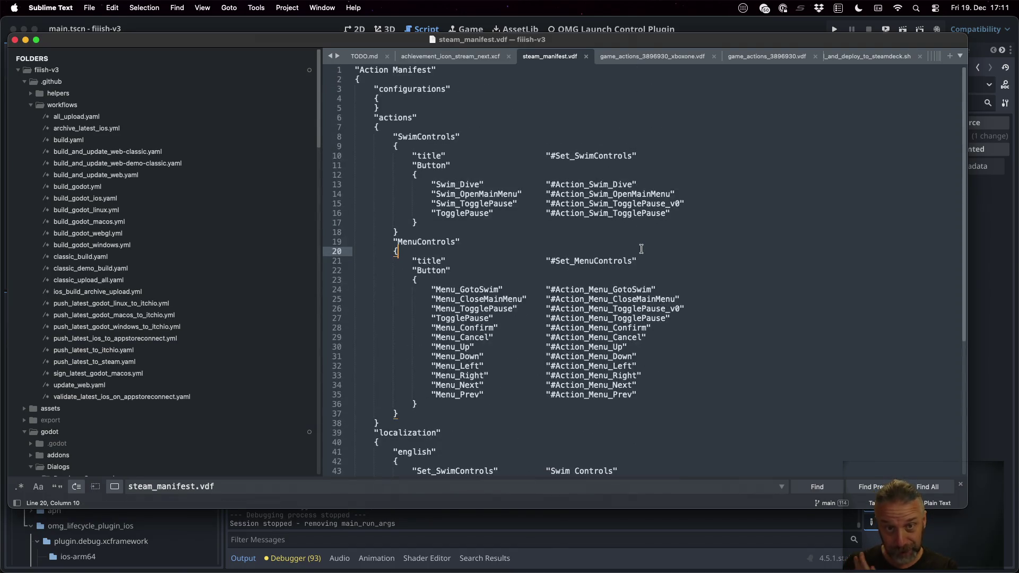
pyautogui.click(372, 59)
pyautogui.click(570, 225)
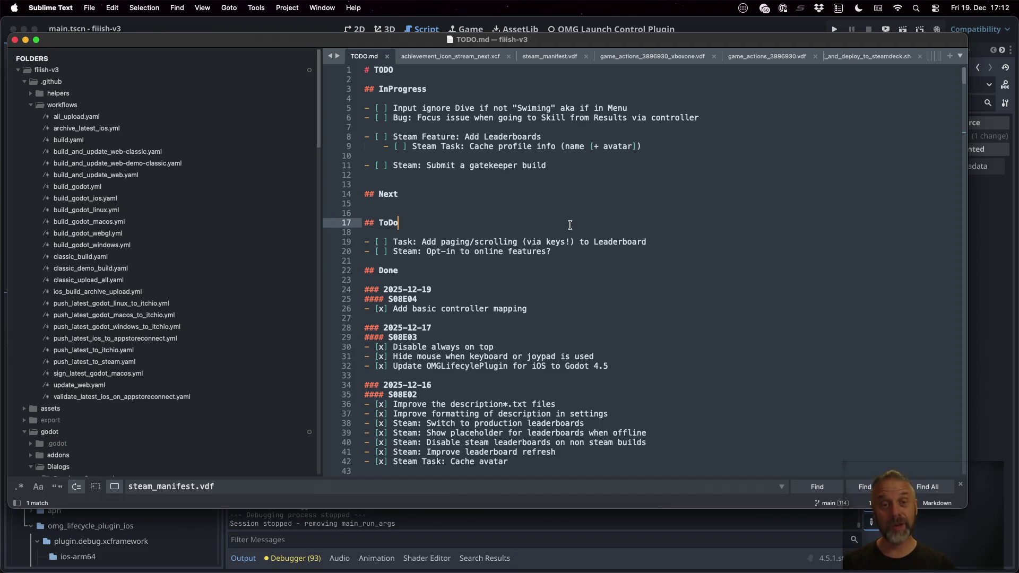
# Step: Add a blank line after the 'Input ignore Dive' TODO item, save TODO.md, and return to Godot
pyautogui.press('Up')
pyautogui.press('Up')
pyautogui.press('Up')
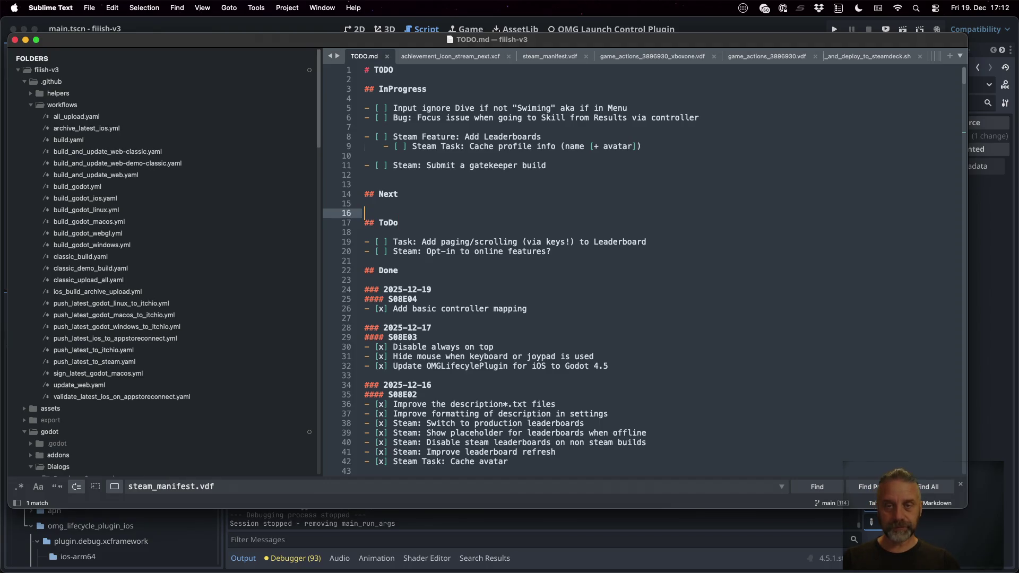
pyautogui.press('super+Left')
pyautogui.hotkey('shift', 'Down')
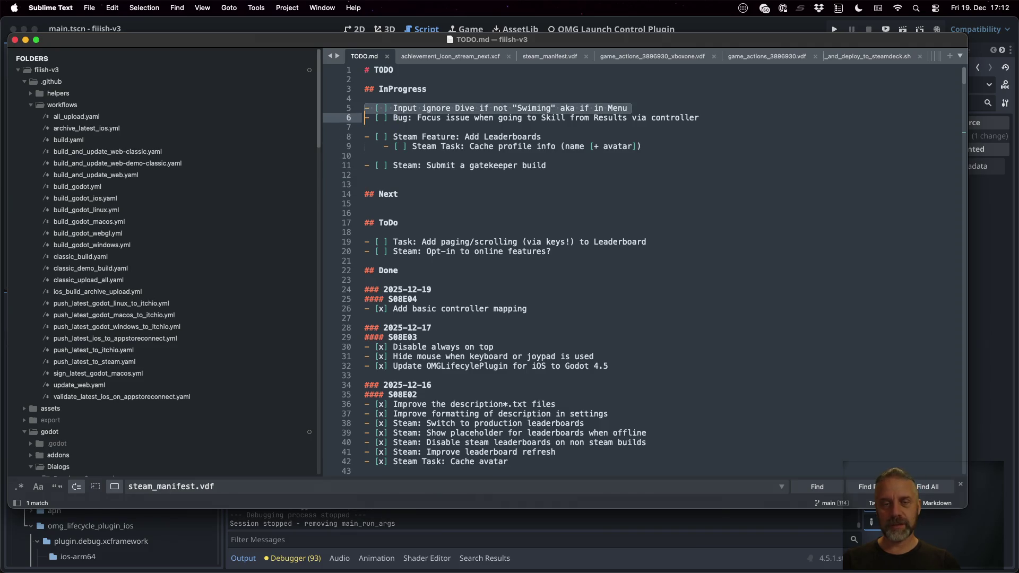
pyautogui.press('Return')
pyautogui.press('super+s')
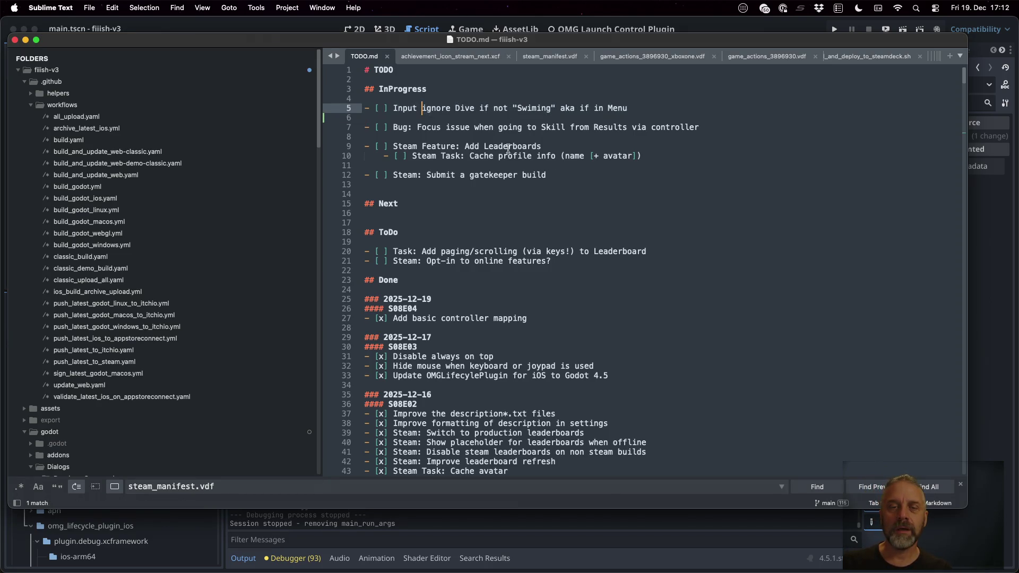
pyautogui.click(762, 26)
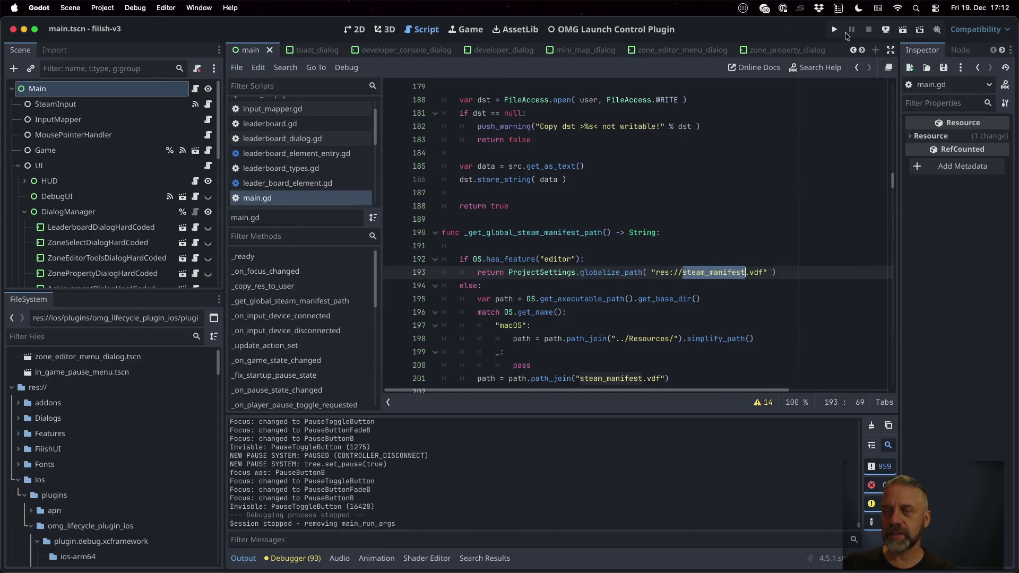
# Step: Run the game and move menu focus between Zone Editor, Achievements and Leaderboard
pyautogui.click(834, 30)
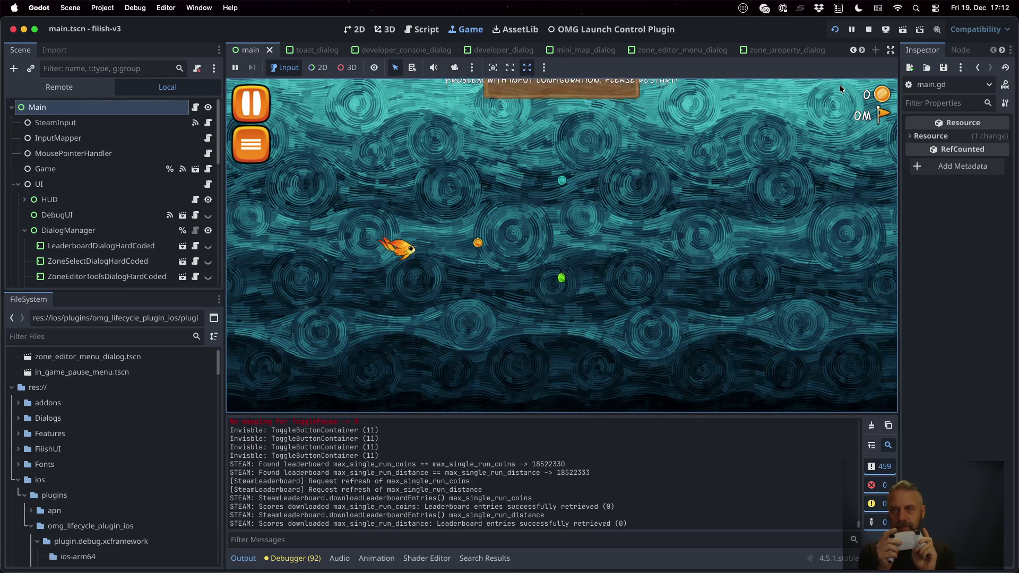
pyautogui.press('Escape')
pyautogui.press('Down')
pyautogui.press('Down')
pyautogui.press('Down')
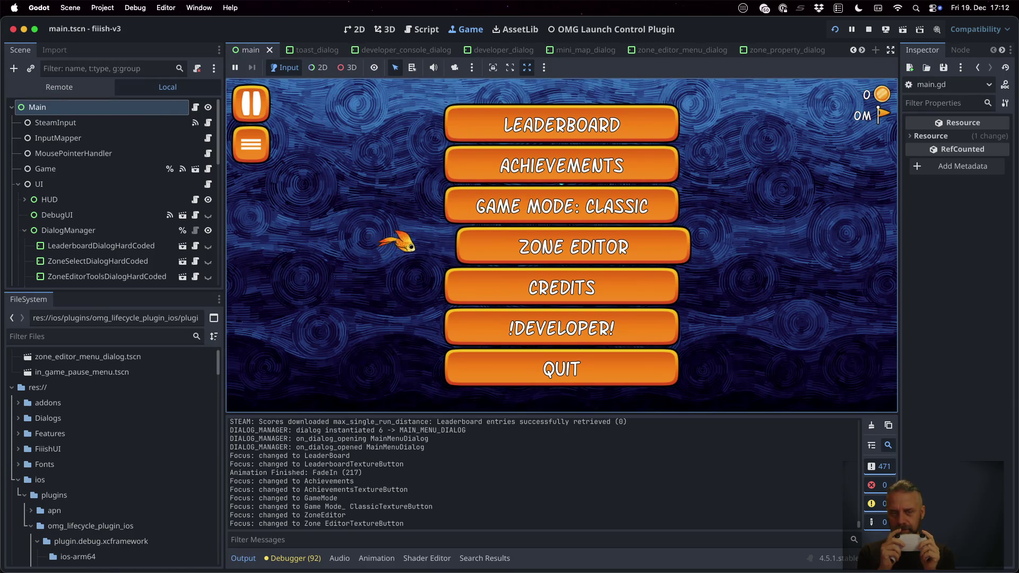
pyautogui.press('Up')
pyautogui.press('Up')
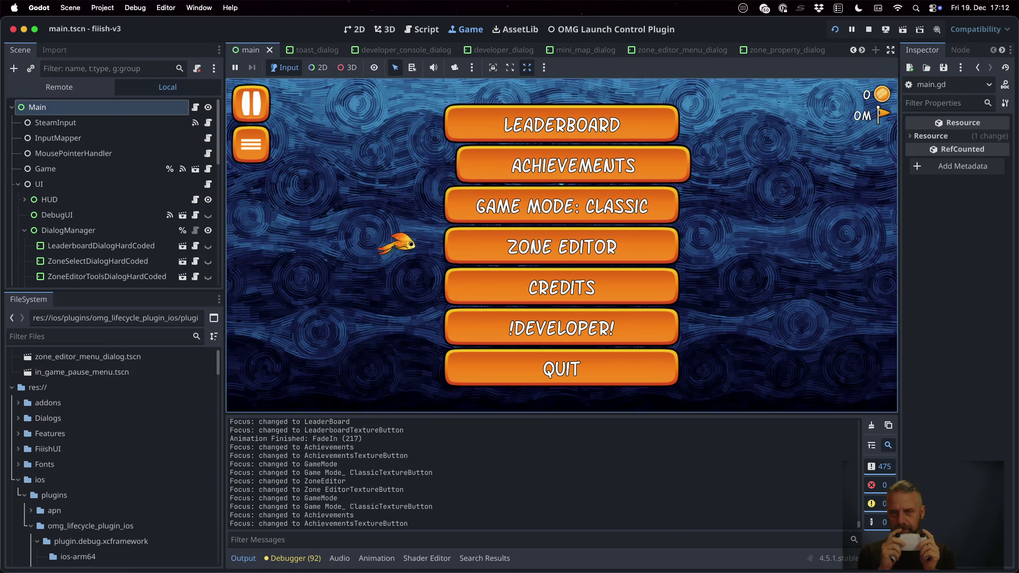
pyautogui.press('Up')
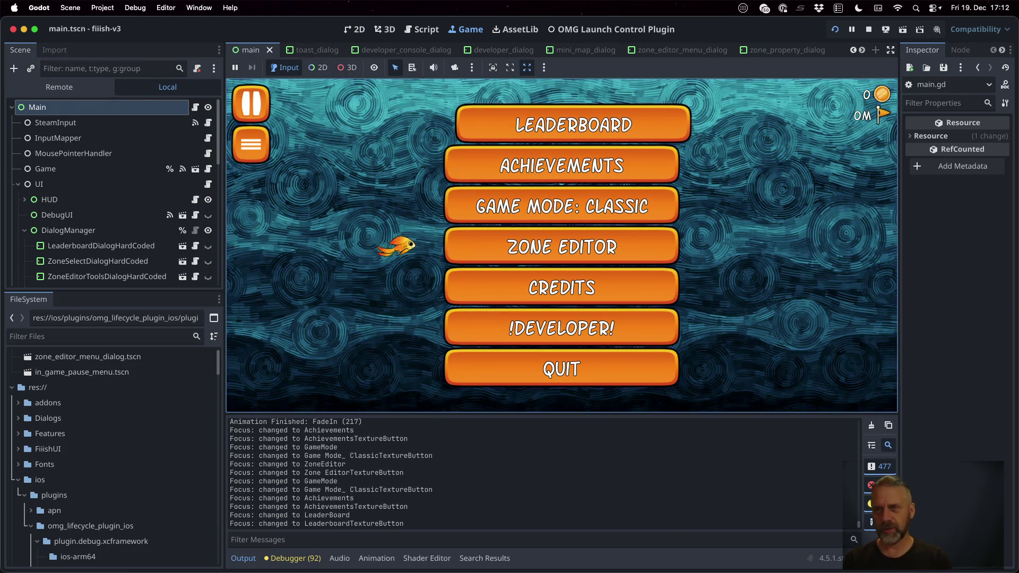
pyautogui.press('super+b')
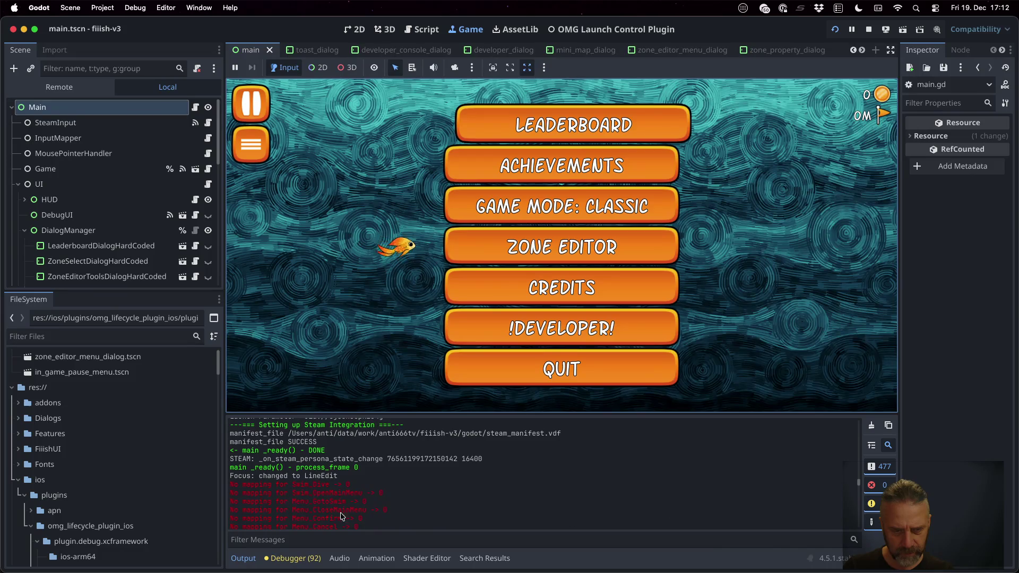
# Step: Select the 'No mapping for' text in the red log warnings, then stop the game
pyautogui.moveTo(284, 485); pyautogui.dragTo(367, 501)
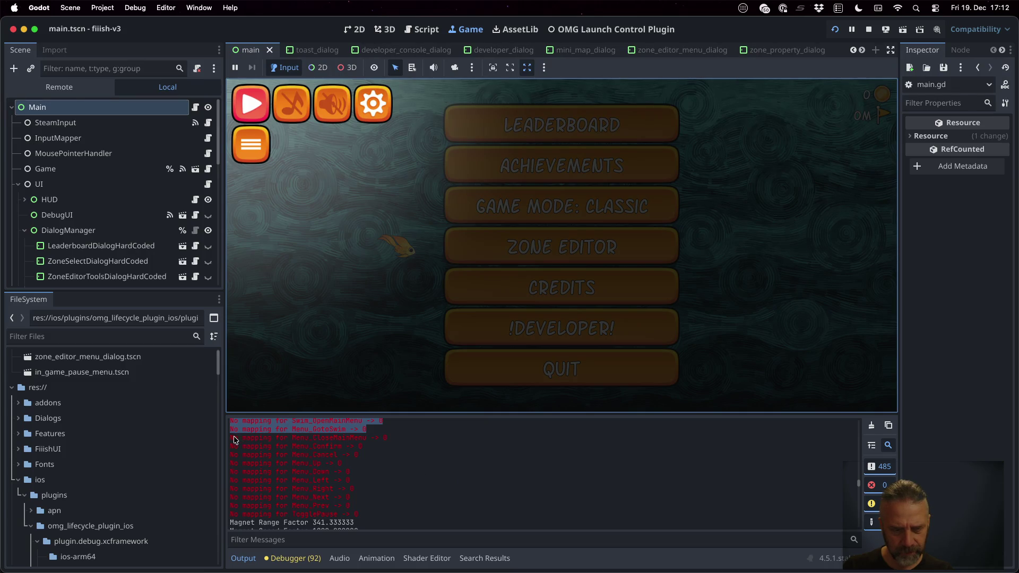
pyautogui.moveTo(231, 439); pyautogui.dragTo(290, 438)
pyautogui.press('super+c')
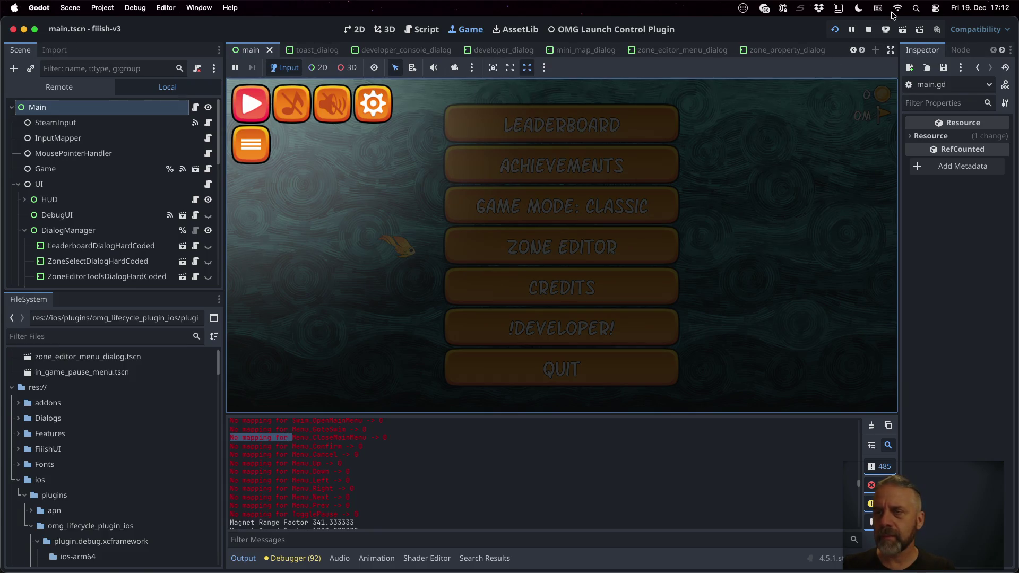
pyautogui.click(871, 29)
pyautogui.click(610, 233)
# Step: Search the project for 'No mapping for' and open the steam_input.gd line 119 match
pyautogui.press('super+shift+f')
pyautogui.press('super+v')
pyautogui.press('Return')
pyautogui.click(416, 477)
pyautogui.scroll(5, 673, 313)
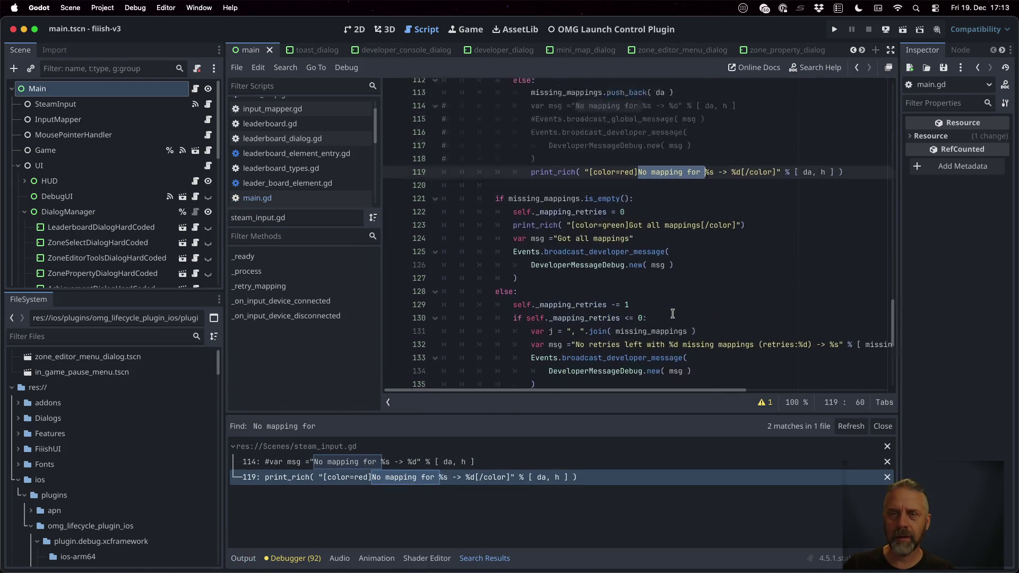
pyautogui.scroll(3, 672, 313)
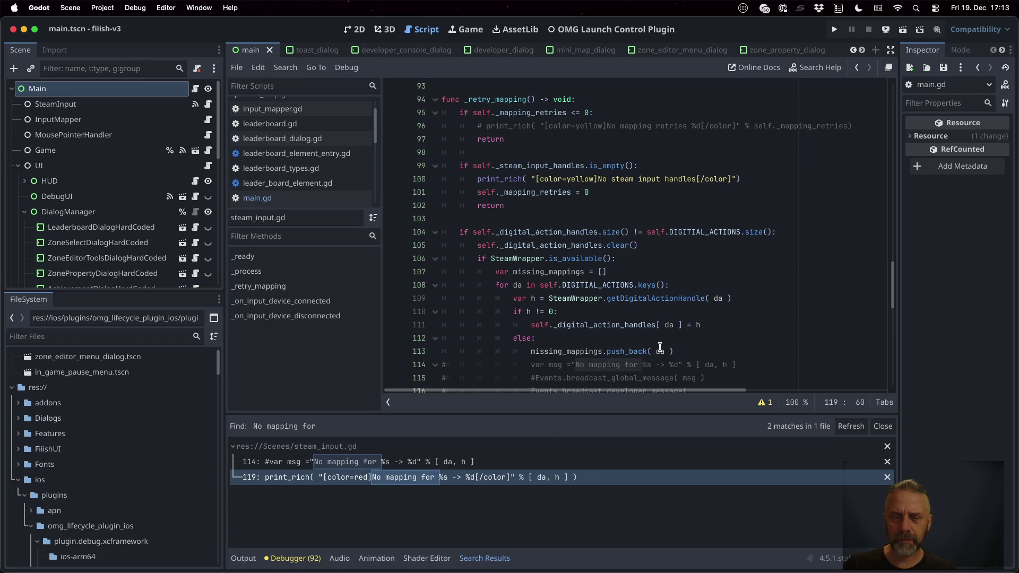
pyautogui.click(244, 558)
pyautogui.scroll(2, 490, 491)
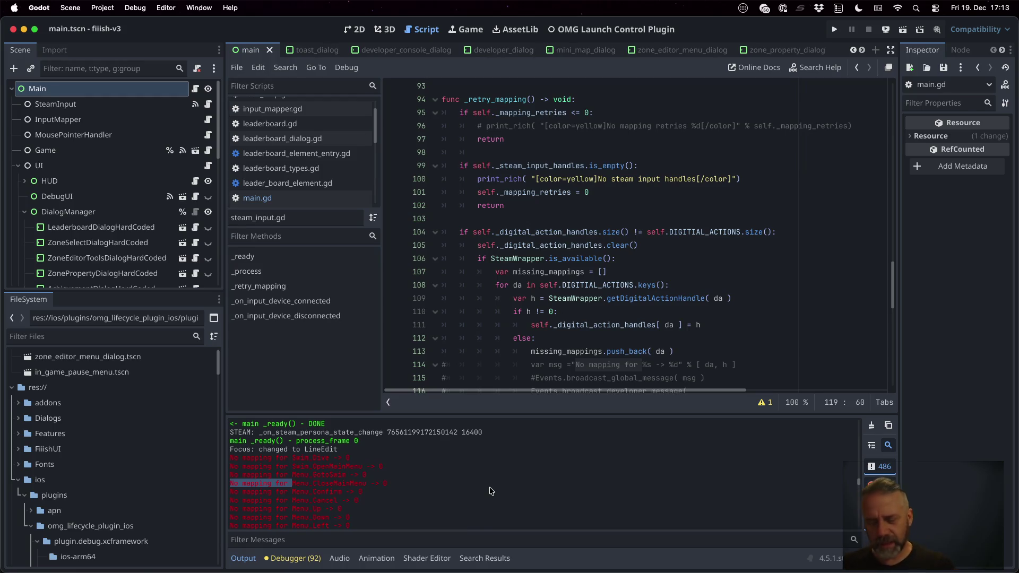
# Step: Set a breakpoint on line 100 of steam_input.gd and run the game again
pyautogui.hotkey('ctrl', 'Up')
pyautogui.hotkey('ctrl', 'Up')
pyautogui.hotkey('ctrl', 'Right')
pyautogui.hotkey('ctrl', 'Up')
pyautogui.hotkey('ctrl', 'Up')
pyautogui.hotkey('ctrl', 'Left')
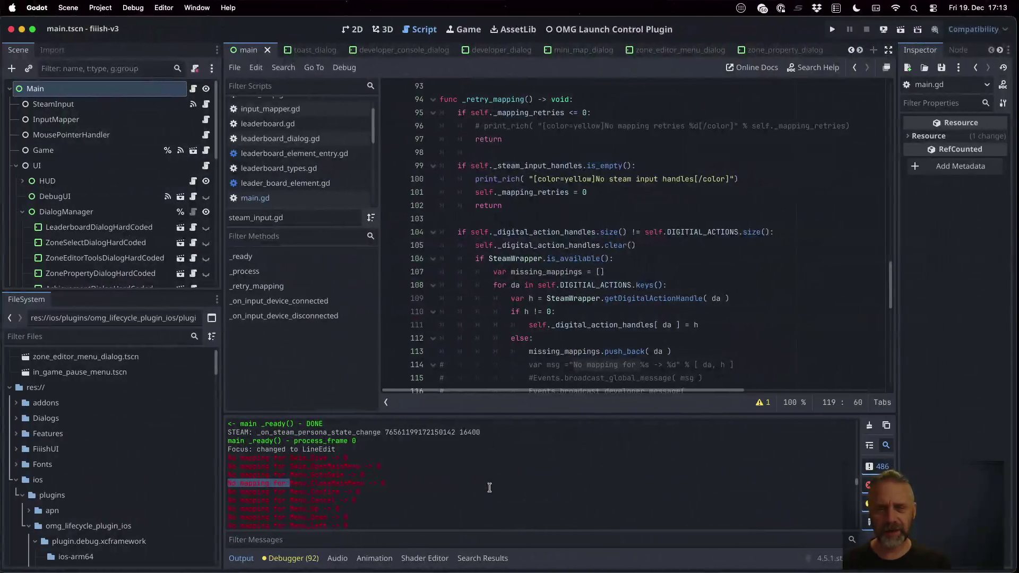
pyautogui.click(392, 179)
pyautogui.click(832, 29)
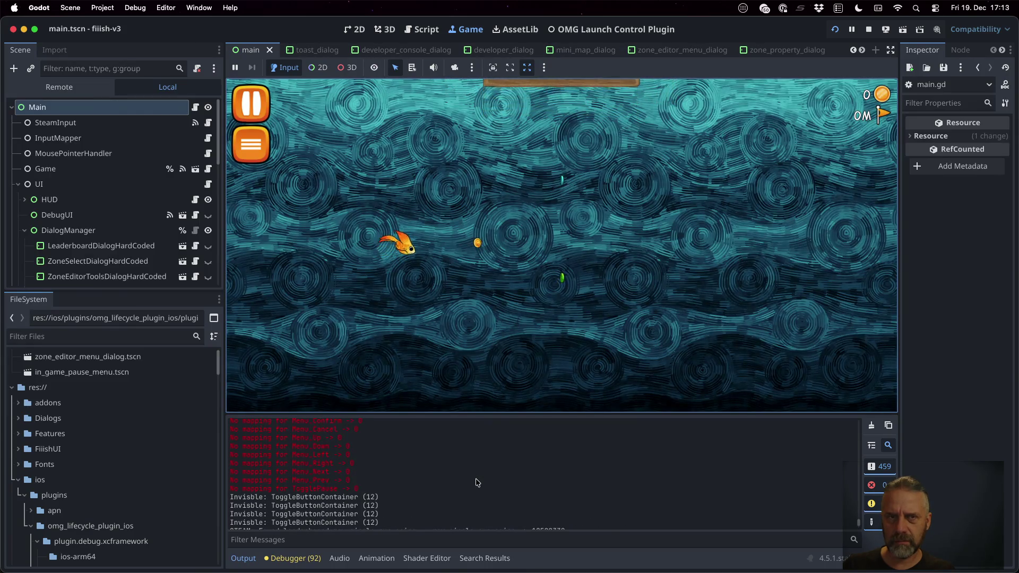
# Step: Return to steam_input.gd, then stop and relaunch the game so it breaks at line 119
pyautogui.click(423, 31)
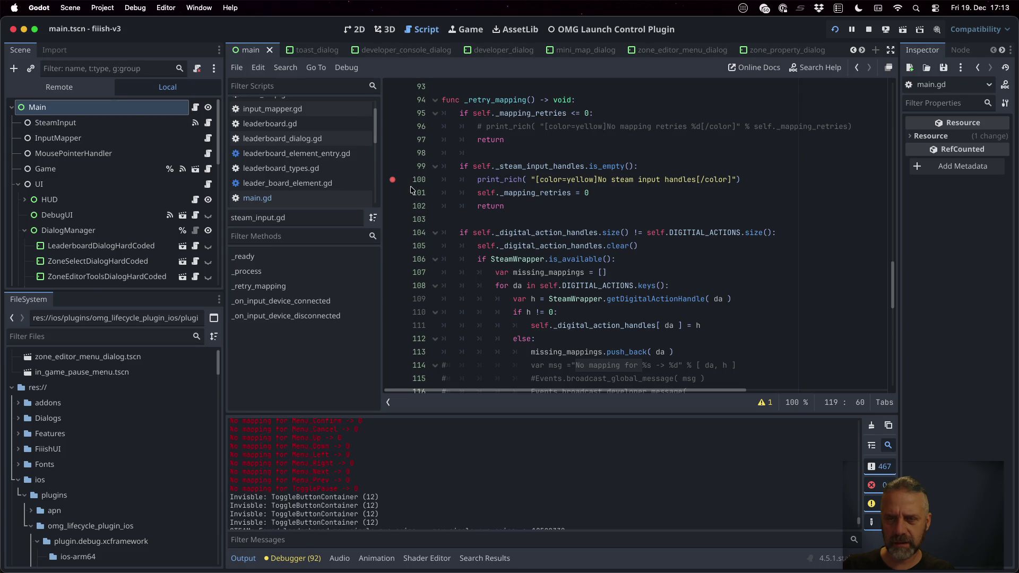
pyautogui.scroll(-3, 402, 252)
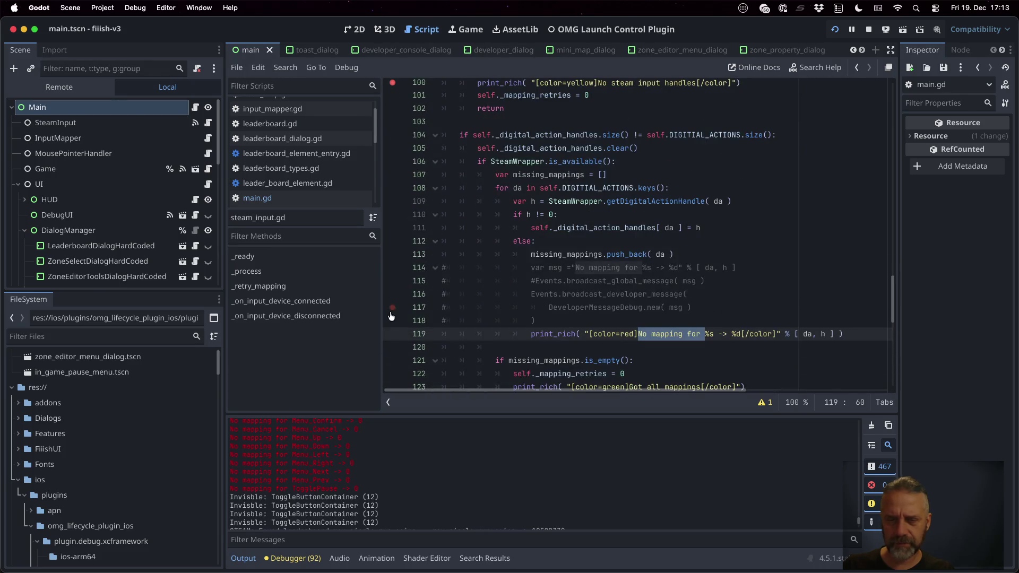
pyautogui.scroll(3, 386, 335)
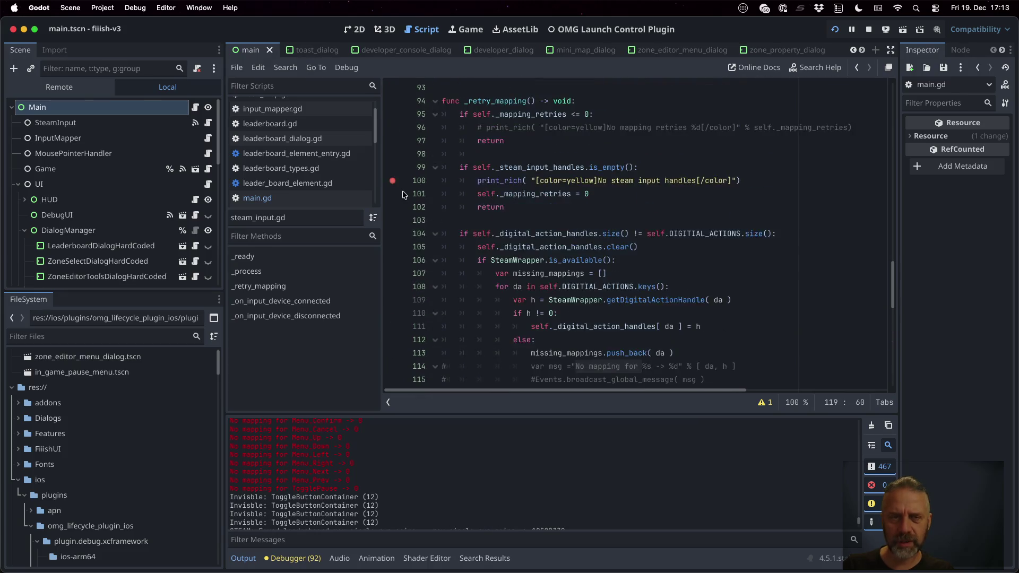
pyautogui.click(869, 29)
pyautogui.click(832, 30)
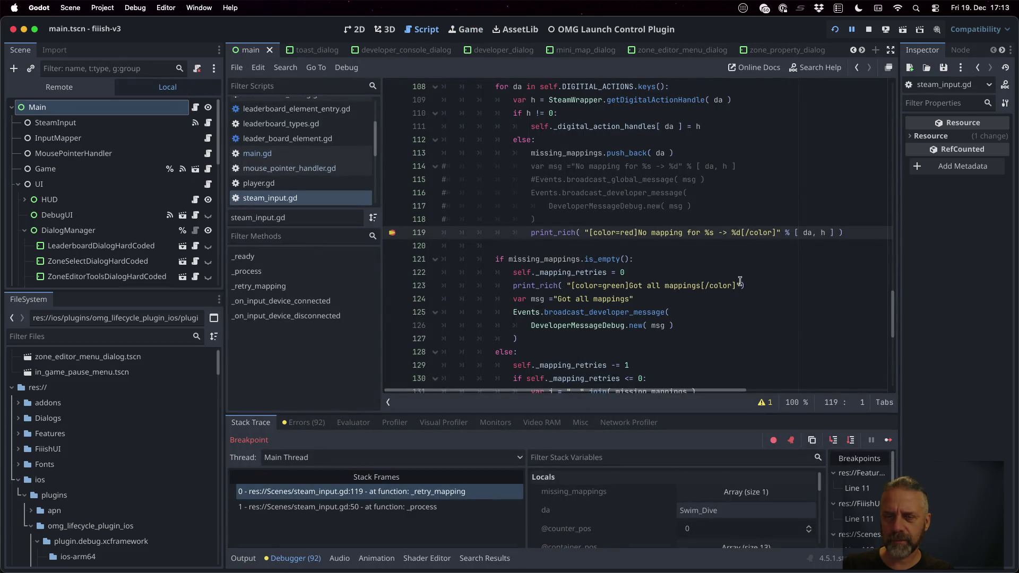
# Step: Inspect the calling _process stack frame at line 50 while the game is paused
pyautogui.scroll(4, 737, 223)
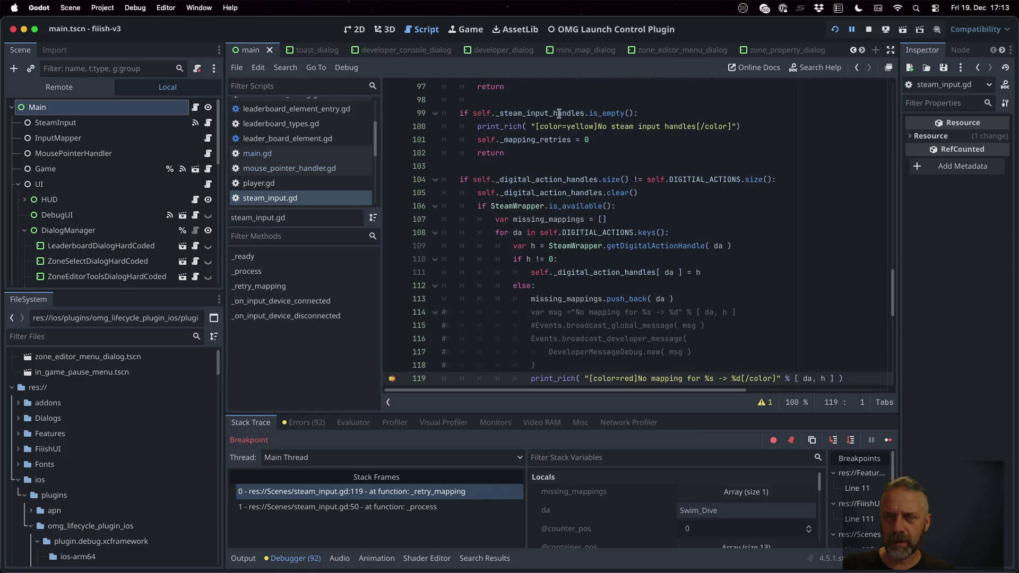
pyautogui.moveTo(557, 113)
pyautogui.scroll(-2, 734, 235)
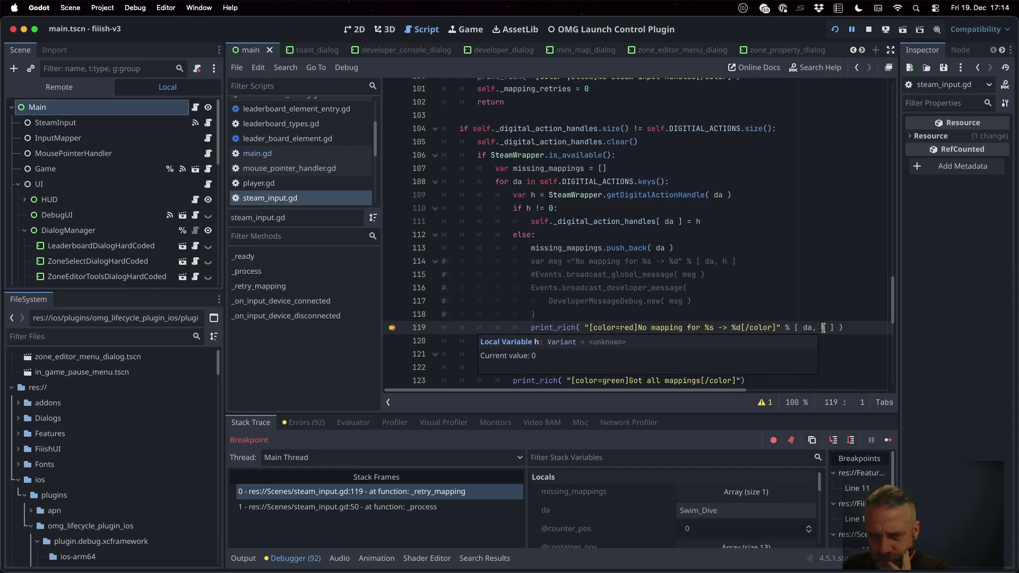
pyautogui.scroll(3, 685, 296)
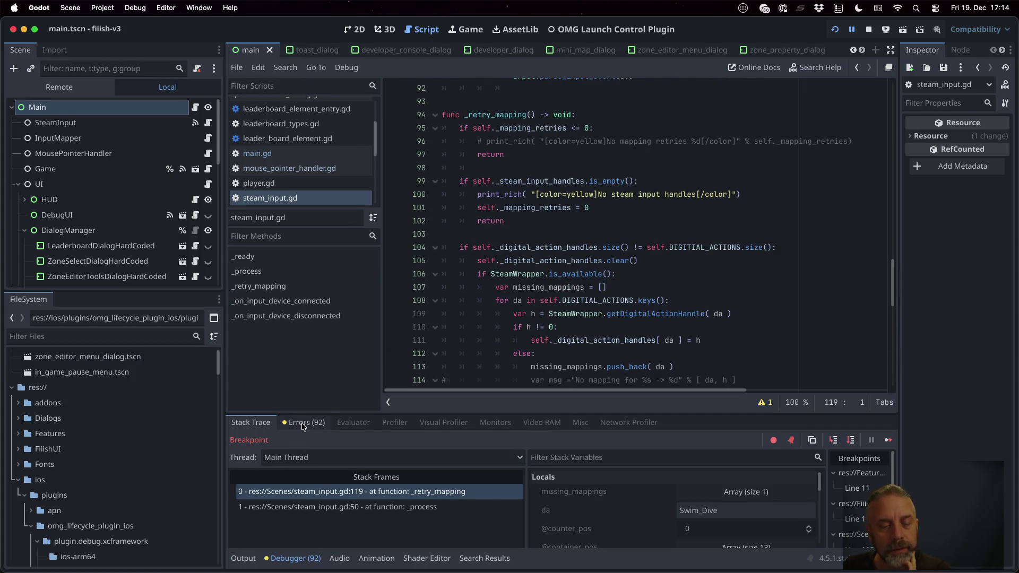
pyautogui.click(366, 506)
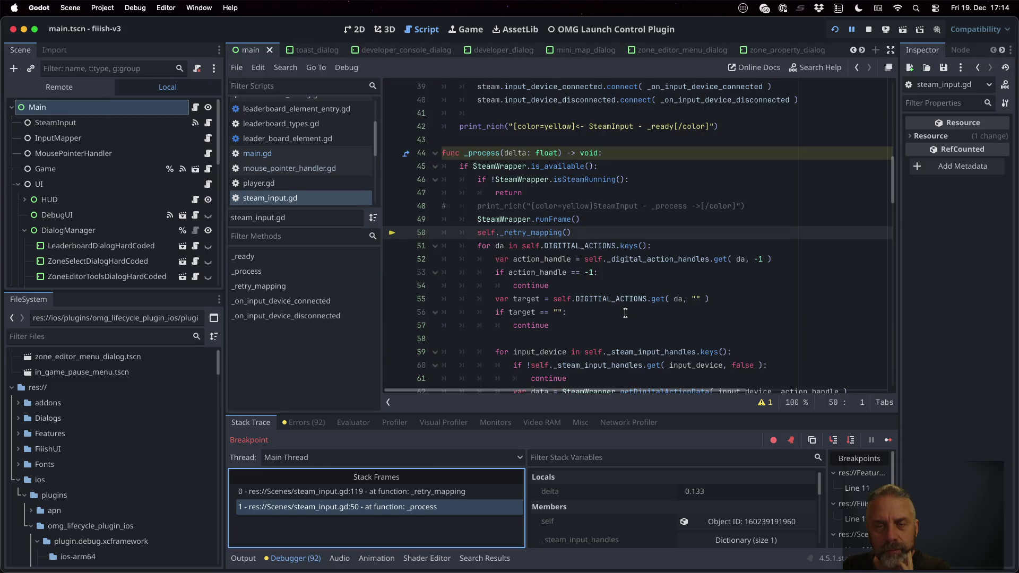
pyautogui.scroll(1, 625, 313)
pyautogui.scroll(4, 625, 313)
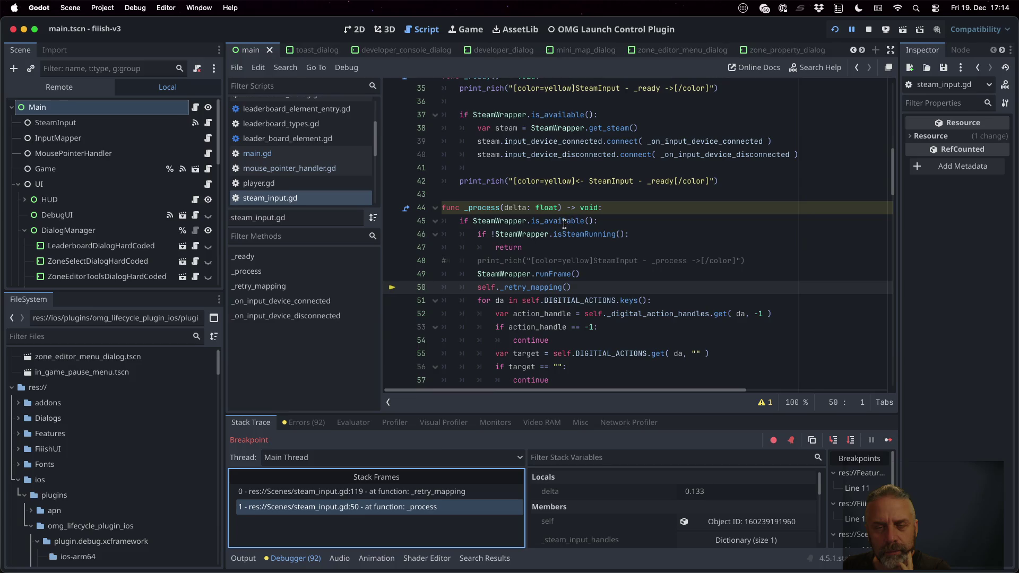
pyautogui.moveTo(563, 239)
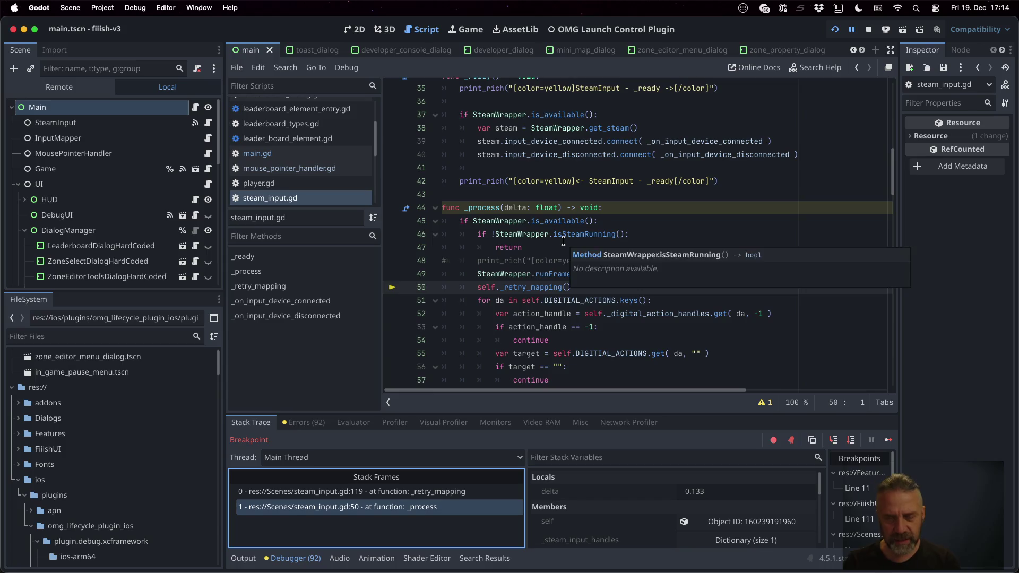
pyautogui.press('super+Tab')
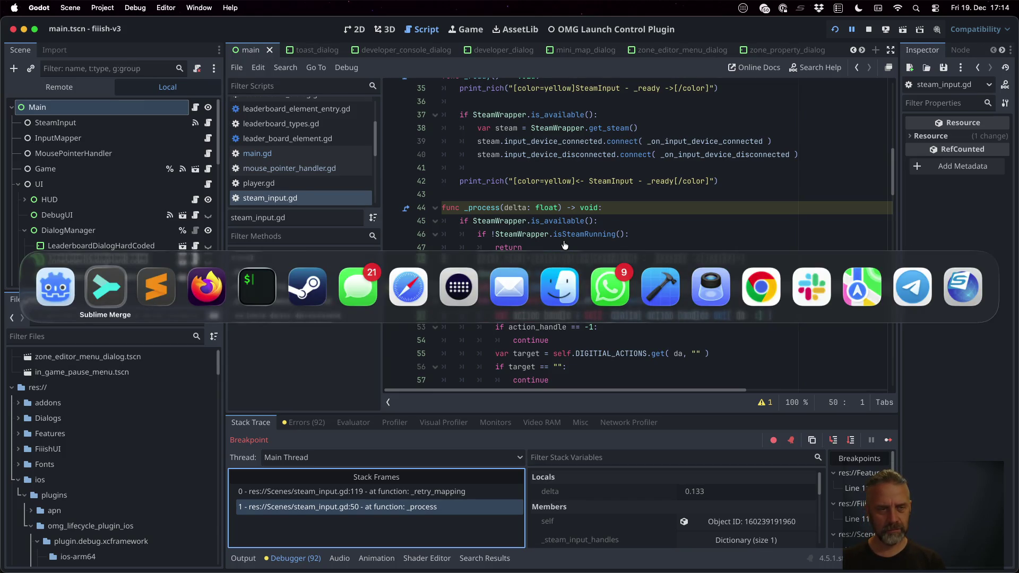
pyautogui.press('super+Tab')
pyautogui.press('super+Tab')
pyautogui.press('super+Tab')
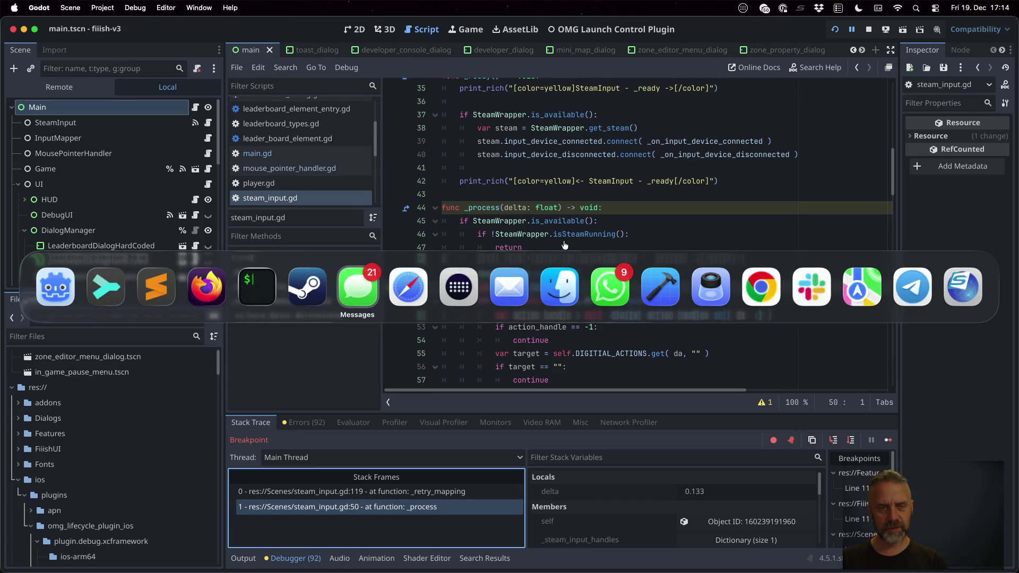
pyautogui.press('Escape')
pyautogui.click(598, 218)
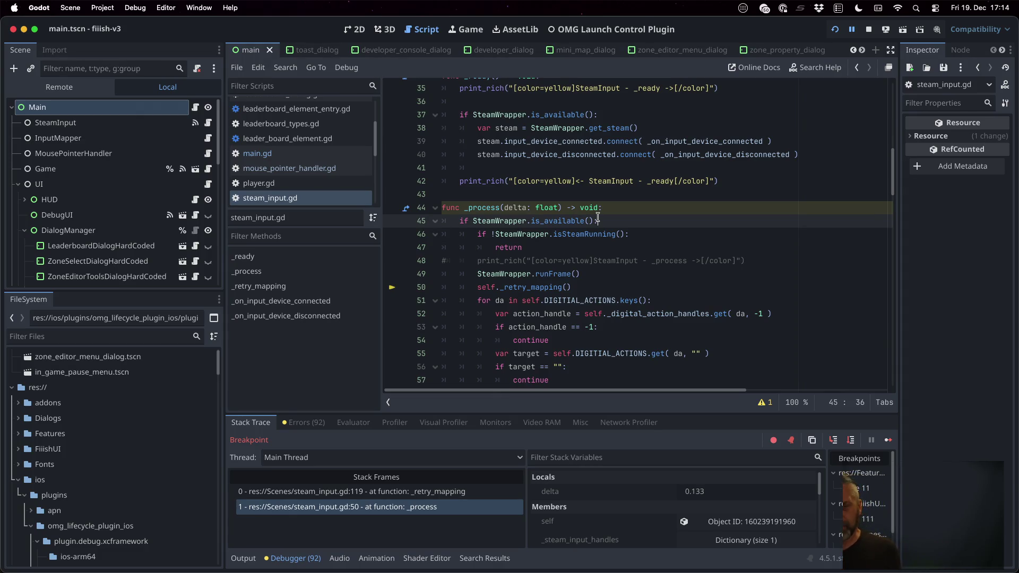
# Step: Select the _retry_mapping frame, enlarge the debugger, and expand _steam_input_handles to its single controller handle
pyautogui.click(485, 493)
pyautogui.scroll(5, 583, 307)
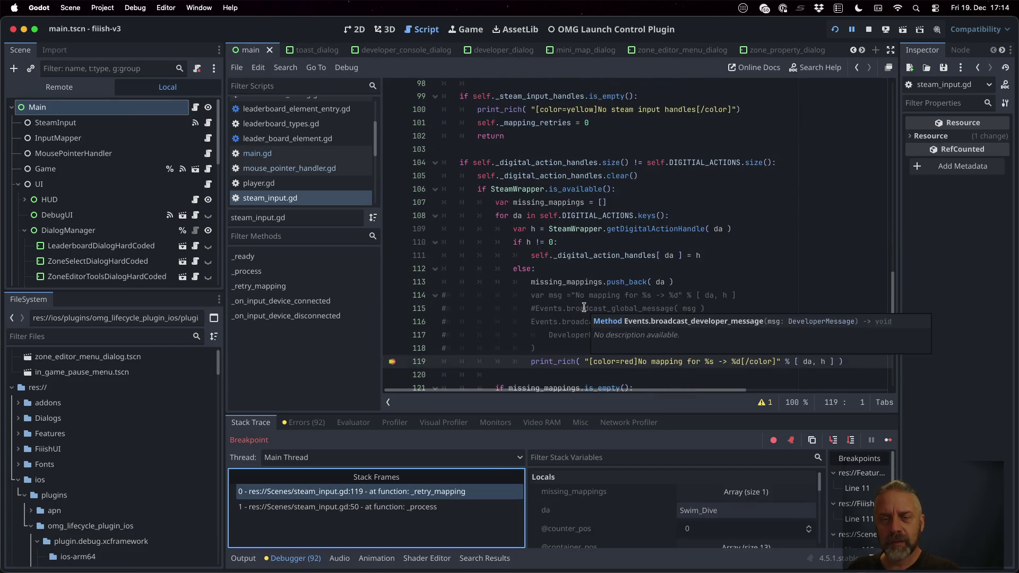
pyautogui.moveTo(543, 143)
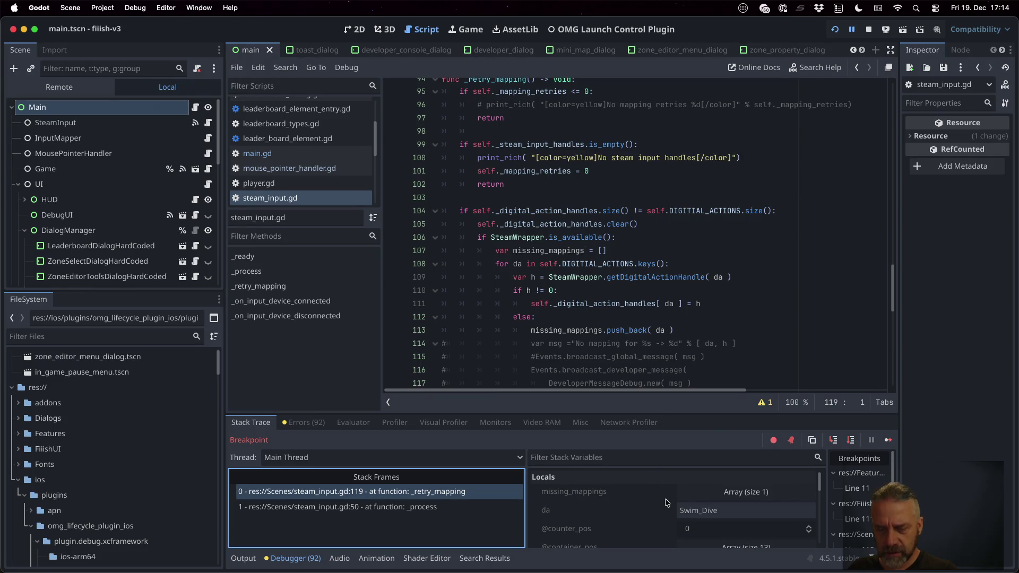
pyautogui.moveTo(618, 414); pyautogui.dragTo(617, 299)
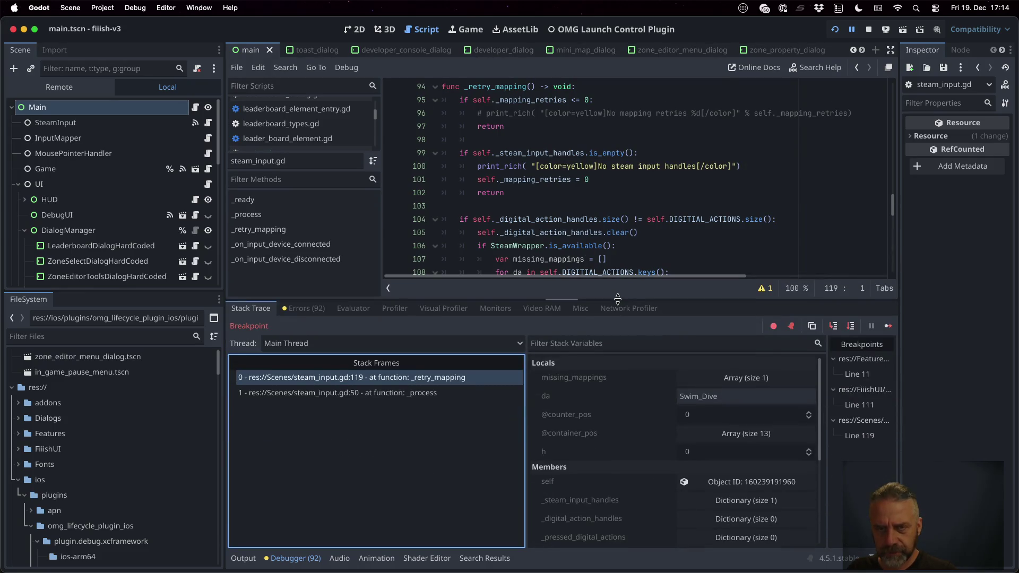
pyautogui.click(712, 502)
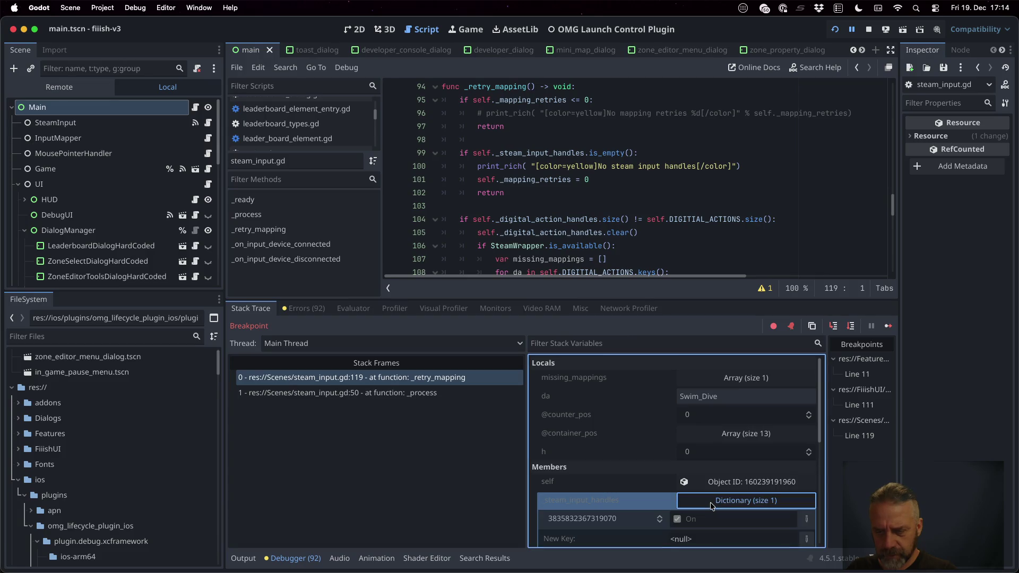
pyautogui.scroll(-2, 645, 489)
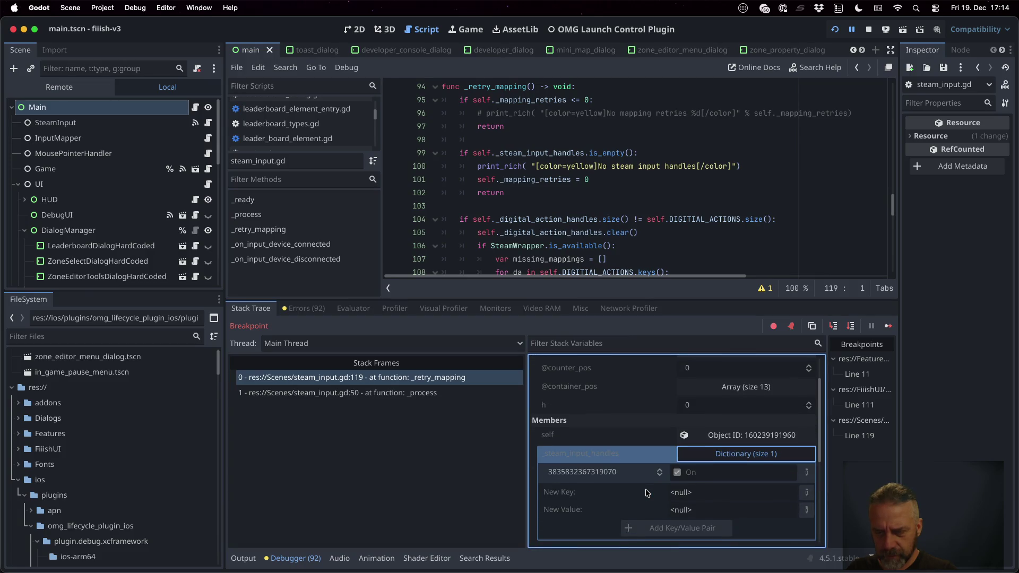
pyautogui.click(615, 476)
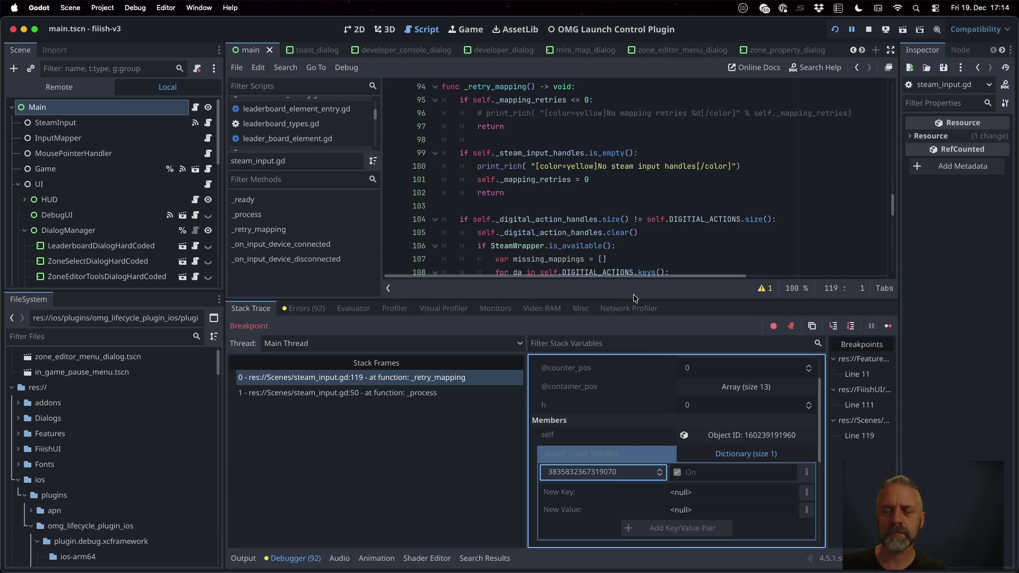
pyautogui.moveTo(607, 299)
pyautogui.mouseDown()
pyautogui.moveTo(607, 412)
pyautogui.moveTo(616, 317)
pyautogui.mouseUp()
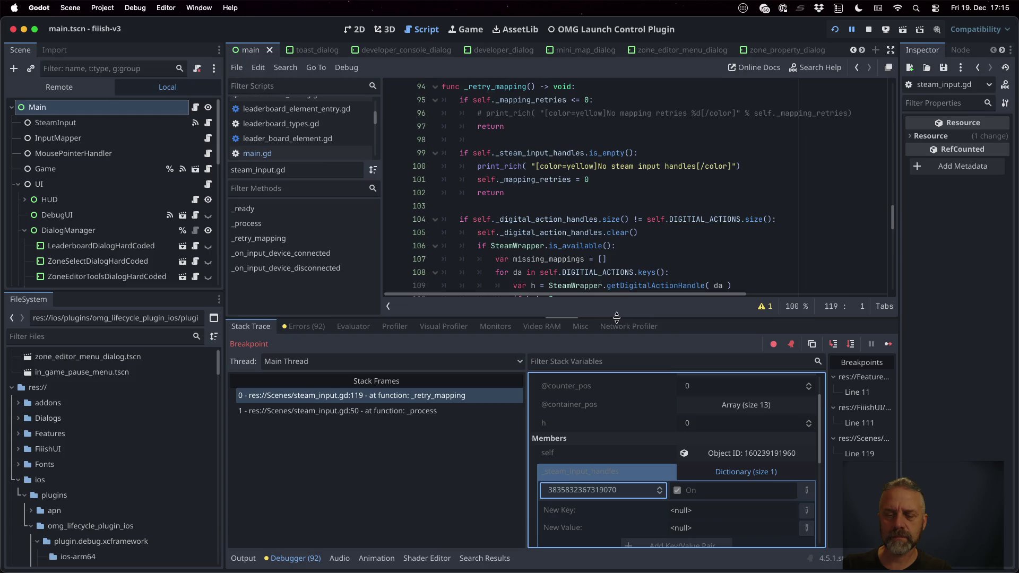
pyautogui.moveTo(616, 317); pyautogui.dragTo(618, 294)
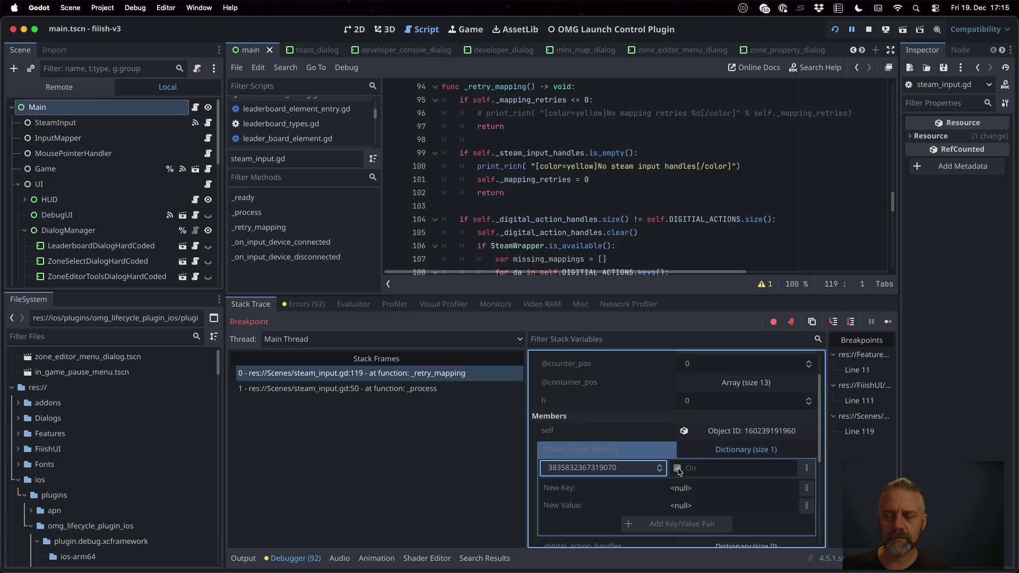
pyautogui.click(637, 245)
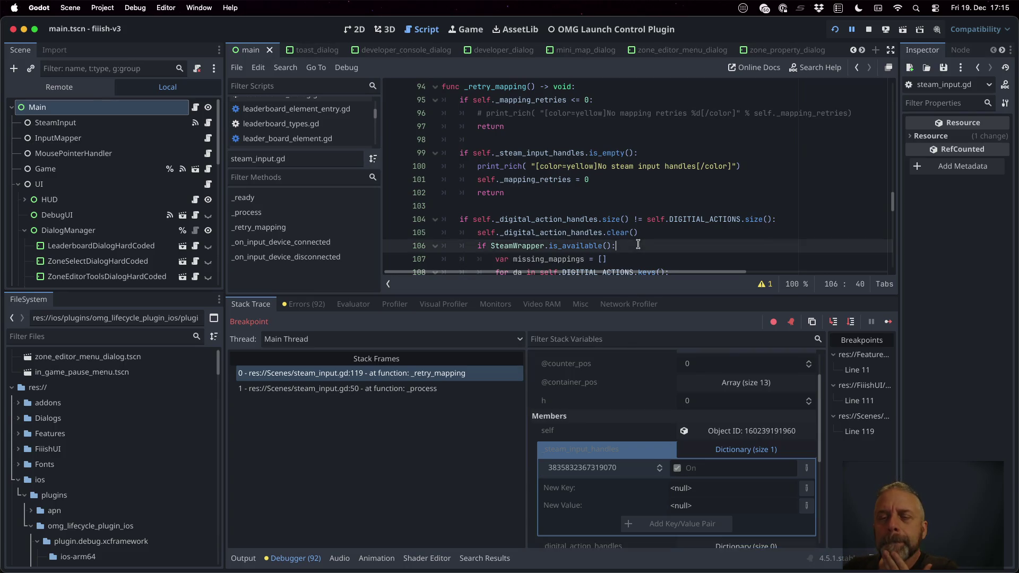
pyautogui.scroll(-2, 638, 245)
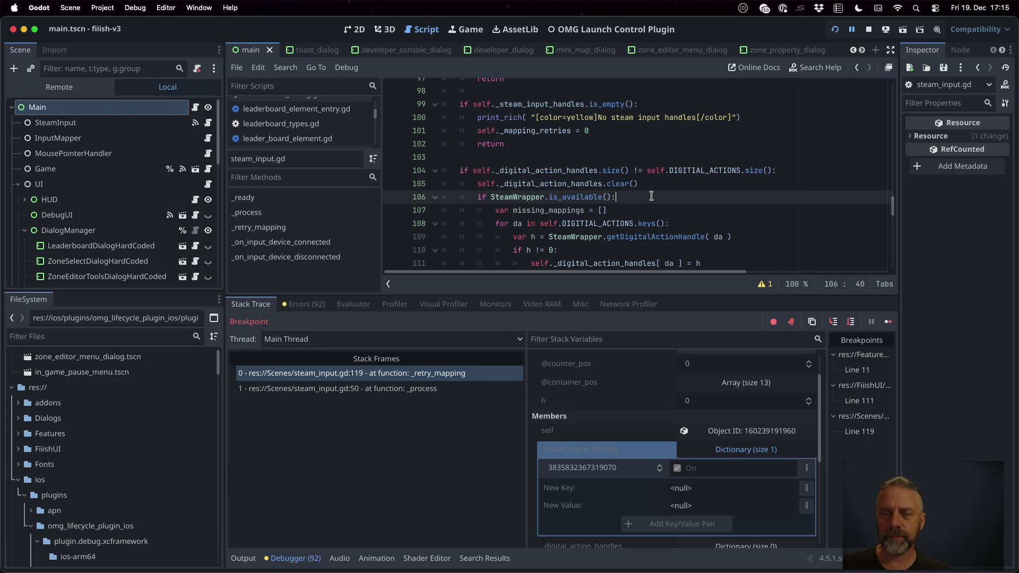
pyautogui.scroll(-1, 687, 194)
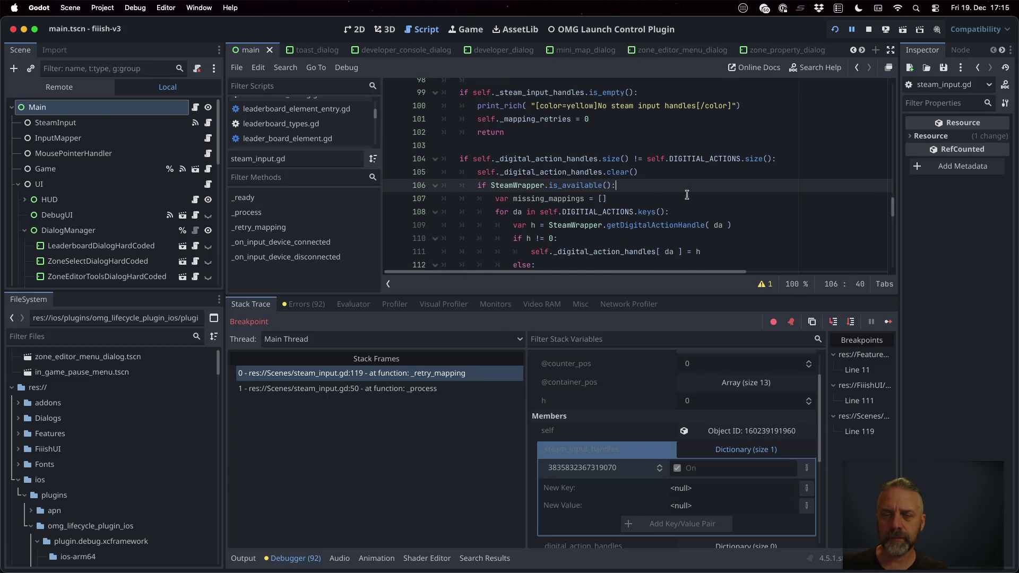
pyautogui.scroll(-4, 687, 195)
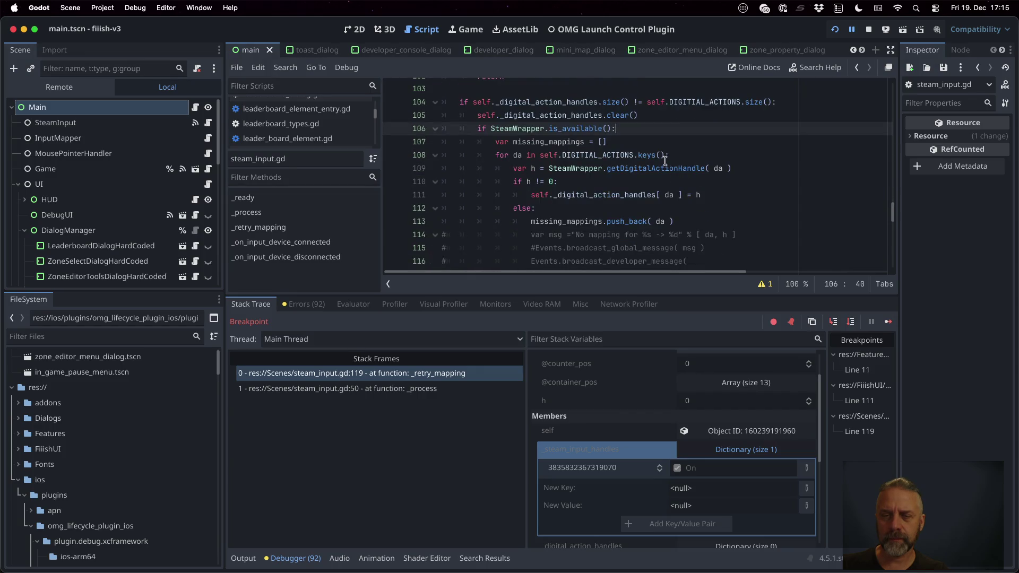
pyautogui.moveTo(664, 170)
pyautogui.scroll(-4, 725, 151)
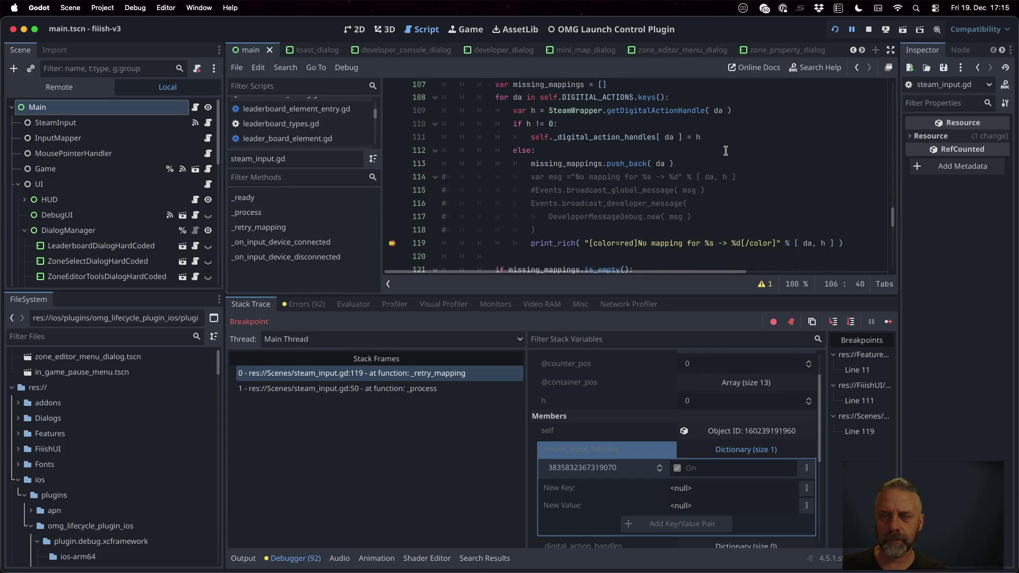
pyautogui.scroll(-3, 726, 151)
pyautogui.scroll(-3, 725, 150)
pyautogui.scroll(-7, 726, 151)
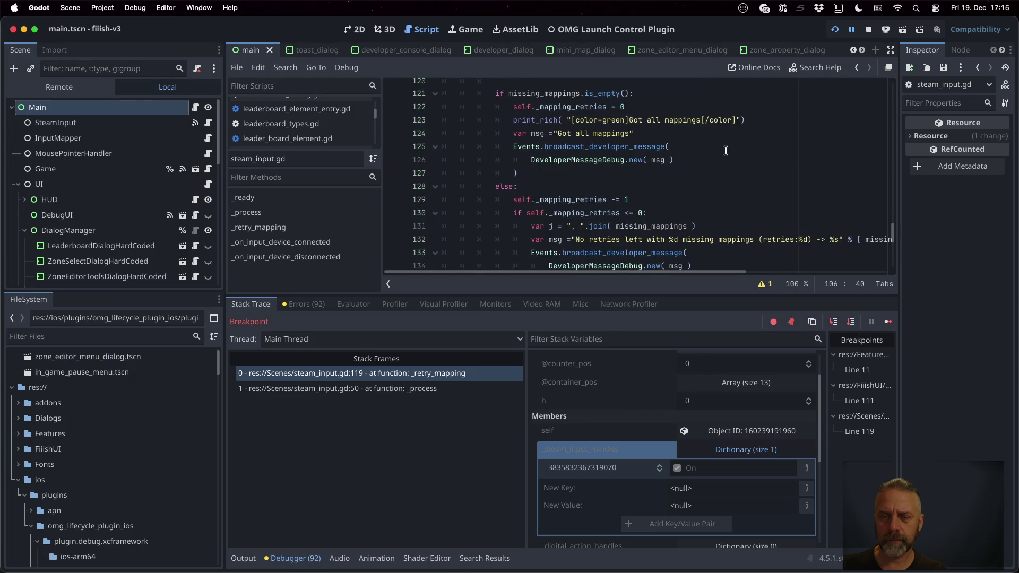
pyautogui.scroll(-7, 726, 151)
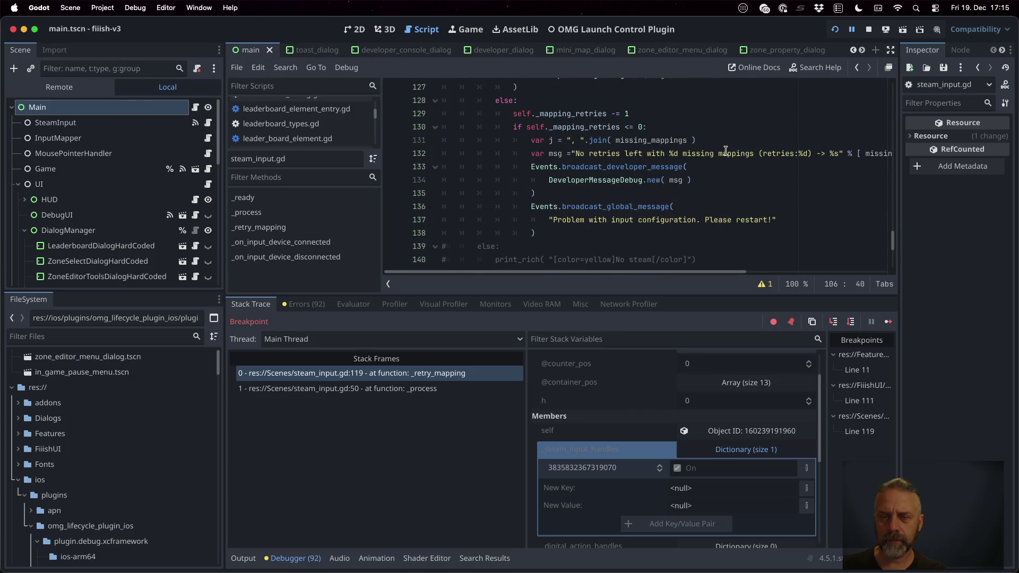
pyautogui.scroll(-7, 726, 151)
pyautogui.scroll(7, 726, 151)
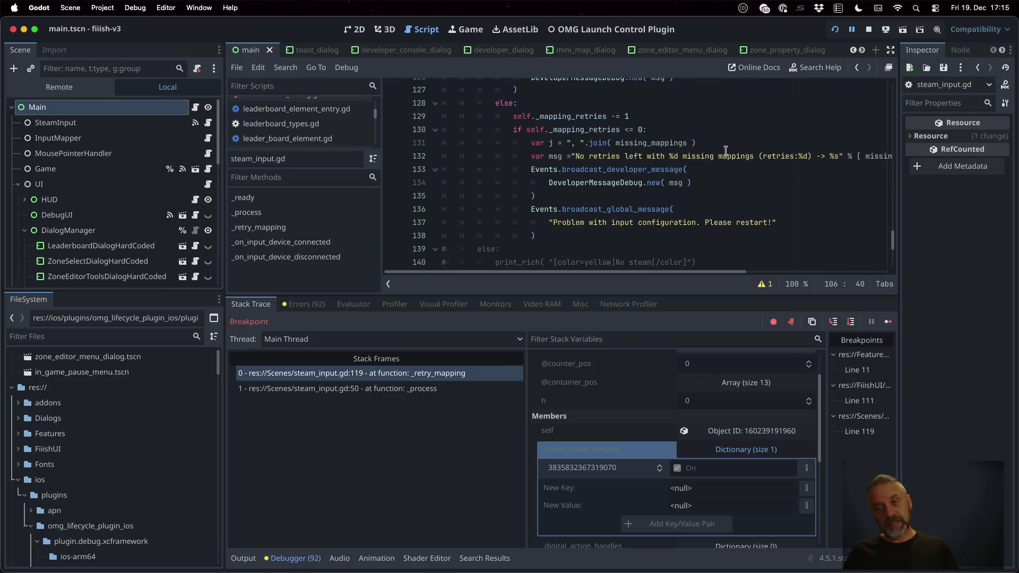
# Step: Comment out the global restart message lines and start an indented red print_rich call below them
pyautogui.click(712, 208)
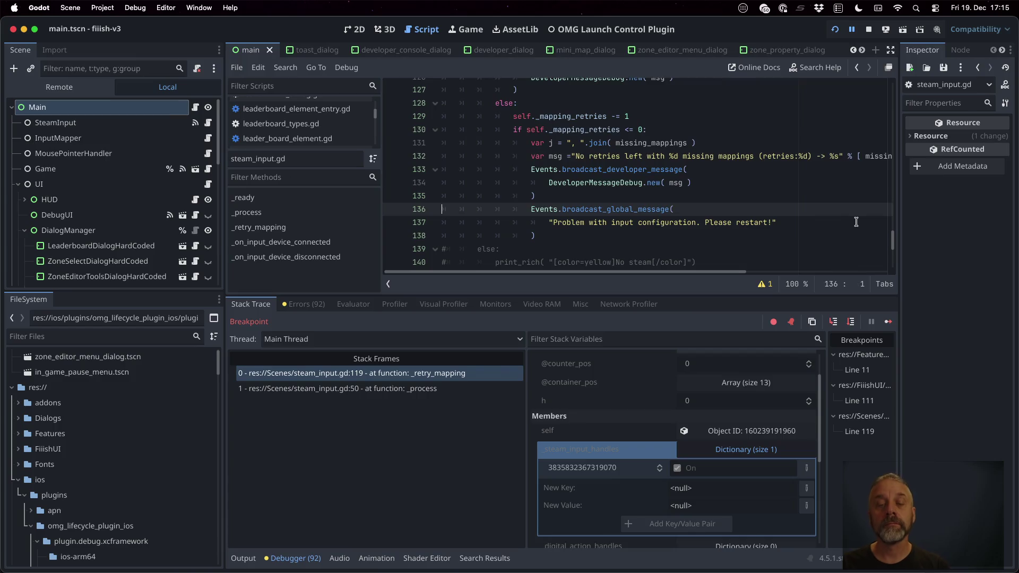
pyautogui.hotkey('ctrl', 'k')
pyautogui.press('Down')
pyautogui.hotkey('ctrl', 'k')
pyautogui.press('Down')
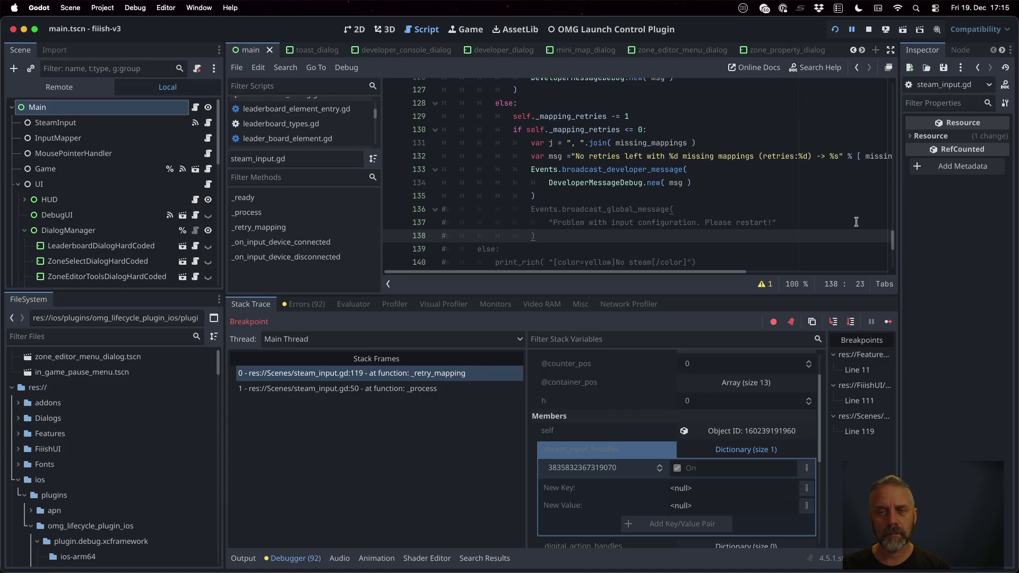
pyautogui.press('Return')
pyautogui.press('Tab')
pyautogui.write('print_richt')
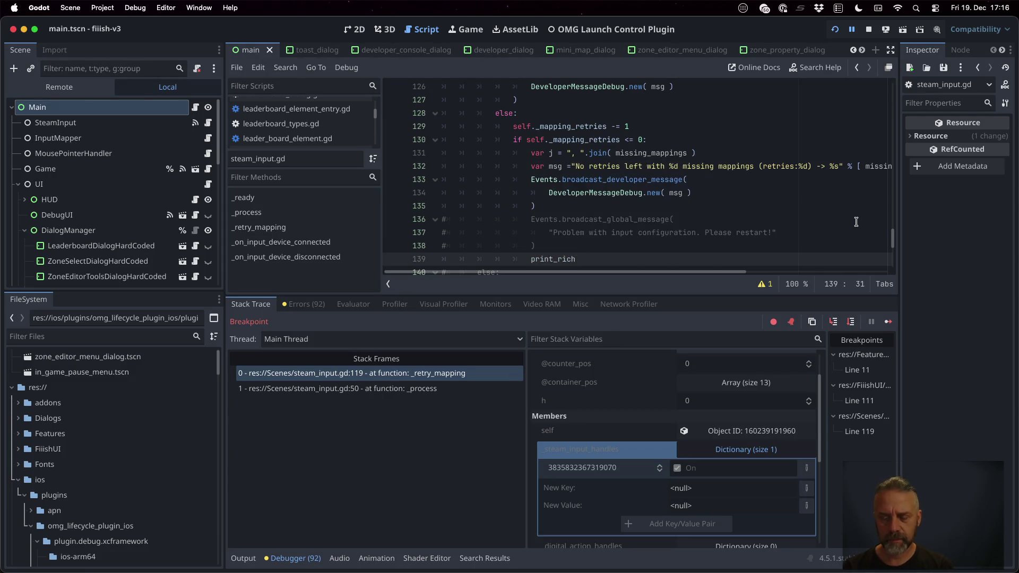
pyautogui.write('"')
pyautogui.write('[color=re')
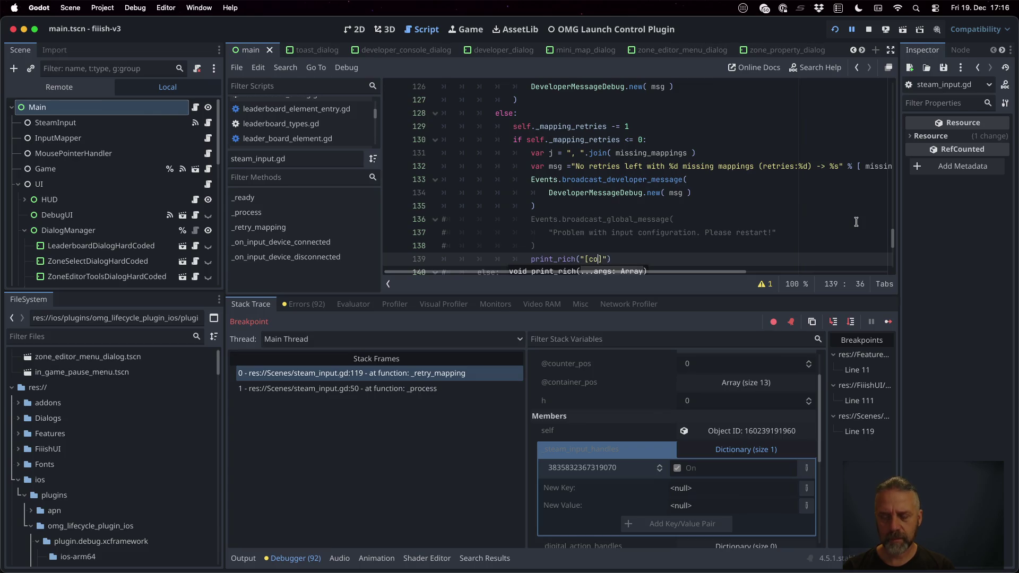
pyautogui.write('d]')
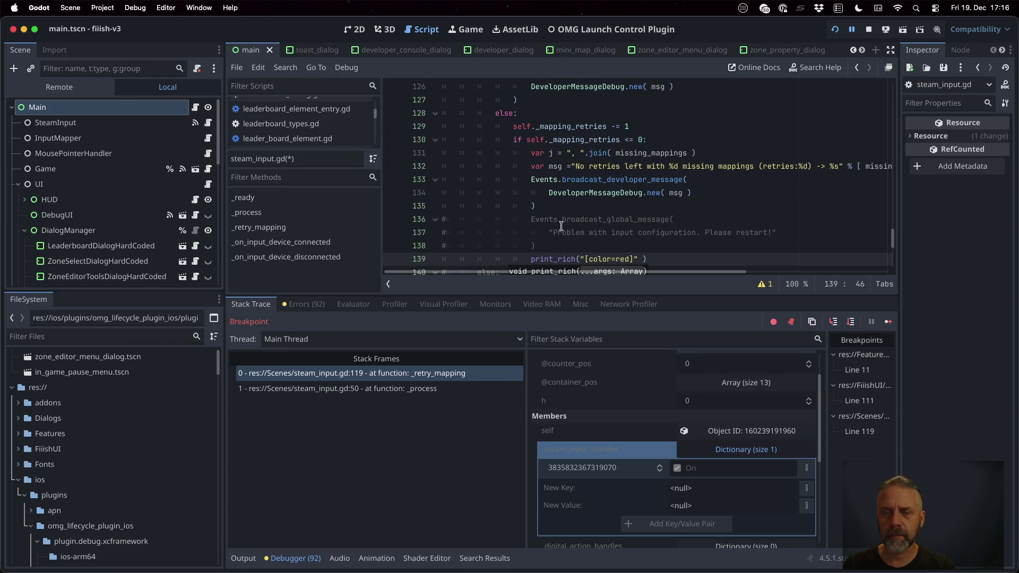
# Step: Fill the red print_rich call with the copied input-configuration message plus 'Might be due to broken steam input controller support!'
pyautogui.moveTo(554, 232); pyautogui.dragTo(700, 233)
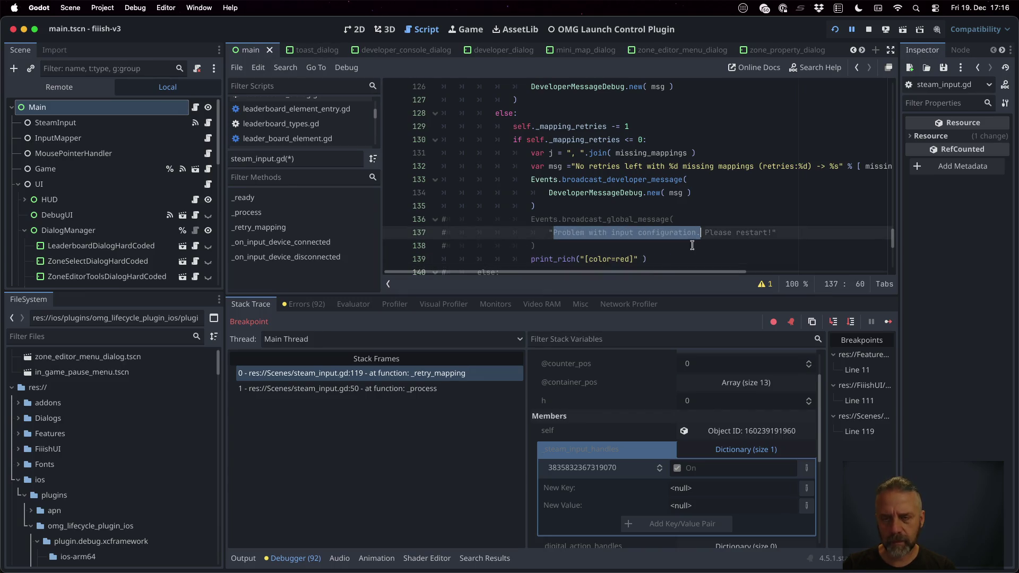
pyautogui.hotkey('ctrl', 'c')
pyautogui.click(635, 259)
pyautogui.hotkey('ctrl', 'v')
pyautogui.write('Might be due')
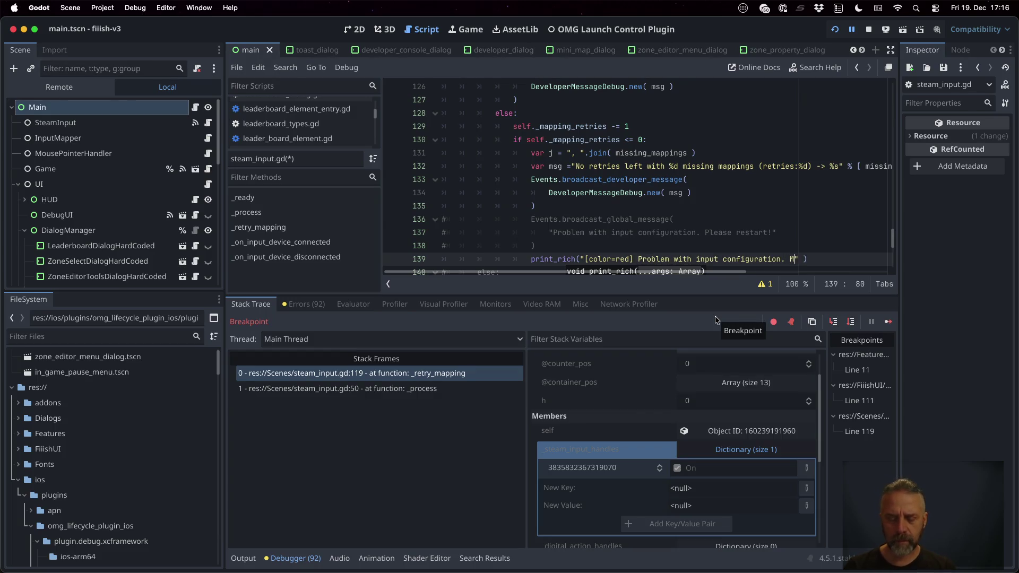
pyautogui.write(' to broke')
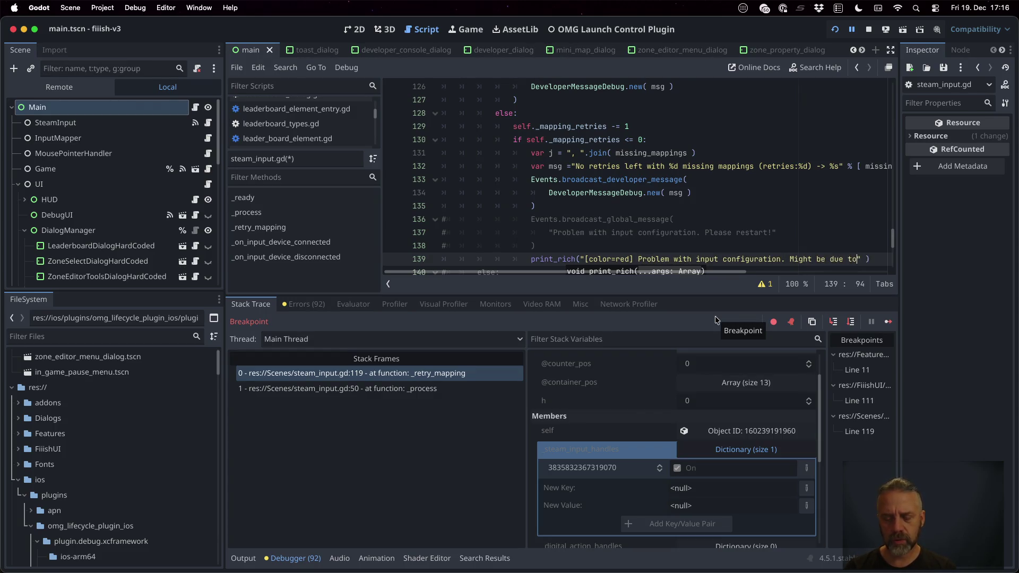
pyautogui.write('n steam i')
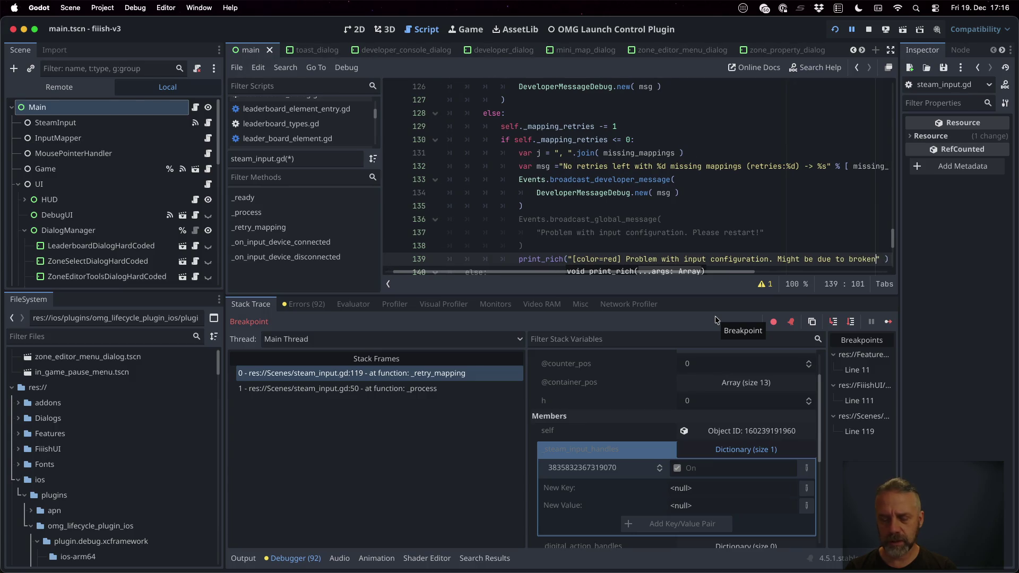
pyautogui.write('nput contro')
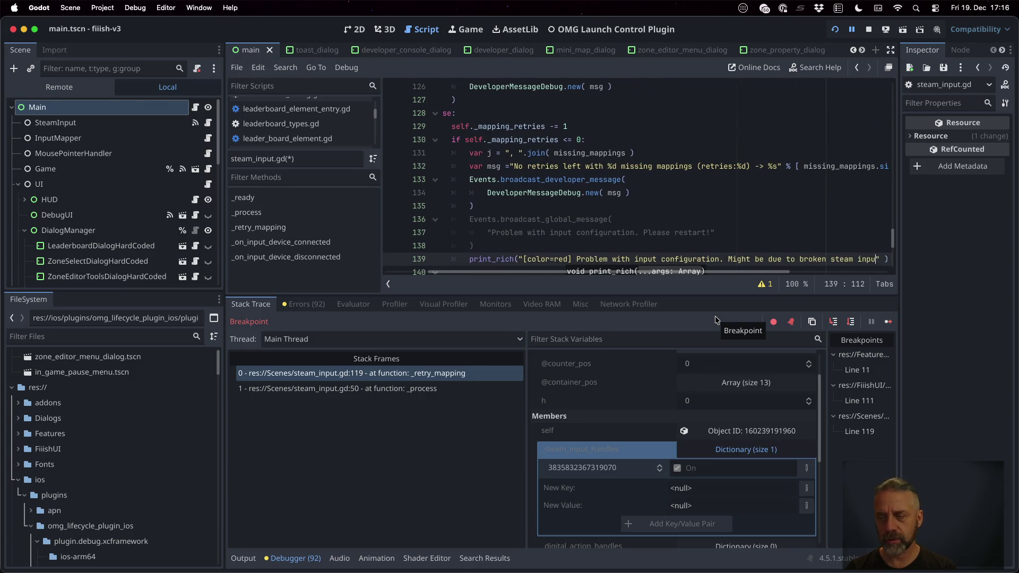
pyautogui.write('ller support')
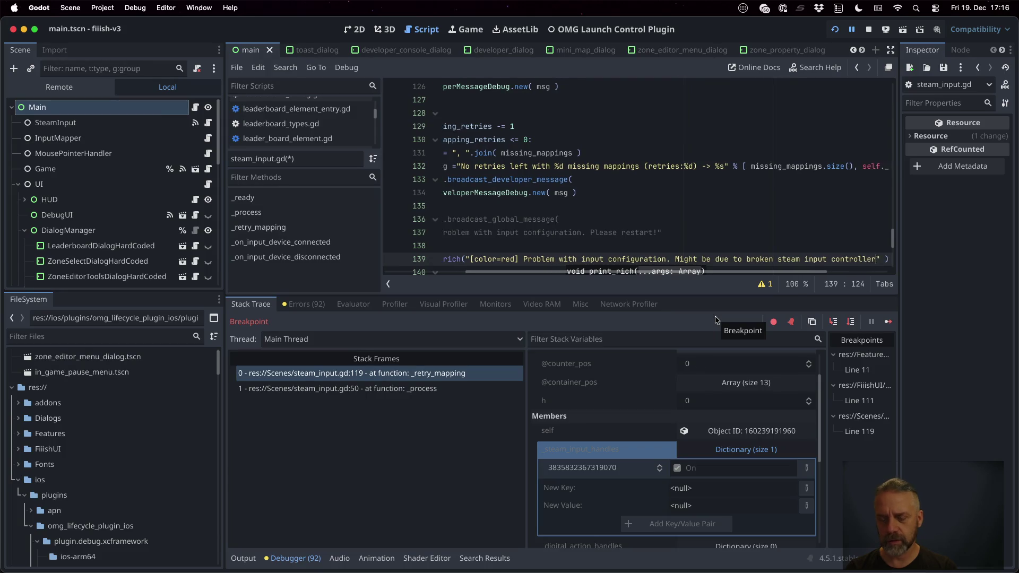
pyautogui.write('!')
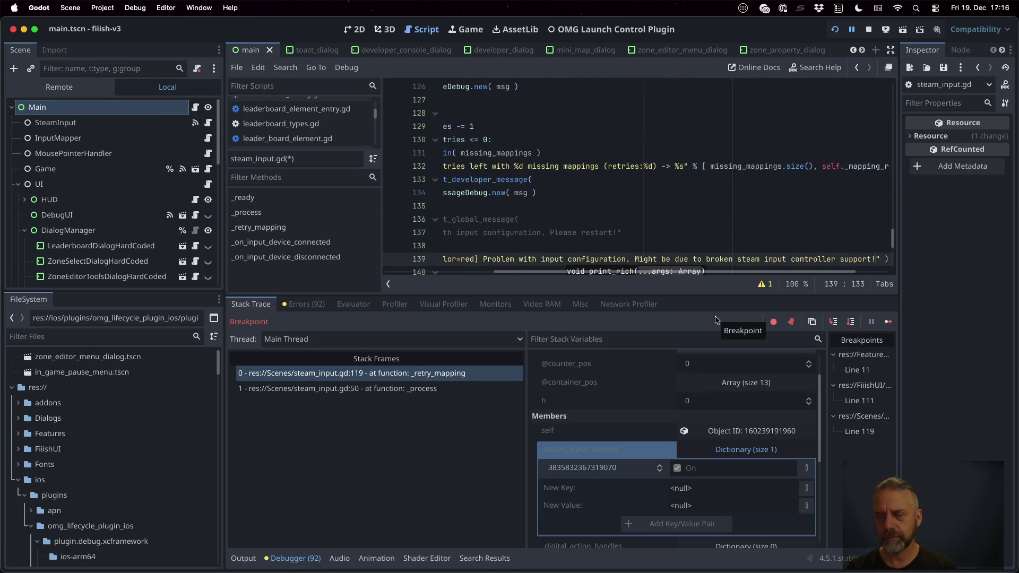
# Step: Save steam_input.gd and stop the debug session
pyautogui.press('End')
pyautogui.hotkey('ctrl', 's')
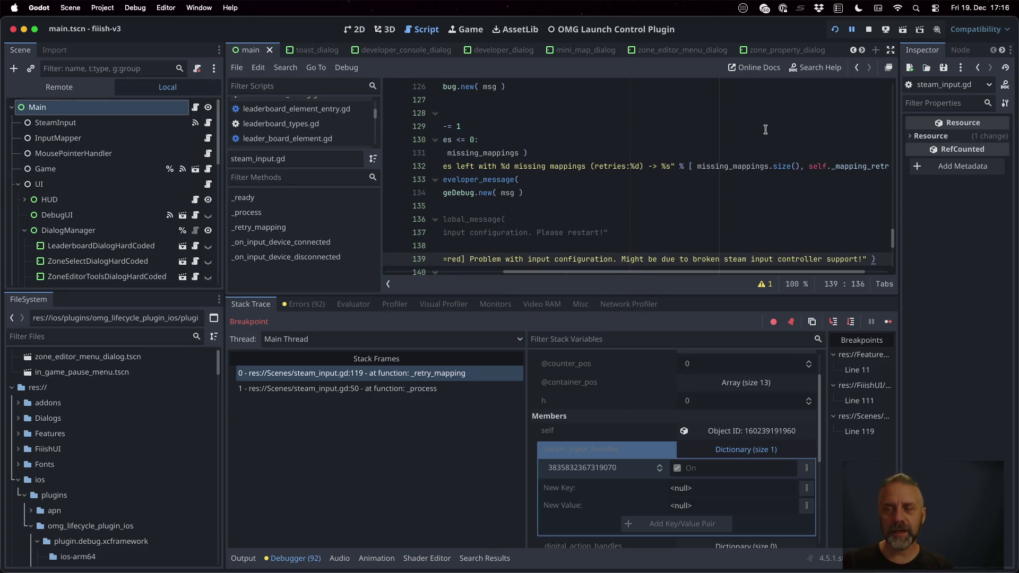
pyautogui.click(869, 29)
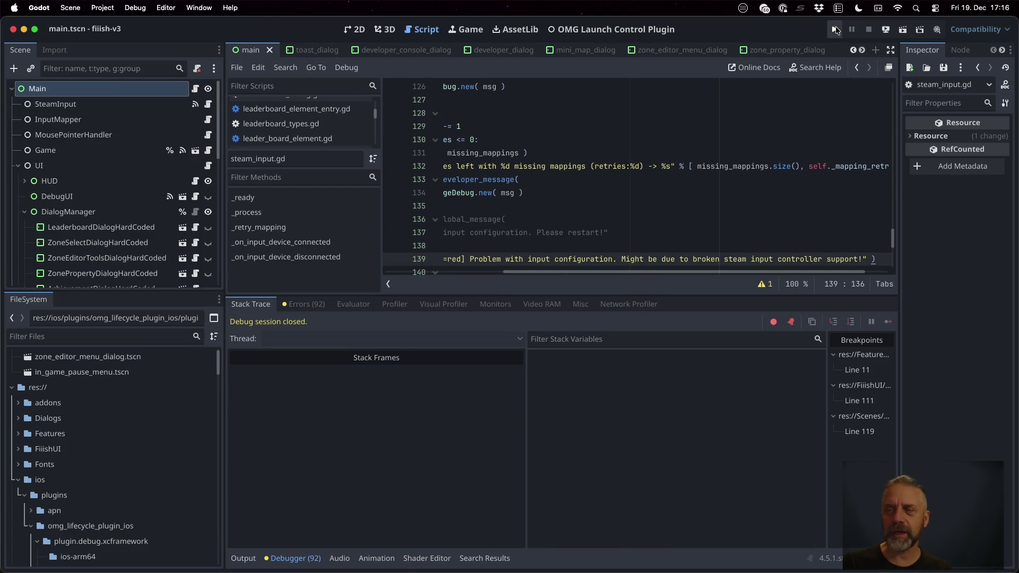
# Step: Relaunch the game, remove the line 119 breakpoint, and resume execution
pyautogui.click(836, 29)
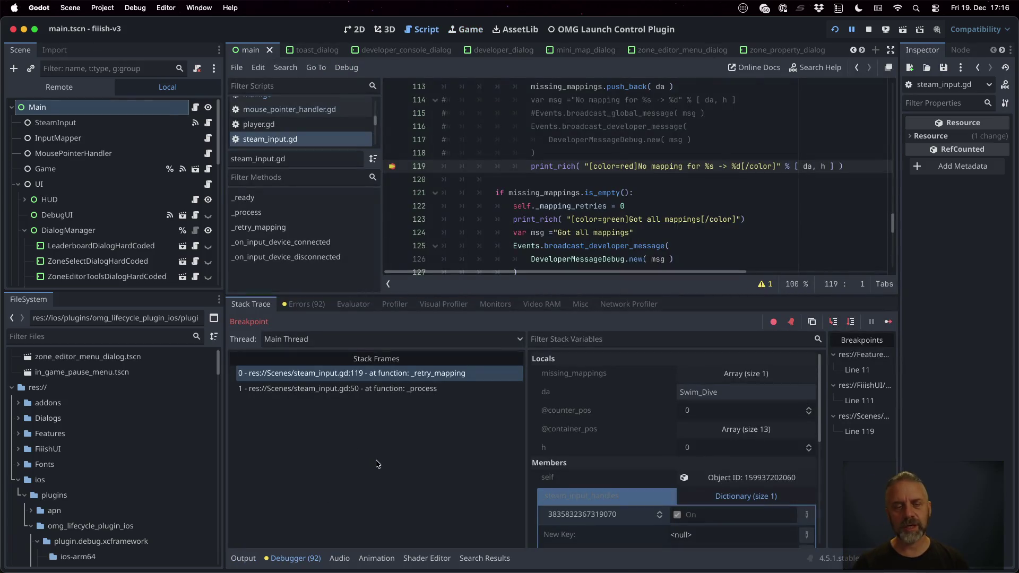
pyautogui.click(394, 168)
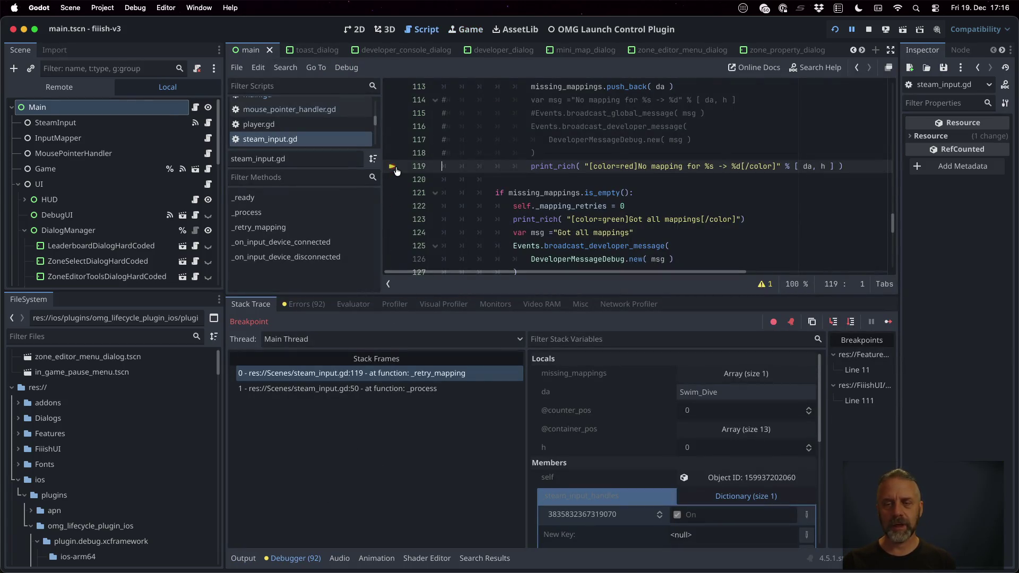
pyautogui.click(888, 321)
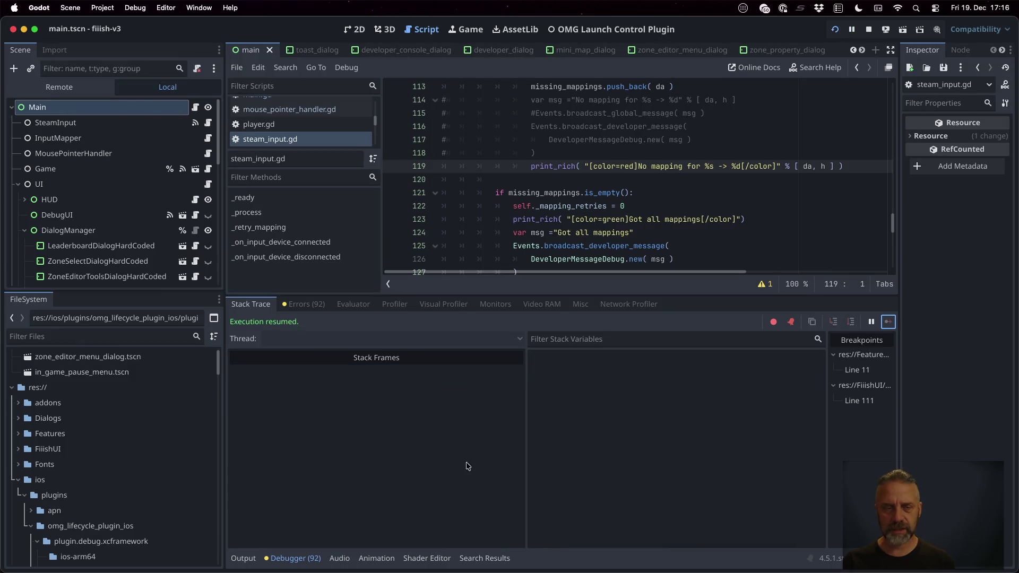
# Step: Check the Output log and highlight the new red broken-controller-support warning
pyautogui.click(243, 558)
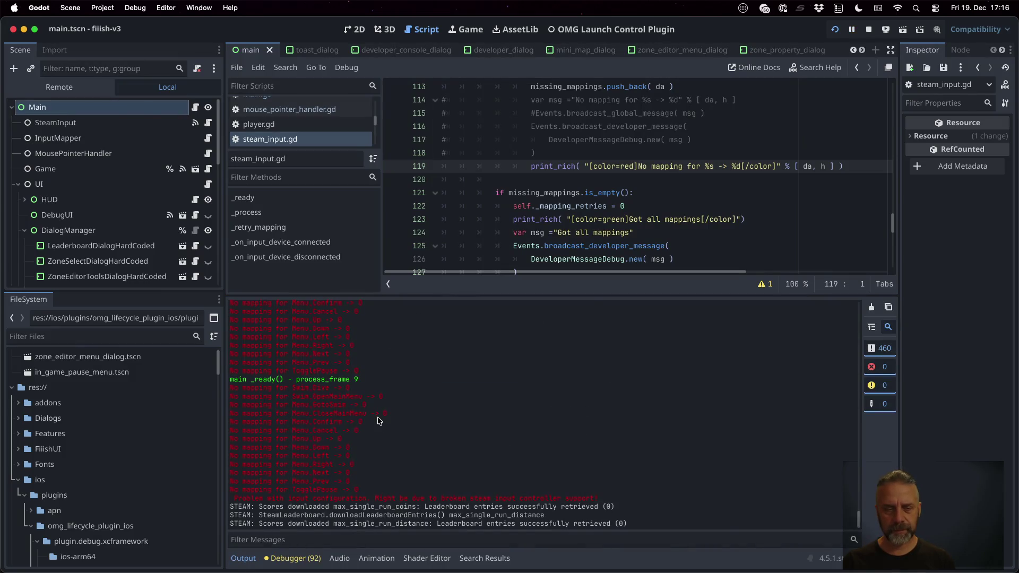
pyautogui.moveTo(235, 499); pyautogui.dragTo(609, 497)
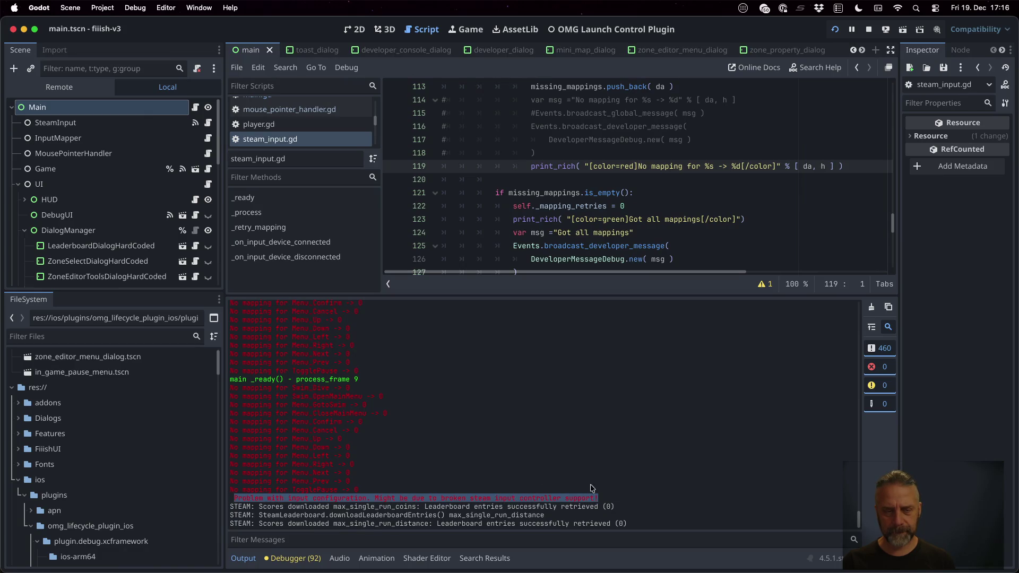
pyautogui.scroll(10, 437, 443)
pyautogui.scroll(8, 438, 444)
pyautogui.moveTo(261, 383); pyautogui.dragTo(380, 443)
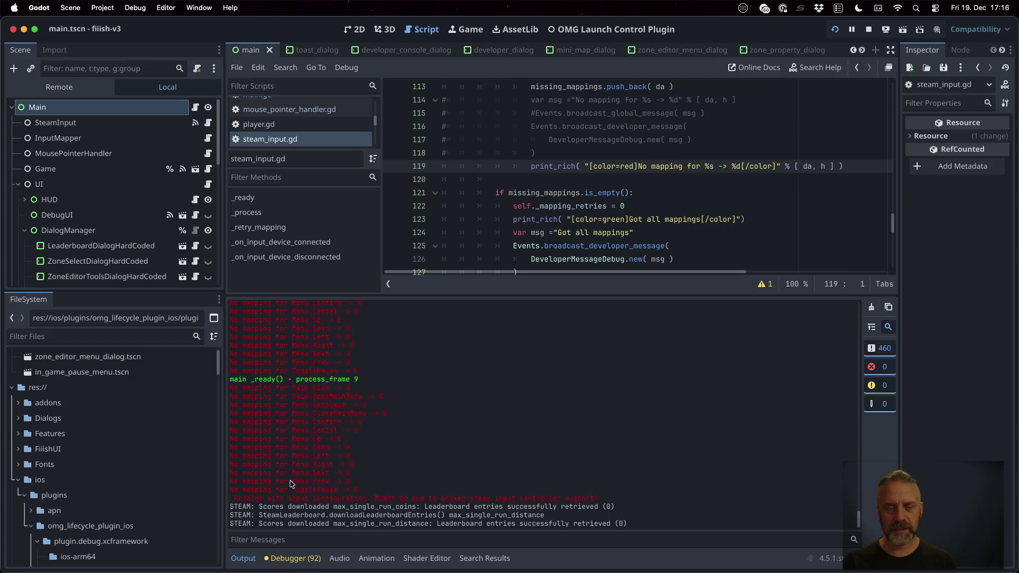
pyautogui.moveTo(234, 497)
pyautogui.mouseDown()
pyautogui.moveTo(583, 507)
pyautogui.moveTo(639, 497)
pyautogui.mouseUp()
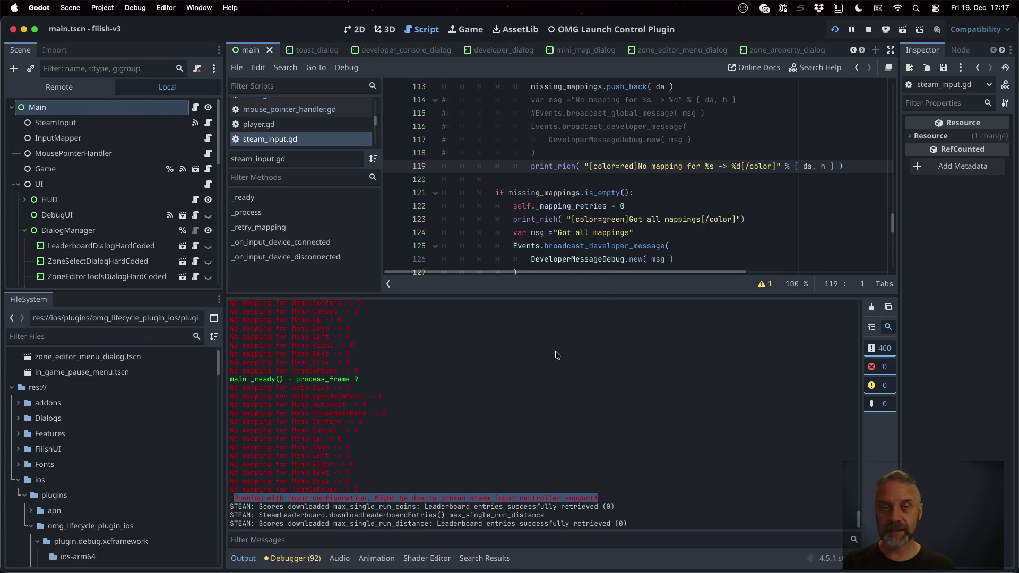
# Step: Play a Fiiish! run, restart after game over, view and close the coins leaderboard, then stop the game
pyautogui.click(465, 29)
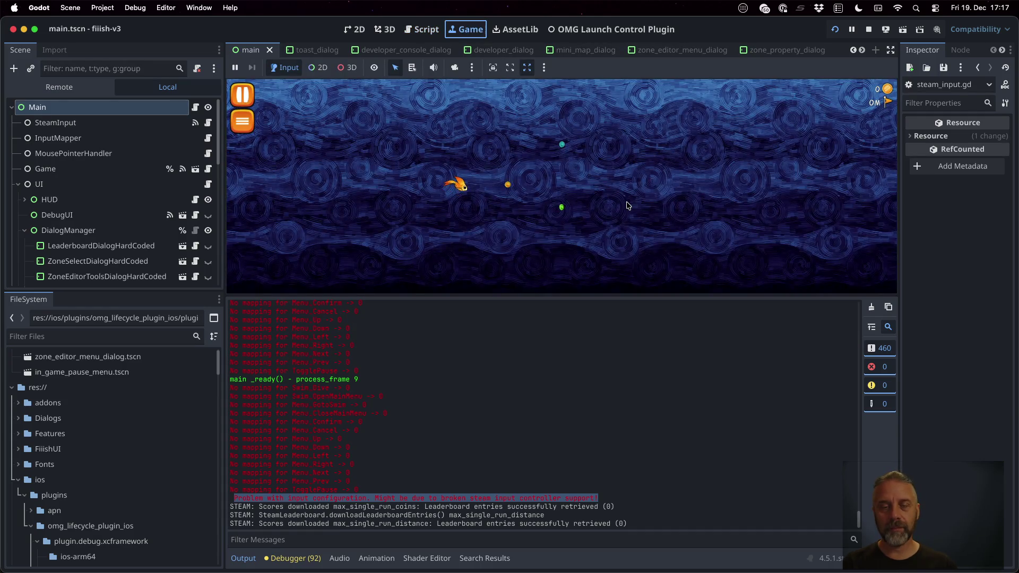
pyautogui.click(626, 205)
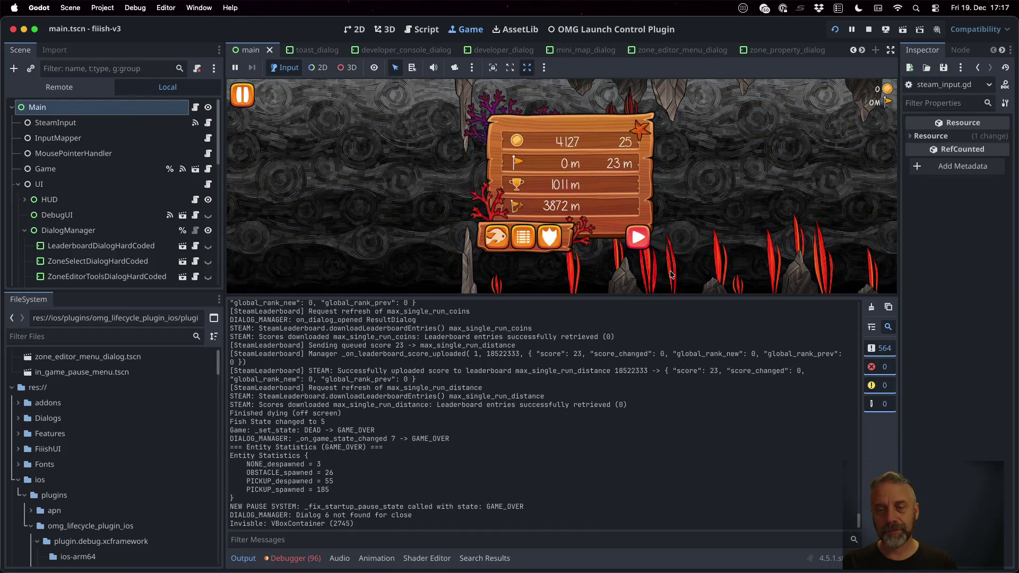
pyautogui.click(638, 237)
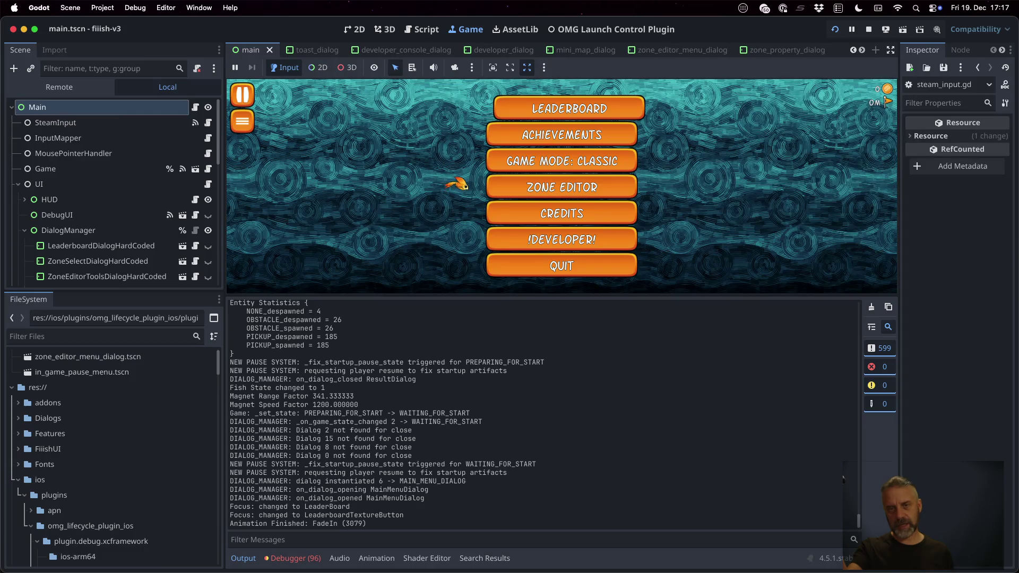
pyautogui.press('Return')
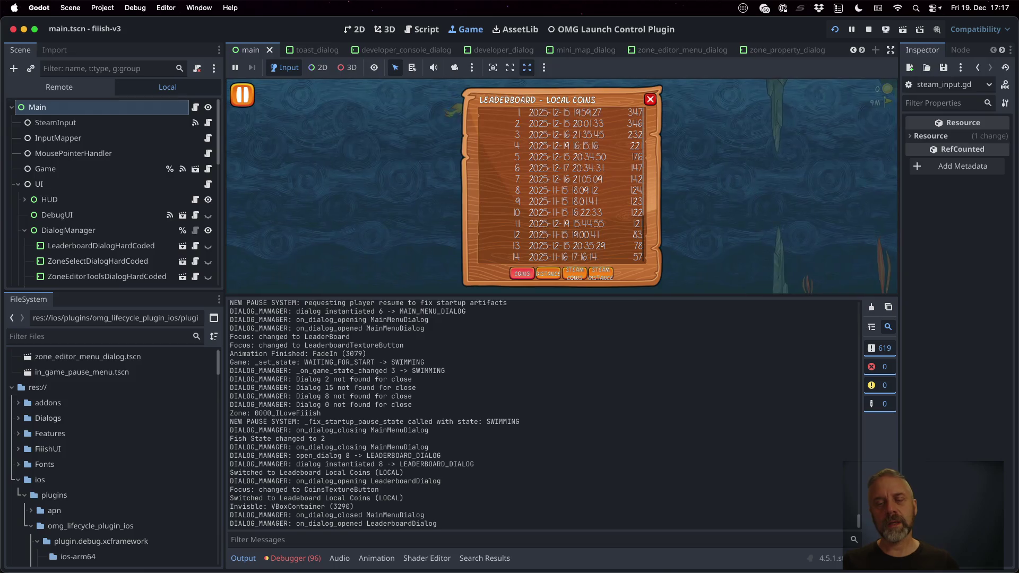
pyautogui.click(652, 98)
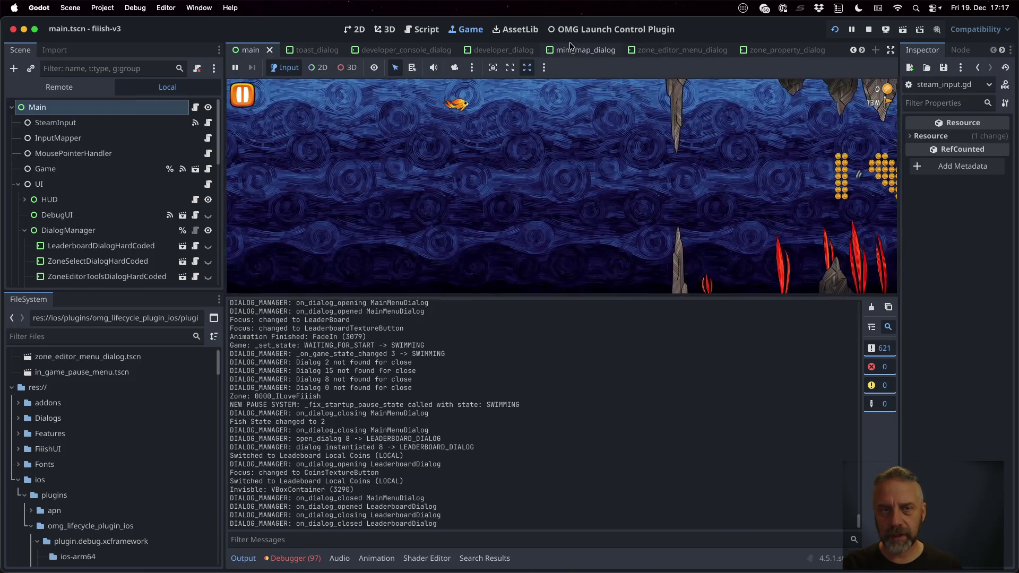
pyautogui.press('super+period')
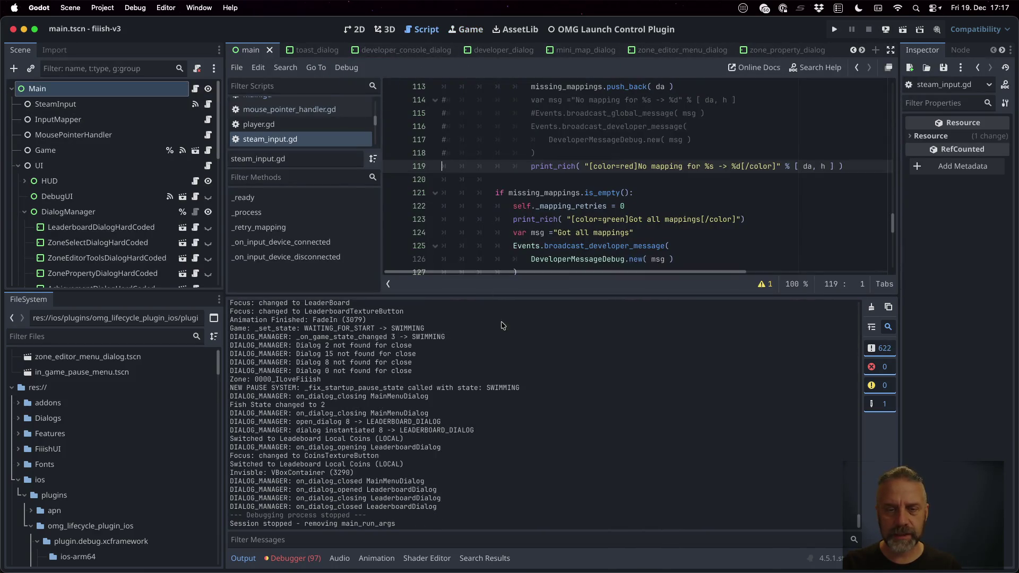
# Step: Enlarge the script editor, then open the Project Settings Input Map filtered to 'Dive'
pyautogui.moveTo(496, 292); pyautogui.dragTo(520, 407)
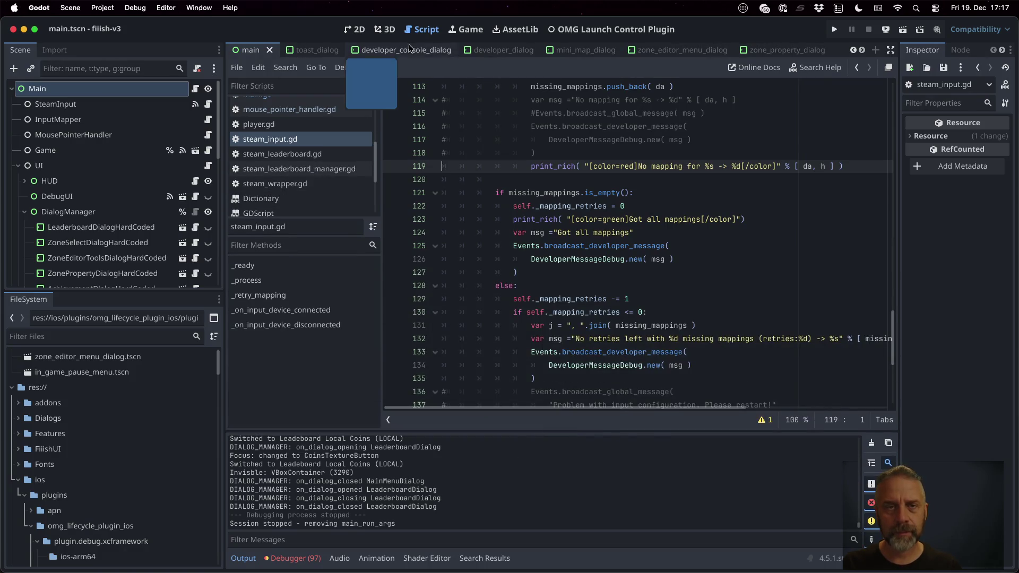
pyautogui.click(102, 8)
pyautogui.click(118, 27)
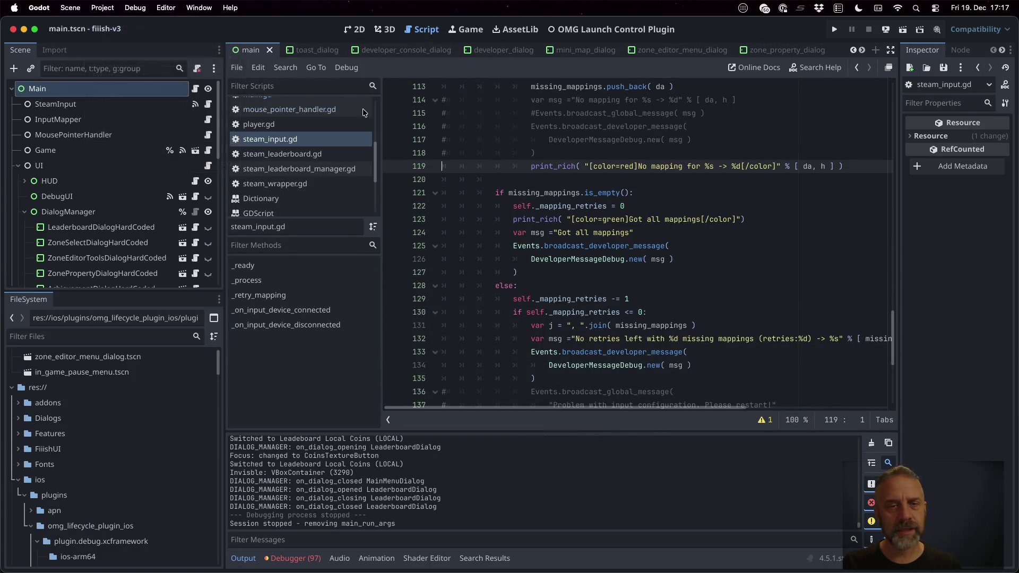
pyautogui.write('Dive')
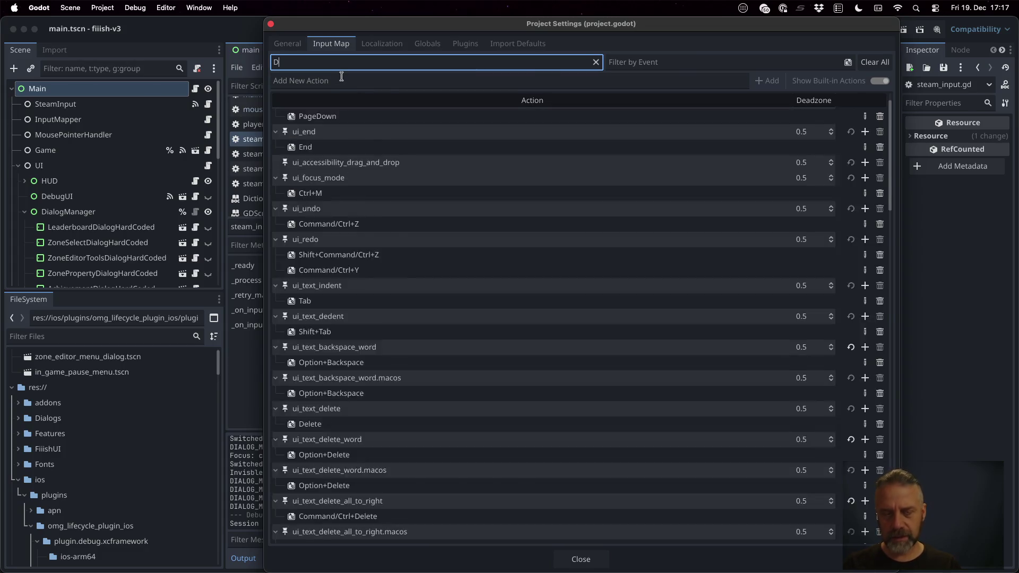
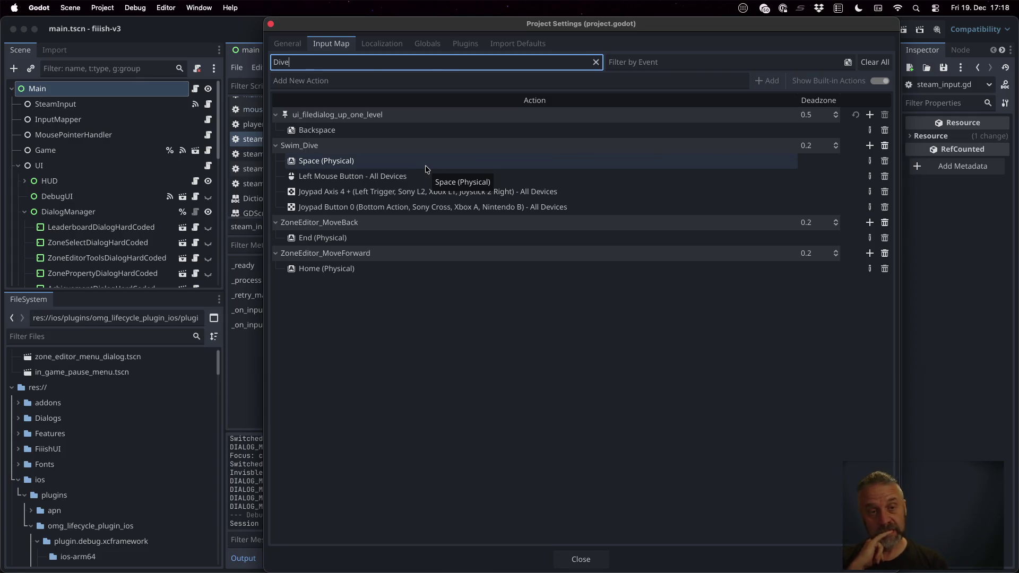
# Step: Copy the Swim_Dive action name from the Input Map and search all project files for it
pyautogui.doubleClick(343, 149)
pyautogui.press('super+c')
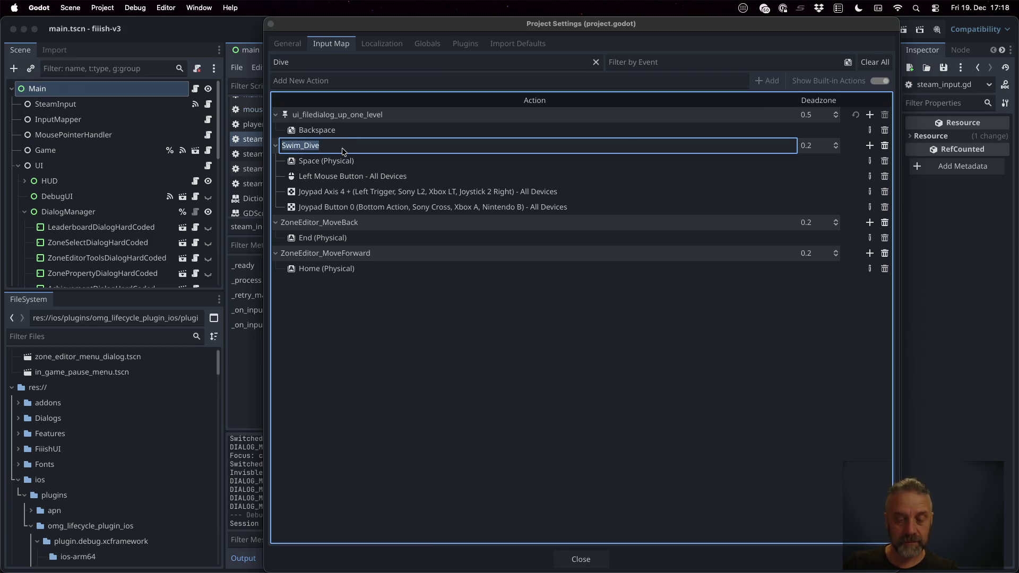
pyautogui.press('Escape')
pyautogui.press('Escape')
pyautogui.click(520, 332)
pyautogui.press('super+shift+f')
pyautogui.press('super+v')
pyautogui.press('Return')
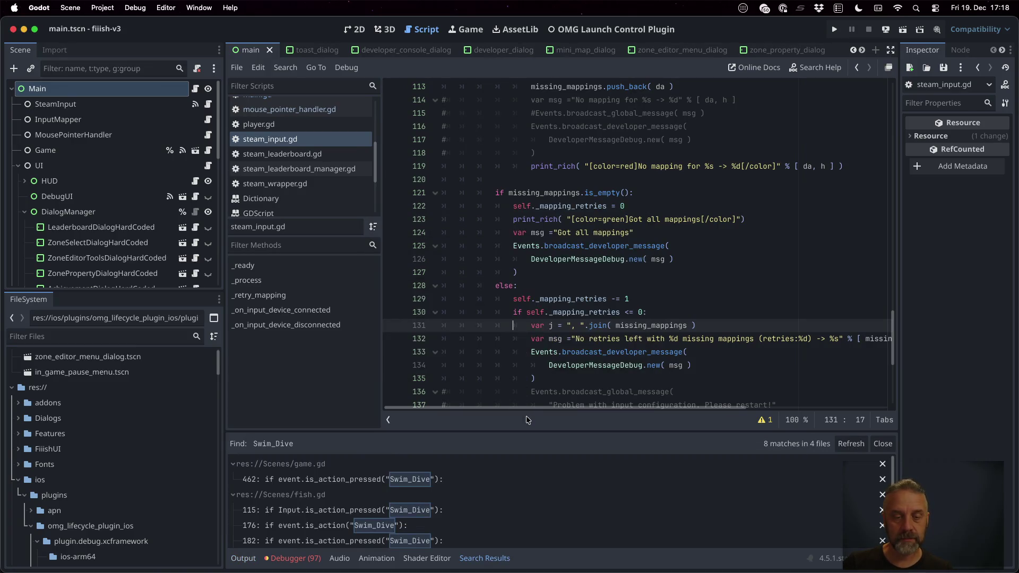
# Step: Enlarge the results panel and review fish.gd's Swim_Dive matches on lines 115, 176, 182 and 185
pyautogui.moveTo(520, 431); pyautogui.dragTo(537, 166)
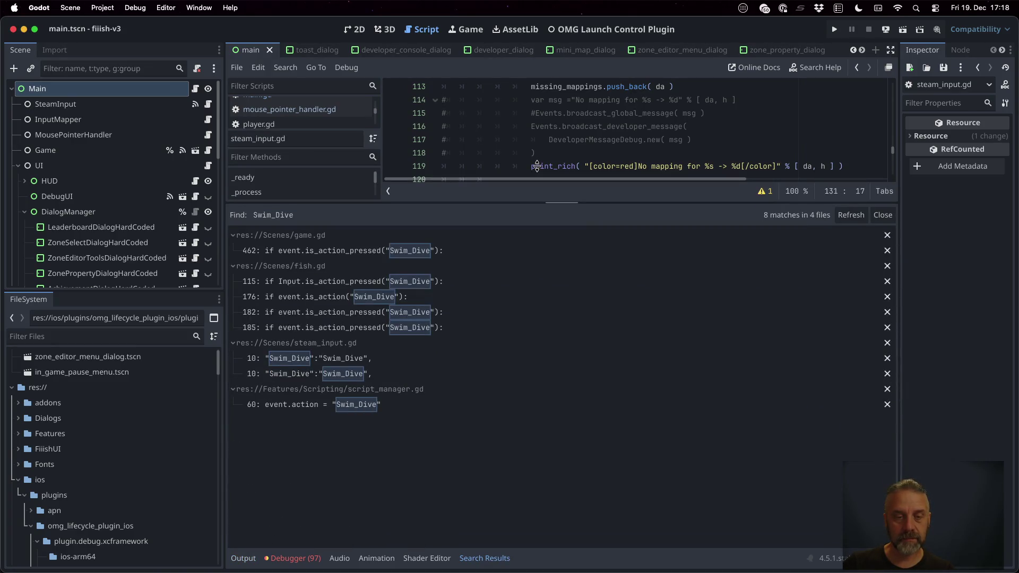
pyautogui.click(398, 282)
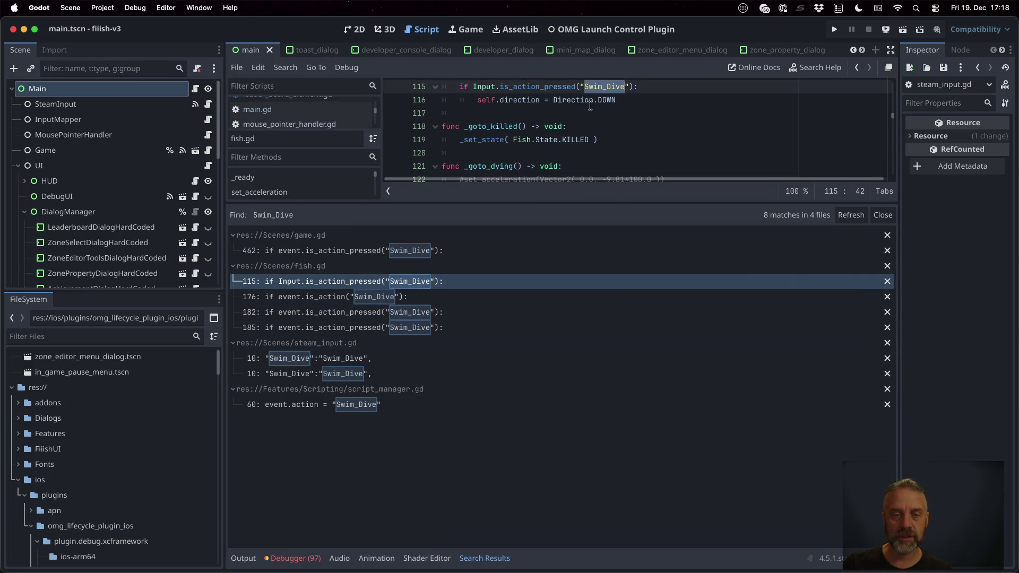
pyautogui.click(367, 299)
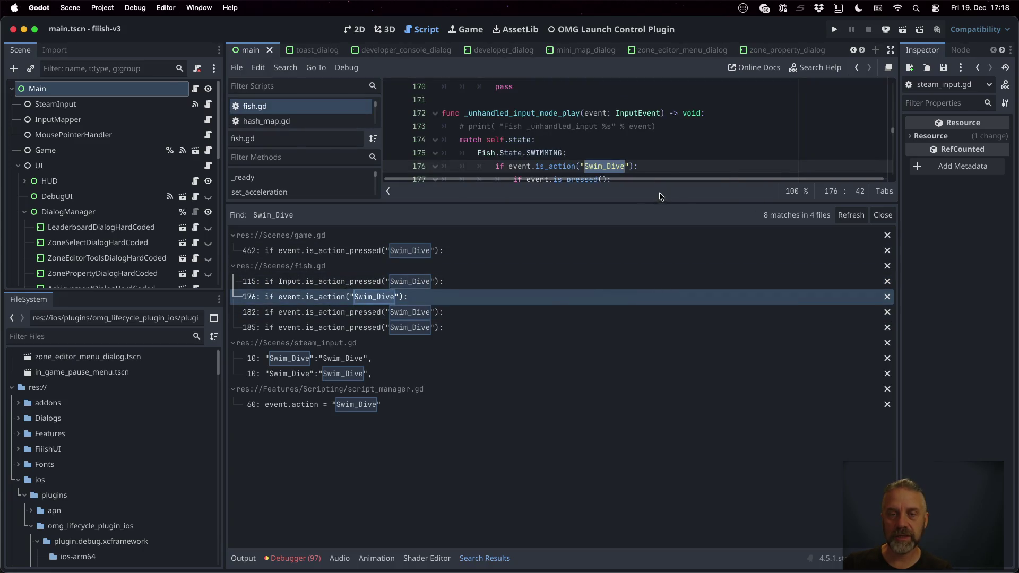
pyautogui.moveTo(620, 203); pyautogui.dragTo(637, 286)
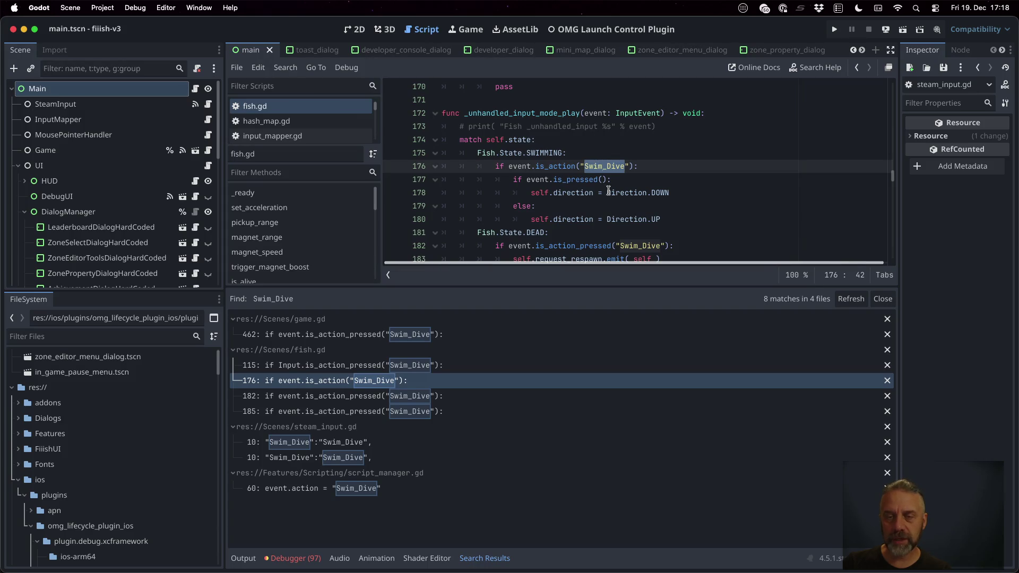
pyautogui.click(400, 397)
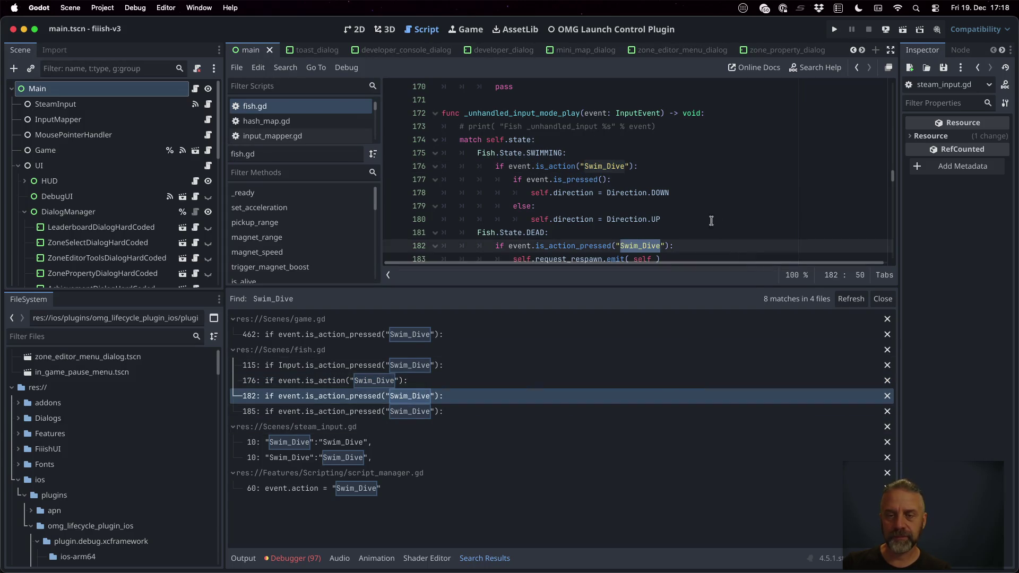
pyautogui.scroll(-1, 632, 215)
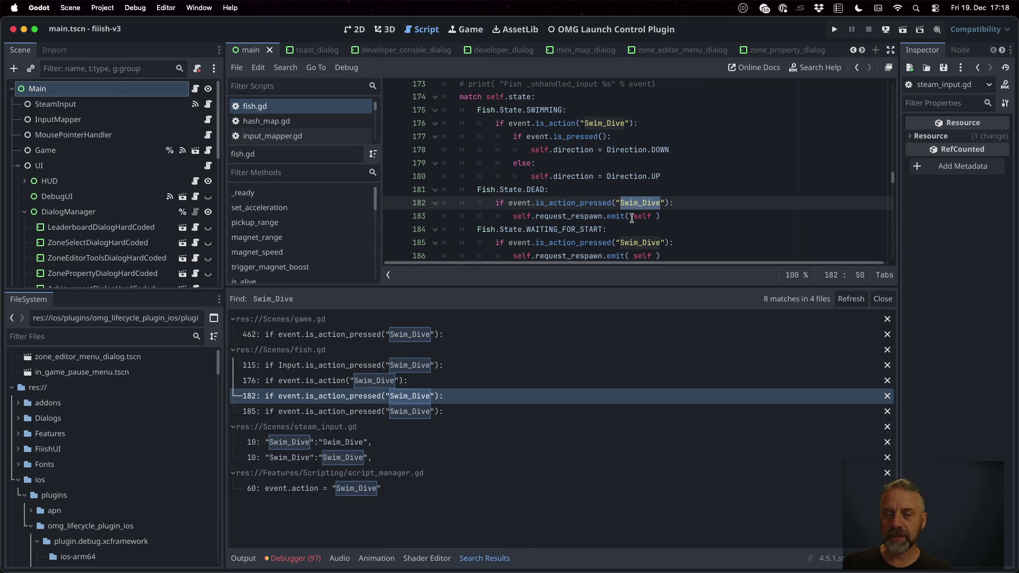
pyautogui.scroll(-2, 629, 218)
pyautogui.scroll(-2, 618, 225)
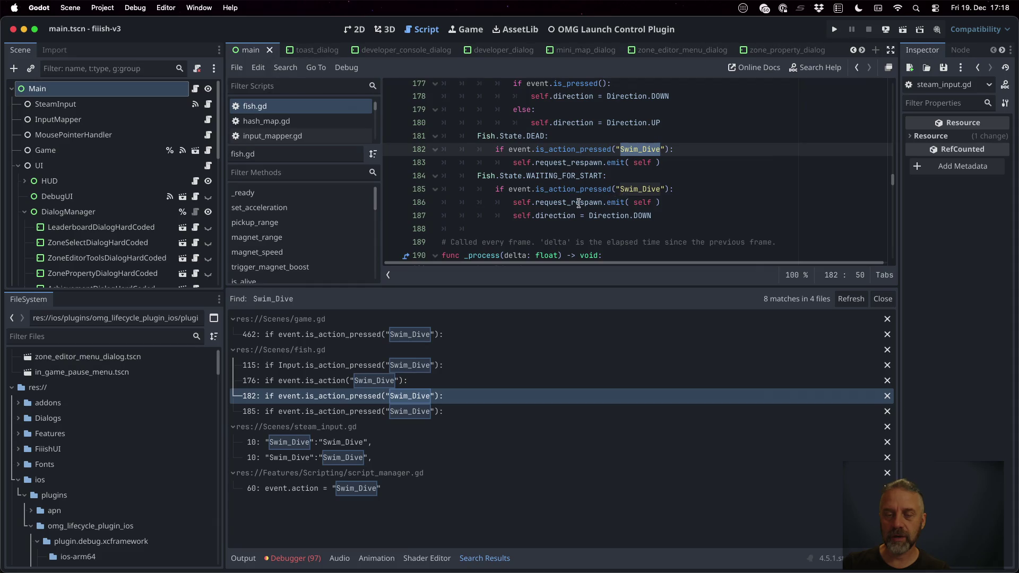
pyautogui.click(450, 408)
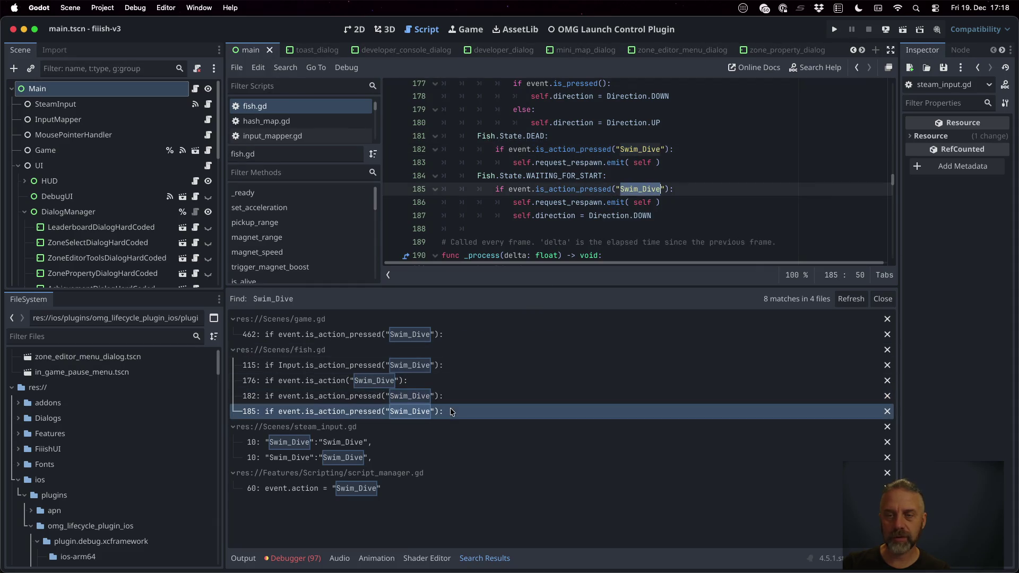
# Step: Open the script_manager.gd line 60 match to show swim_down's Swim_Dive InputEventAction
pyautogui.click(428, 486)
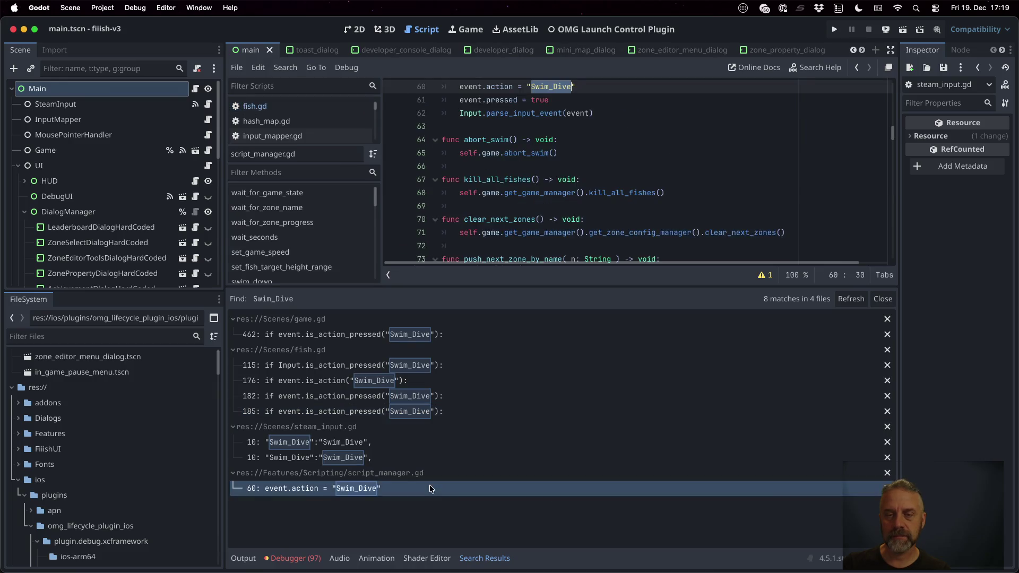
pyautogui.scroll(4, 581, 159)
pyautogui.scroll(2, 581, 159)
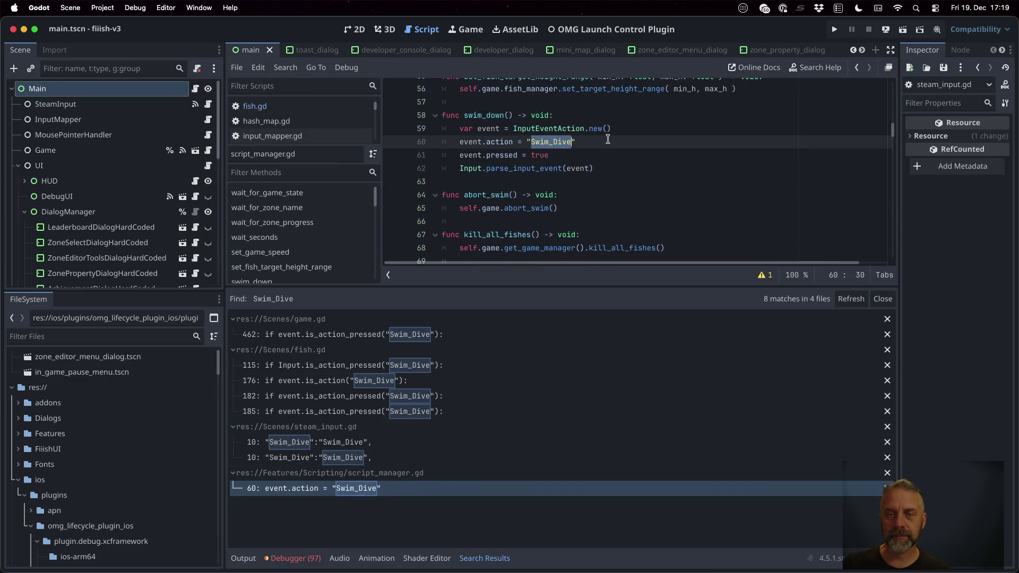
pyautogui.scroll(2, 608, 139)
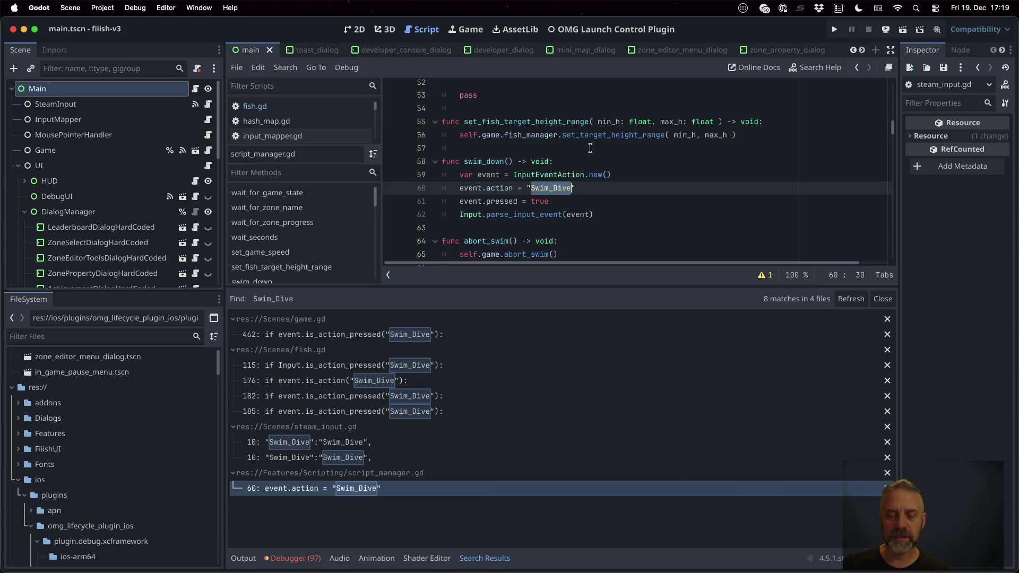
# Step: Open game.gd at the line 462 Swim_Dive check and add a breakpoint on line 463
pyautogui.click(405, 334)
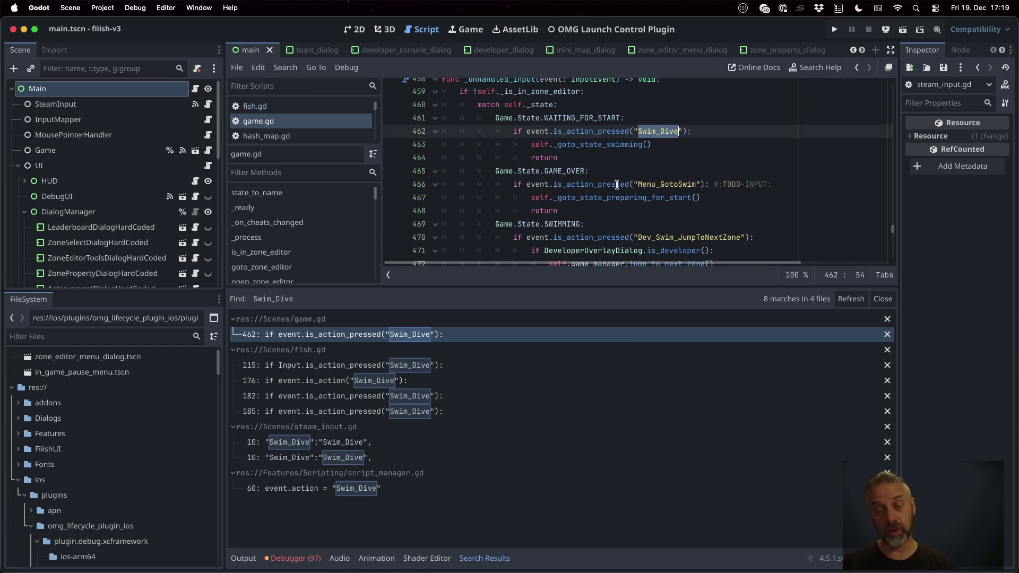
pyautogui.moveTo(625, 287); pyautogui.dragTo(626, 392)
pyautogui.click(654, 130)
pyautogui.click(637, 139)
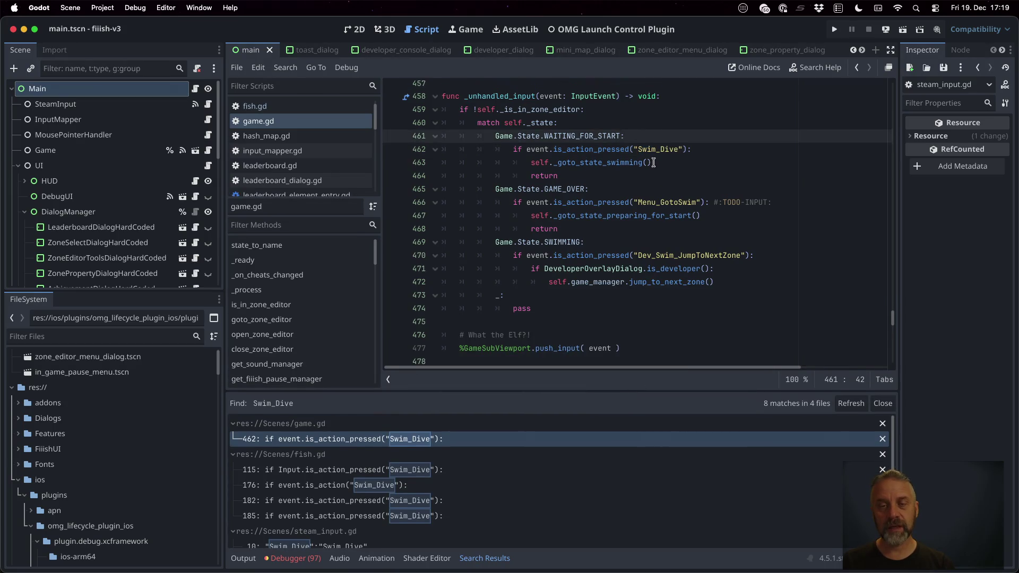
pyautogui.scroll(1, 663, 170)
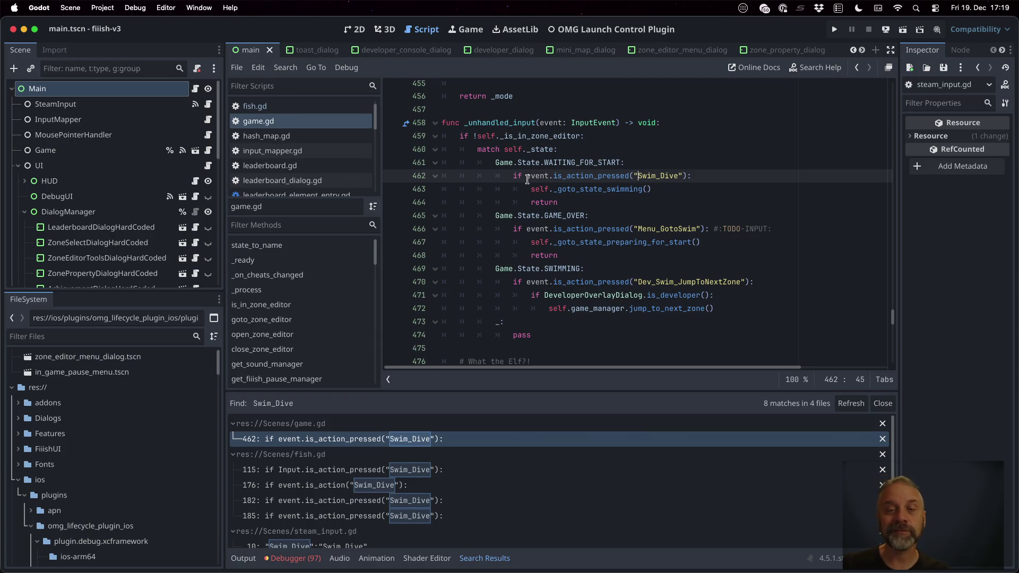
pyautogui.click(387, 189)
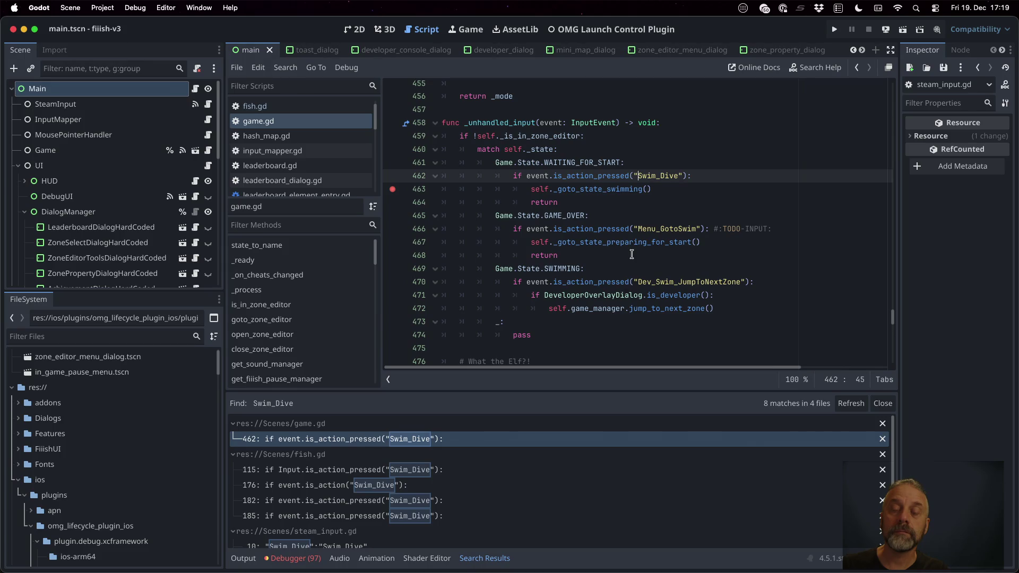
pyautogui.moveTo(635, 243)
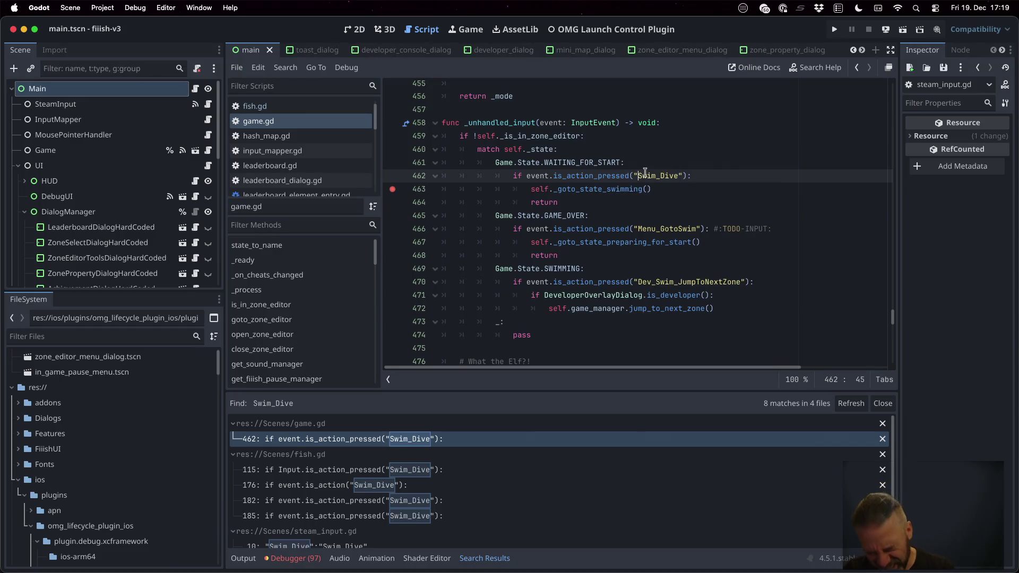
pyautogui.hotkey('shift', 'alt', 'o')
# Step: Quick-open main.gd at _update_action_set and scroll through its dialog cases
pyautogui.write('main.gd')
pyautogui.press('Return')
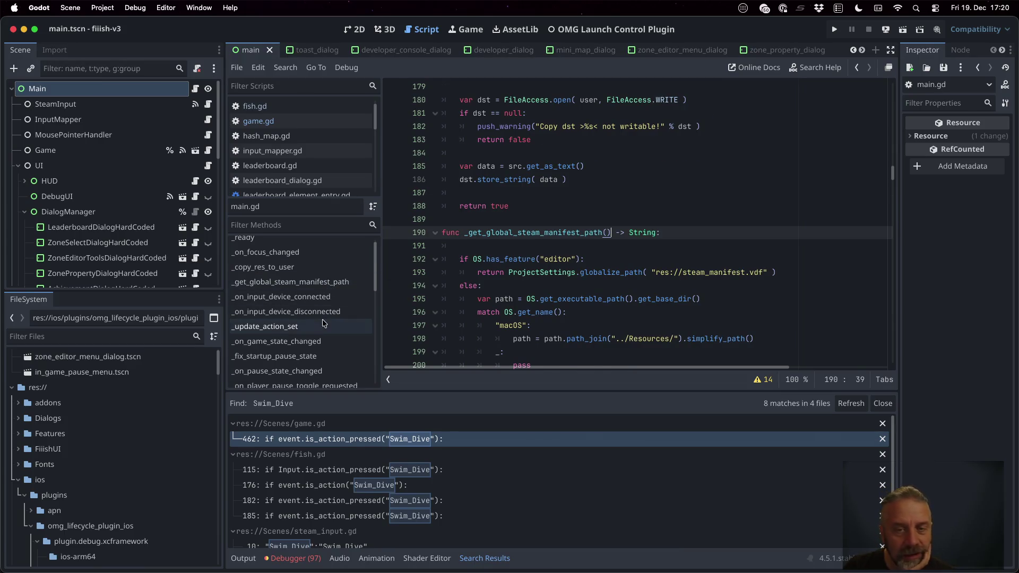
pyautogui.click(297, 334)
pyautogui.scroll(-2, 605, 262)
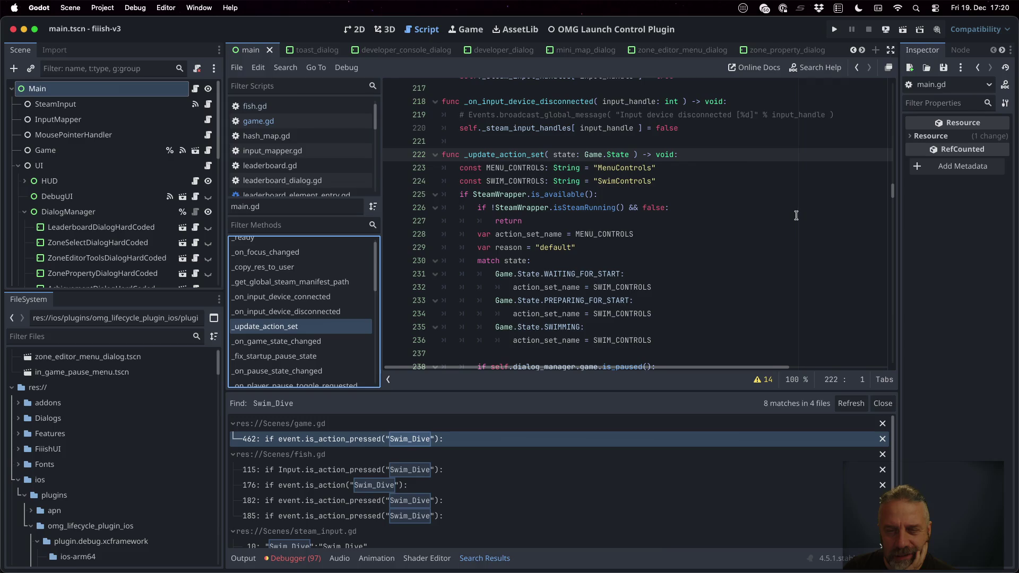
pyautogui.scroll(-2, 756, 270)
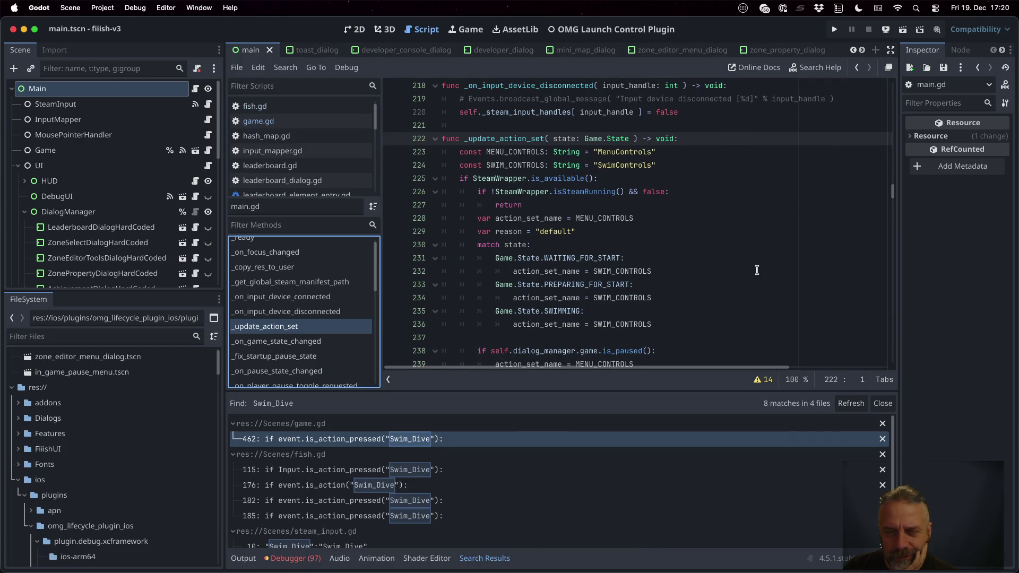
pyautogui.scroll(-3, 756, 270)
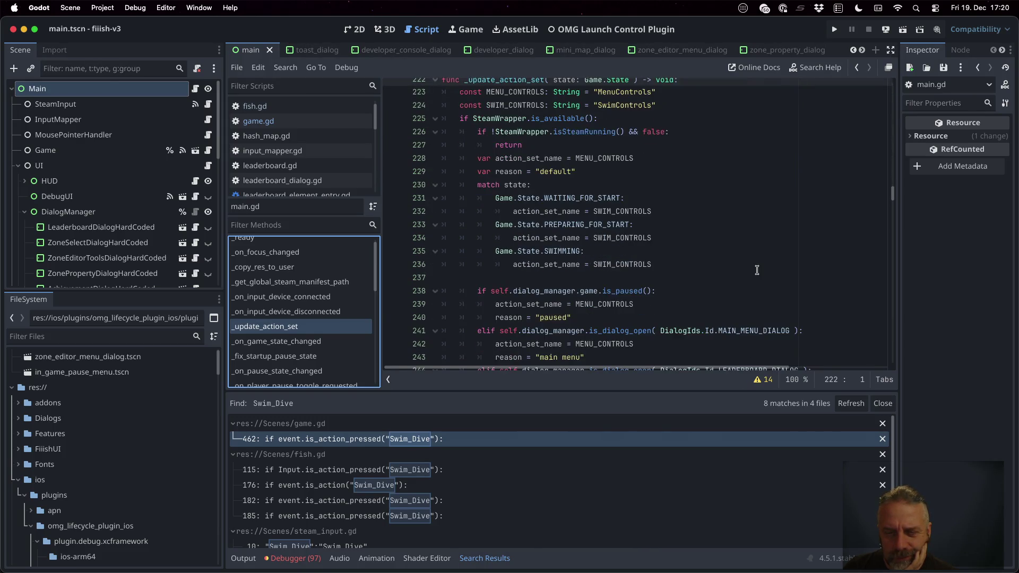
pyautogui.scroll(-2, 756, 270)
pyautogui.scroll(-3, 757, 270)
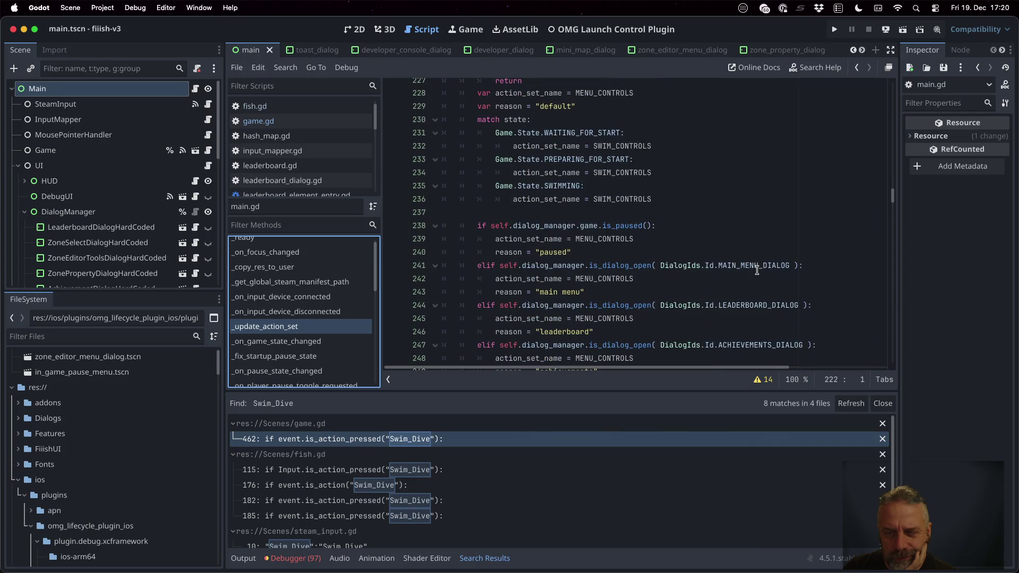
pyautogui.scroll(-2, 756, 270)
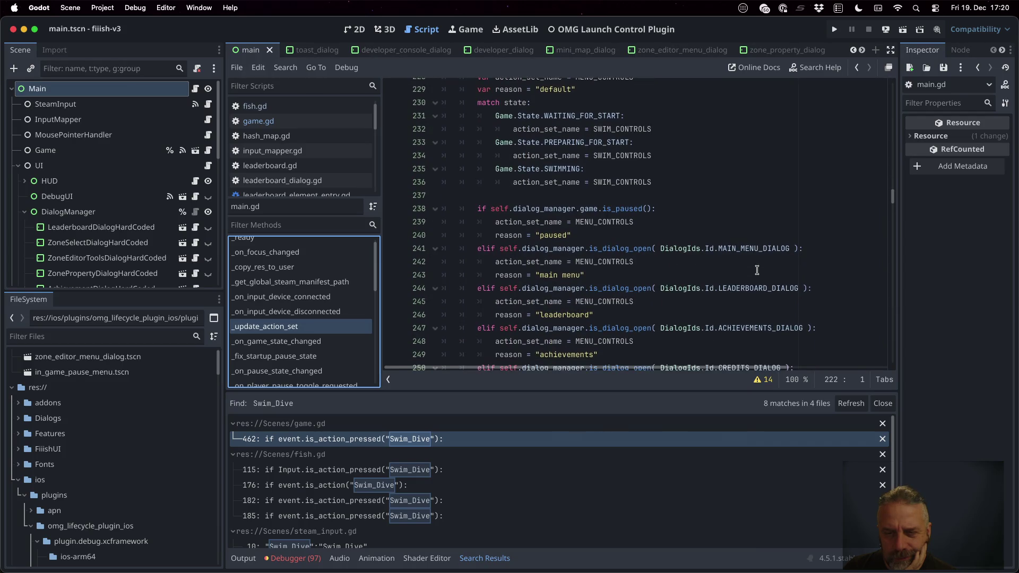
pyautogui.scroll(-5, 756, 270)
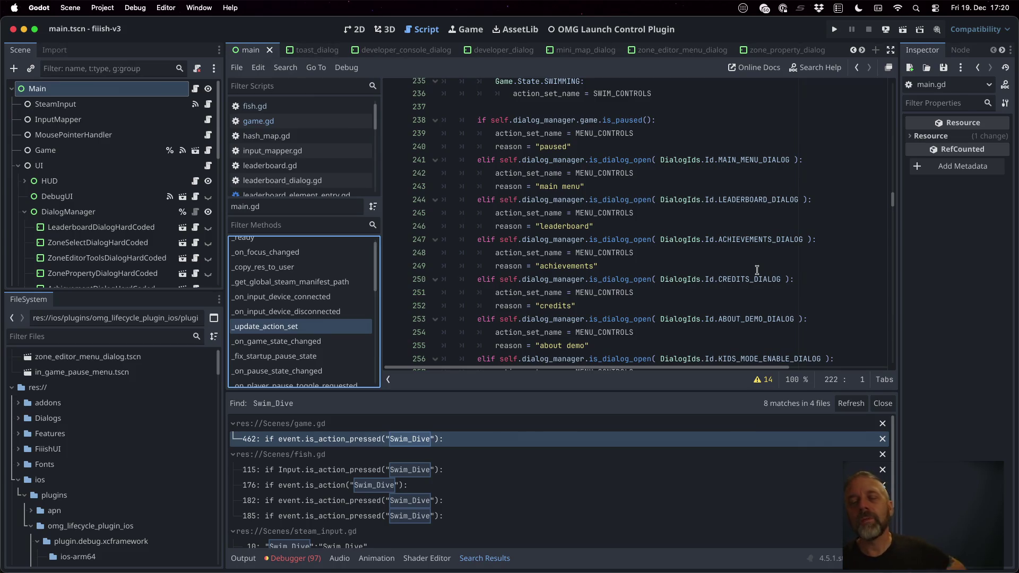
# Step: Highlight MAIN_MENU_DIALOG, then quick-search for the dialog_manager script
pyautogui.doubleClick(749, 161)
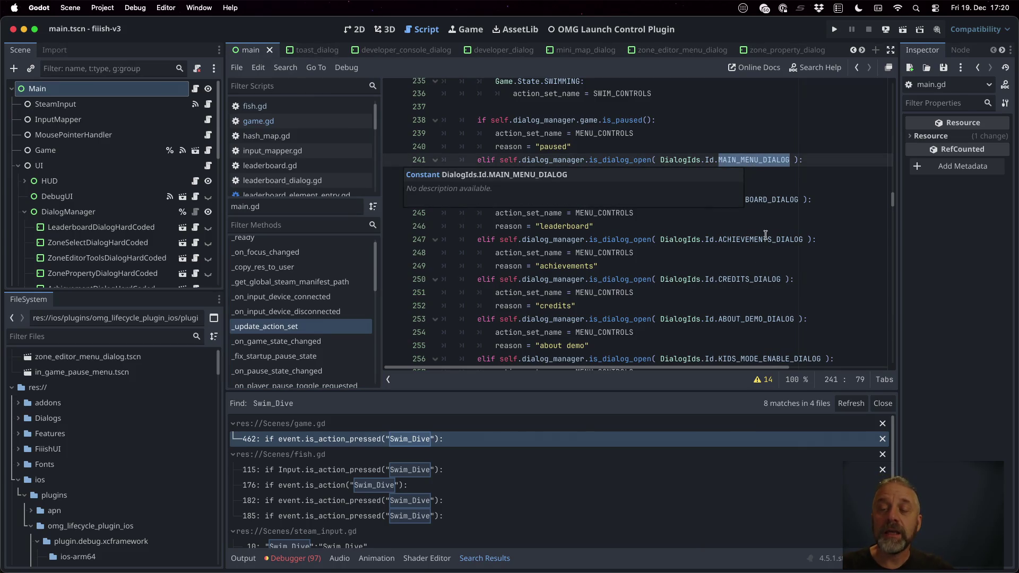
pyautogui.scroll(-2, 765, 237)
pyautogui.scroll(-1, 765, 237)
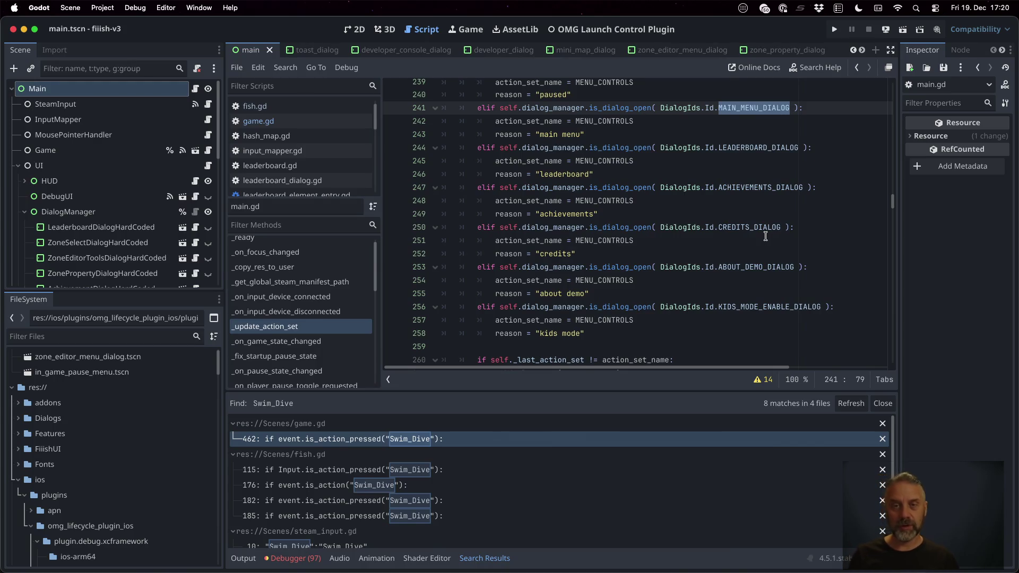
pyautogui.hotkey('alt', 'shift', 'o')
pyautogui.write('di')
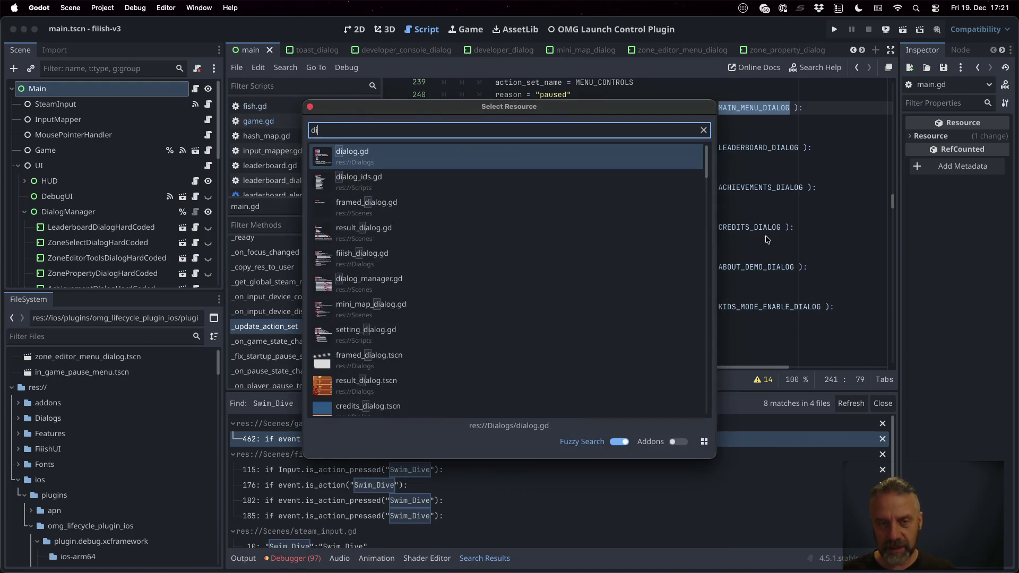
pyautogui.write('alog_manager')
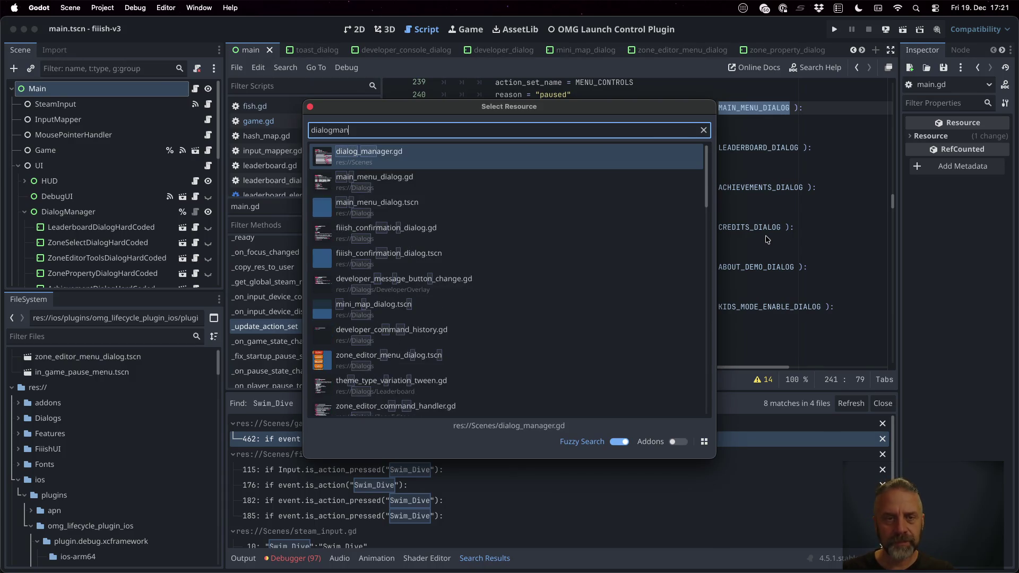
# Step: Open dialog_manager.gd and jump to the dialog Id enum in dialog_ids.gd
pyautogui.press('Return')
pyautogui.scroll(-3, 674, 186)
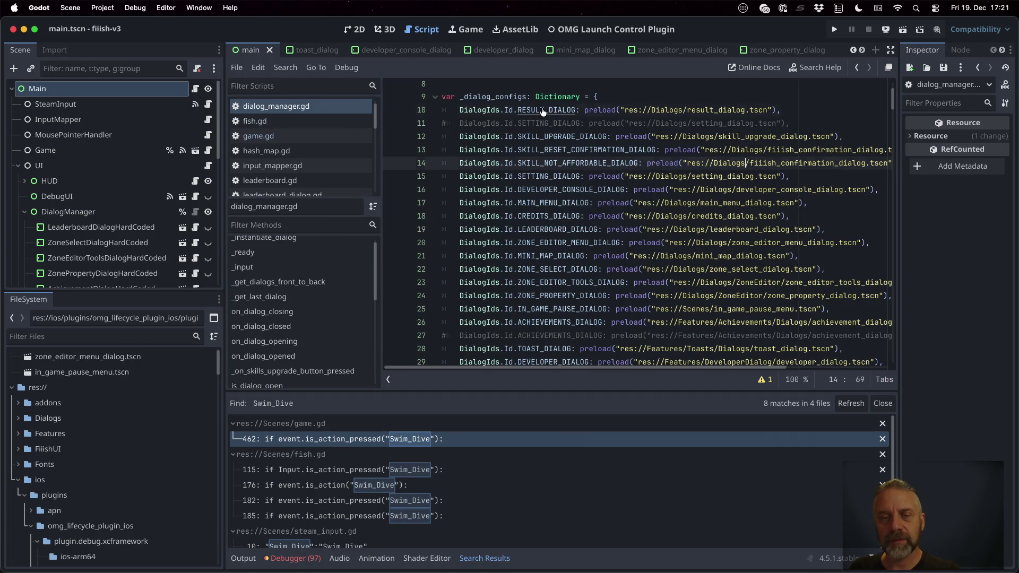
pyautogui.keyDown('super'); pyautogui.click(544, 110); pyautogui.keyUp('super')
pyautogui.scroll(1, 661, 213)
# Step: Point out the skill-related dialog IDs and the DEVELOPER_CONSOLE_DIALOG entry
pyautogui.click(495, 126)
pyautogui.click(496, 139)
pyautogui.click(496, 154)
pyautogui.click(513, 169)
pyautogui.click(518, 181)
pyautogui.click(527, 195)
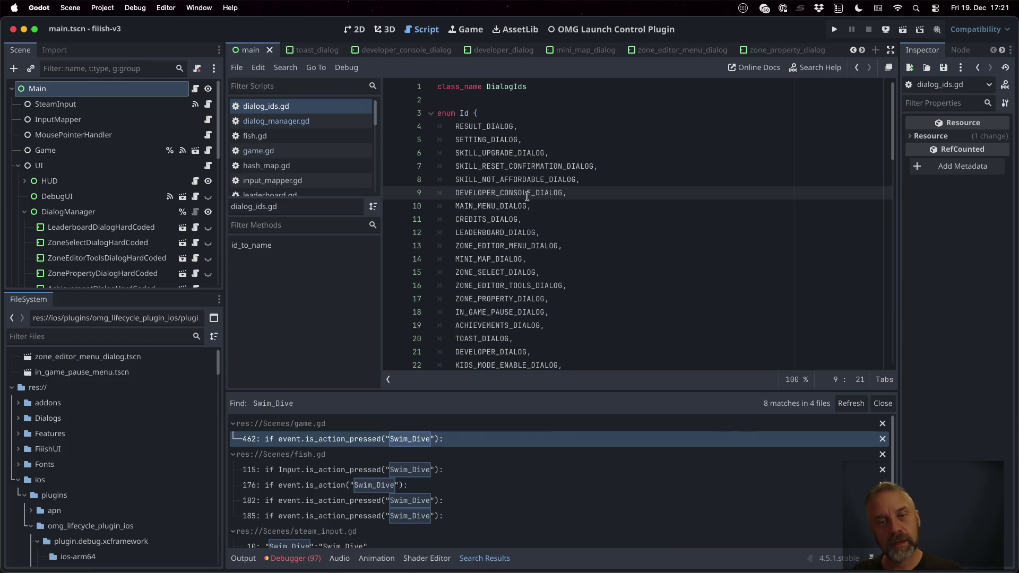
pyautogui.doubleClick(516, 206)
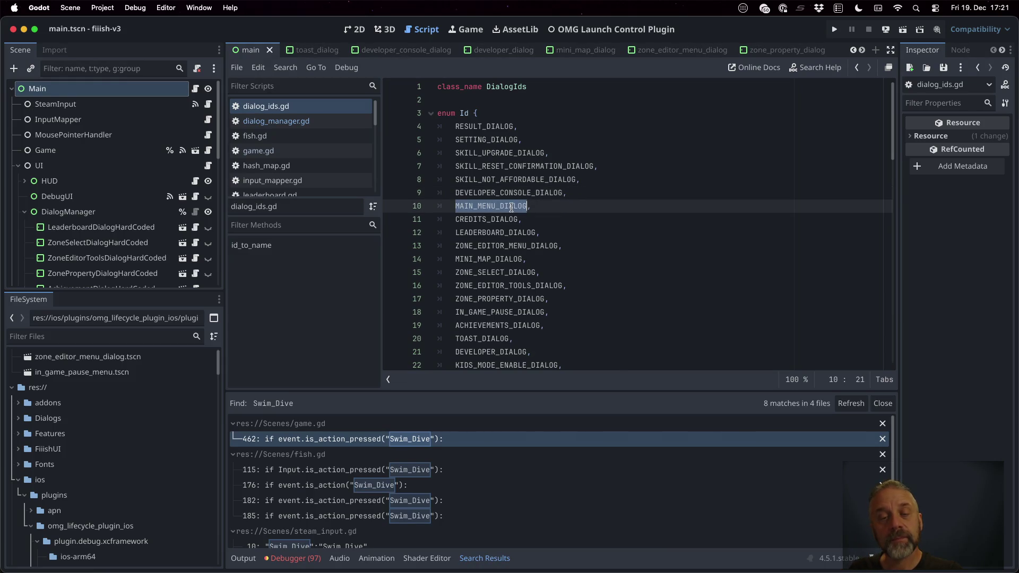
pyautogui.doubleClick(500, 221)
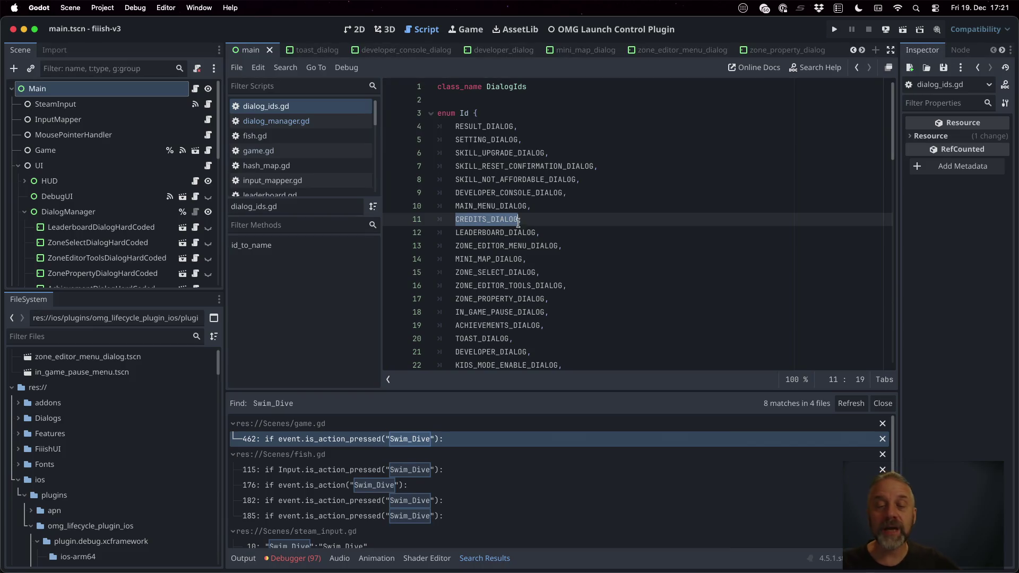
pyautogui.scroll(-1, 566, 242)
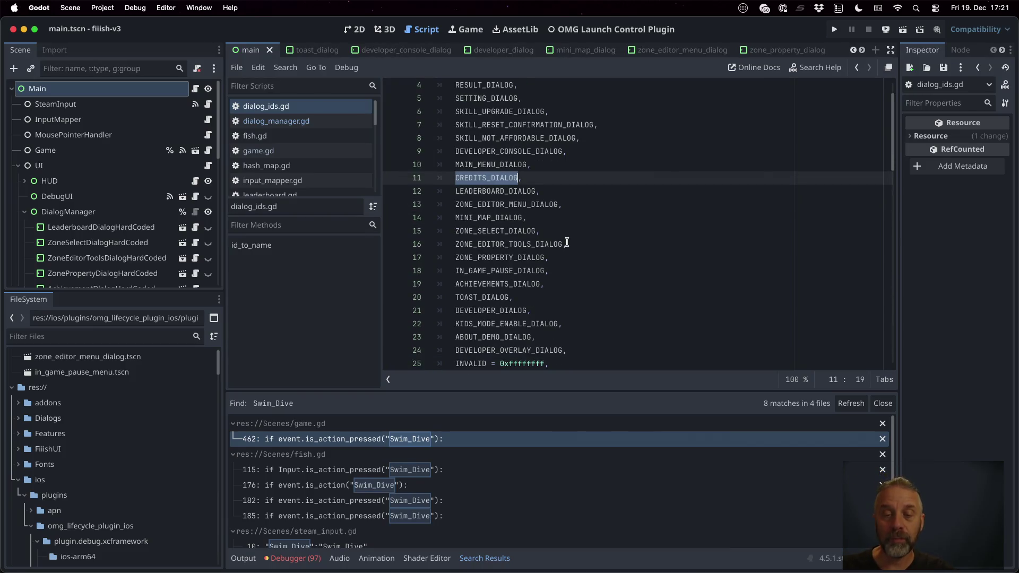
pyautogui.doubleClick(511, 269)
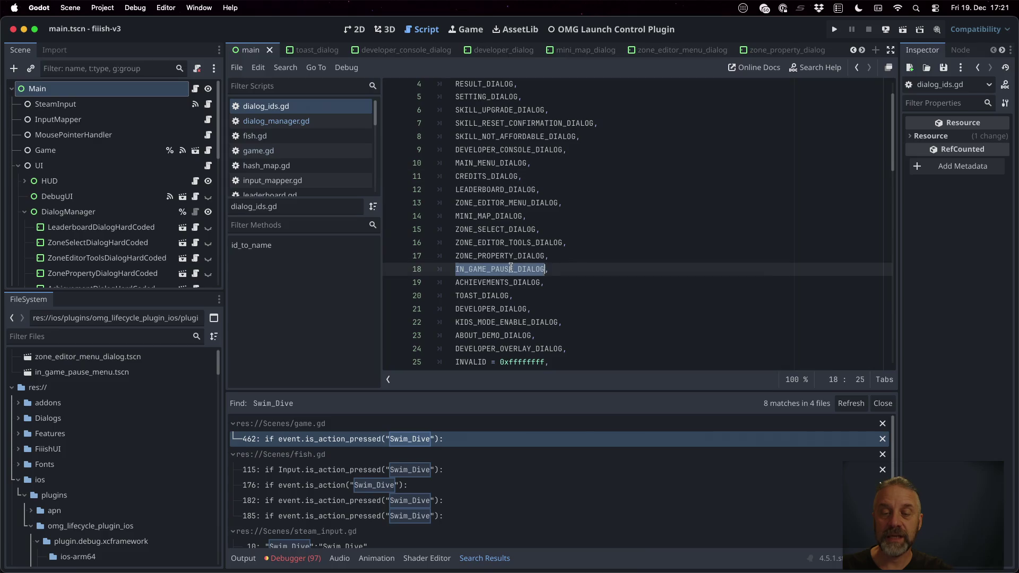
pyautogui.doubleClick(482, 295)
pyautogui.scroll(-1, 586, 289)
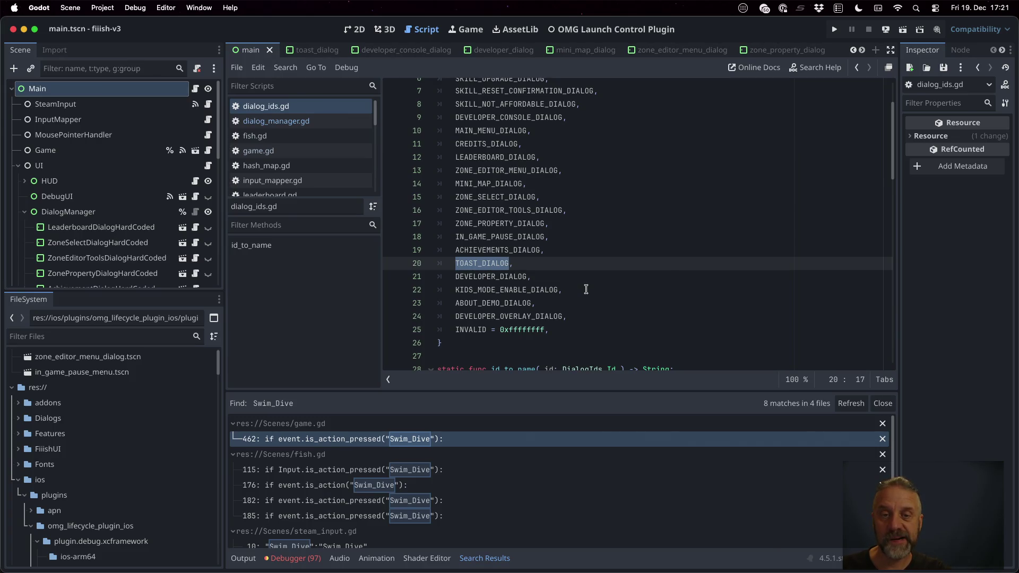
pyautogui.scroll(1, 586, 290)
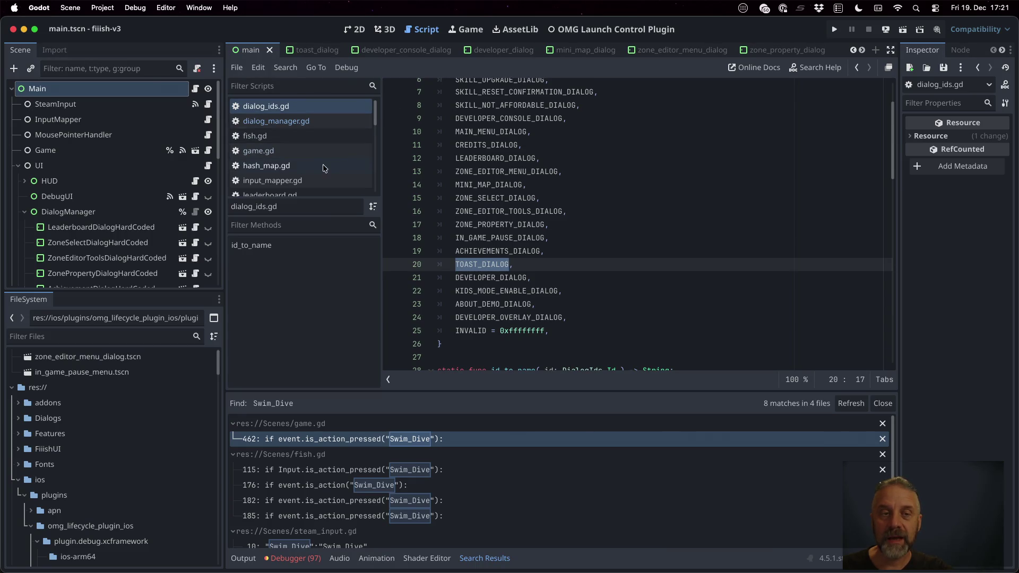
pyautogui.scroll(-3, 319, 151)
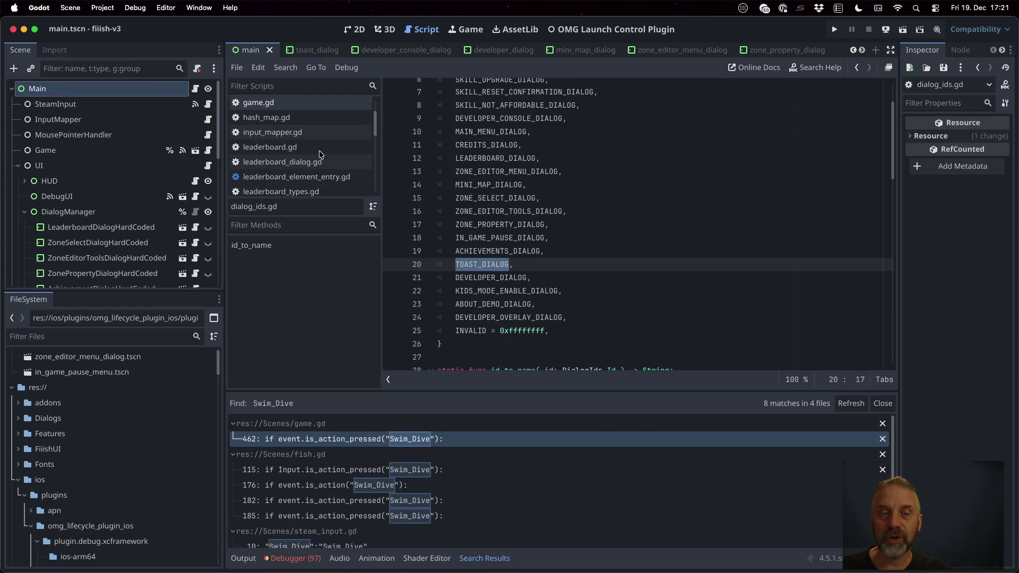
pyautogui.scroll(2, 320, 151)
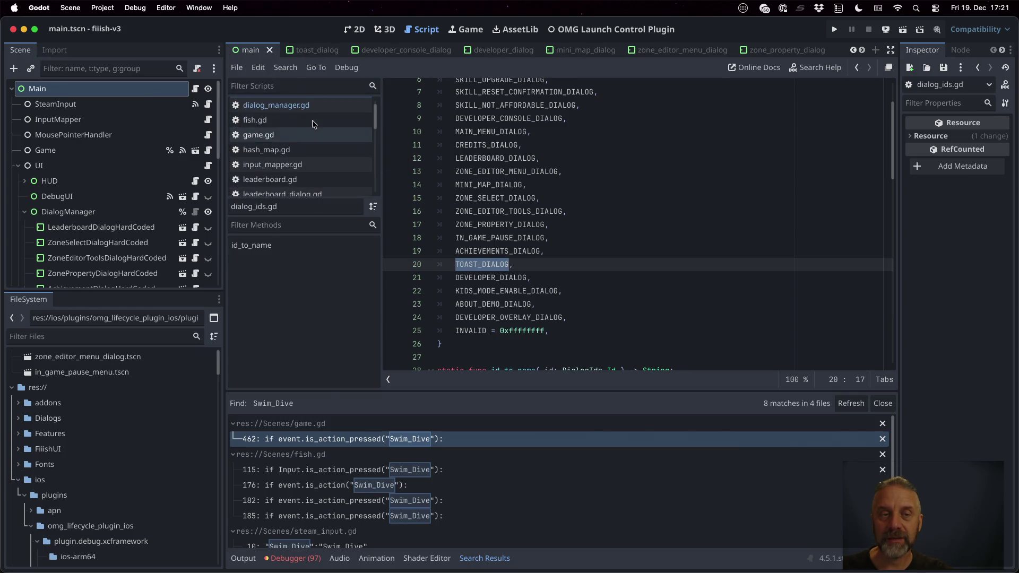
pyautogui.scroll(1, 312, 122)
pyautogui.click(616, 163)
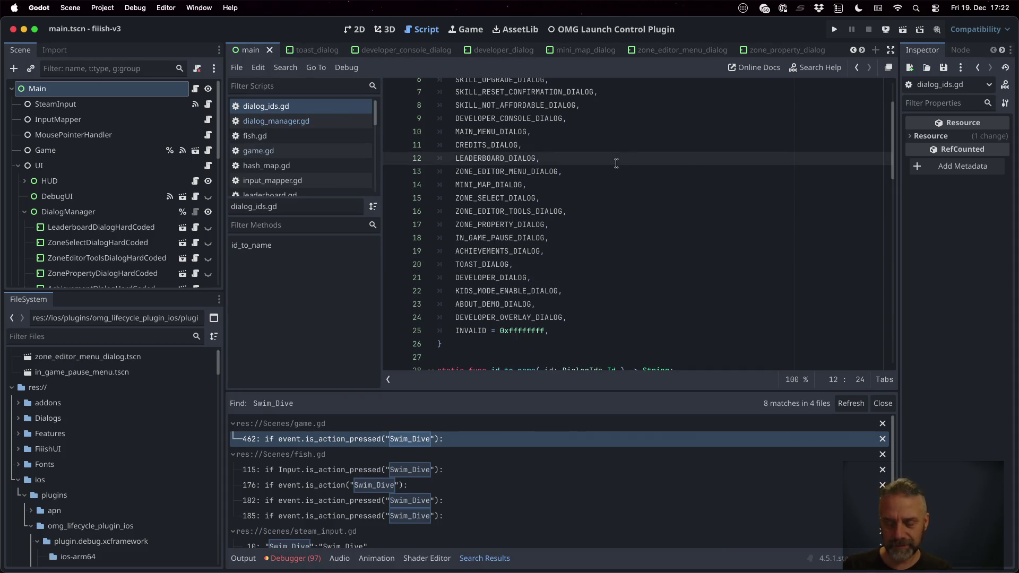
# Step: Quick-open main.gd and review the _update_action_set function
pyautogui.hotkey('shift', 'alt', 'o')
pyautogui.write('main')
pyautogui.press('Return')
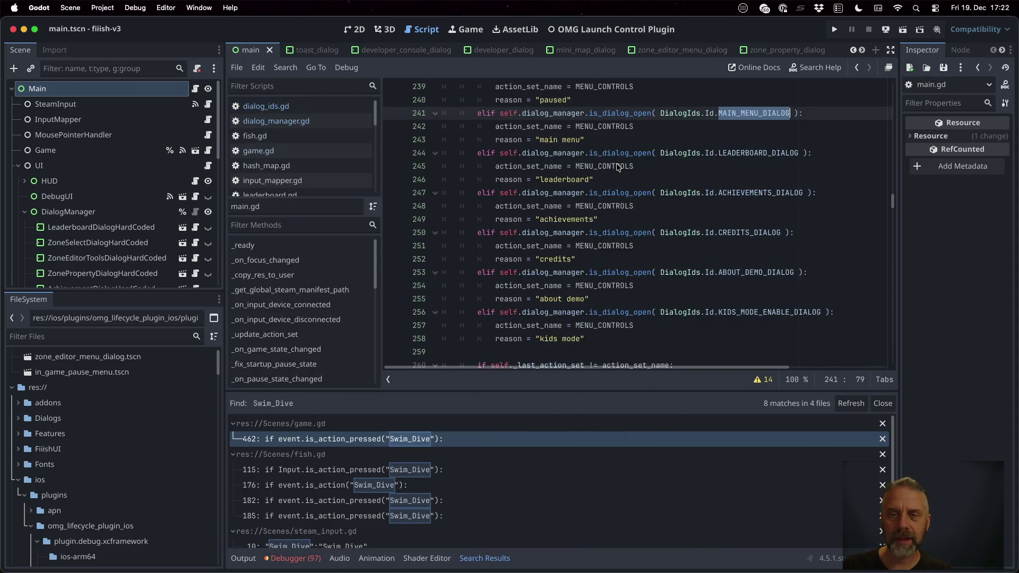
pyautogui.scroll(4, 708, 223)
pyautogui.scroll(-5, 708, 223)
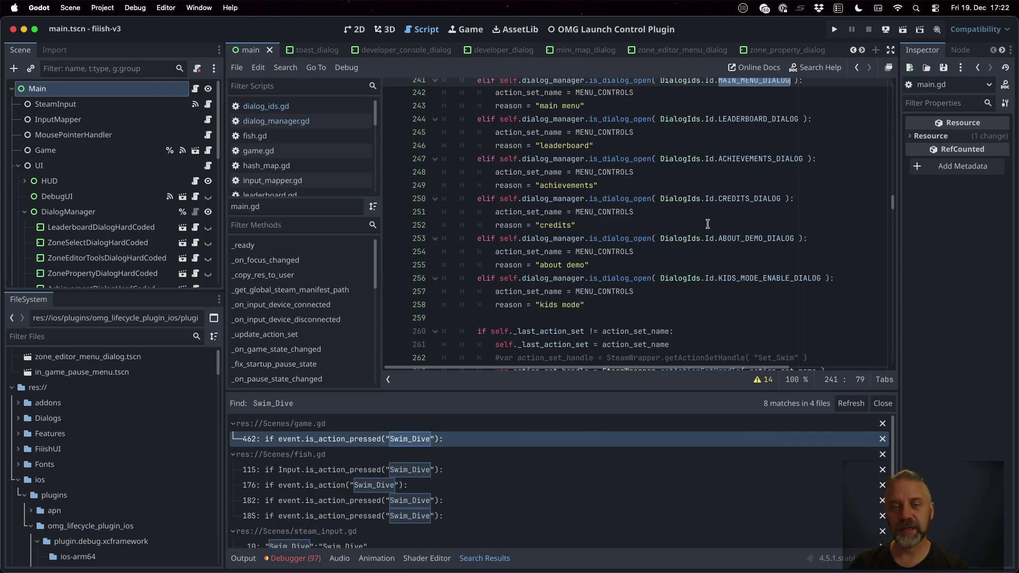
pyautogui.scroll(5, 708, 224)
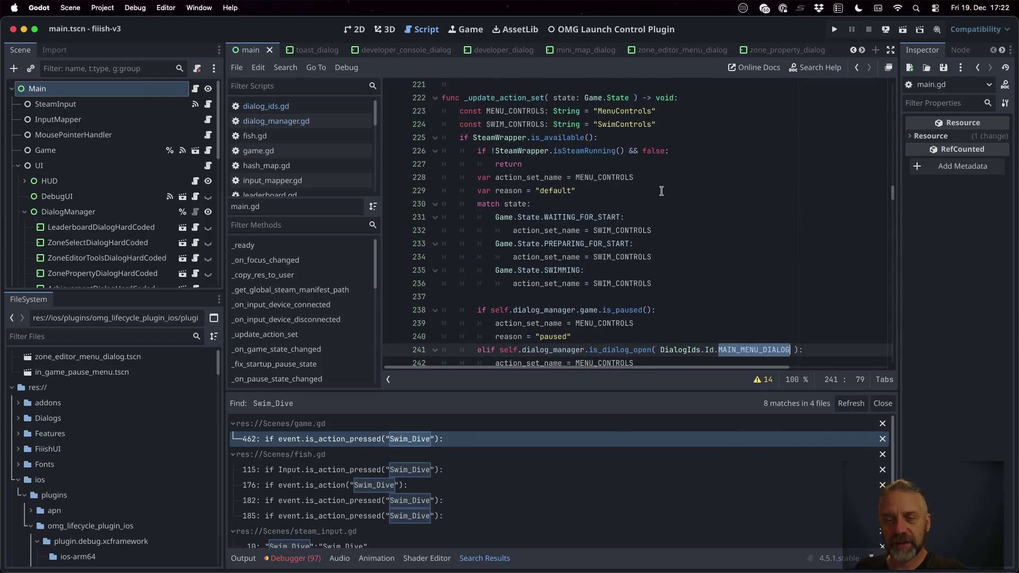
# Step: Jump from WAITING_FOR_START to game.gd's State enum, mark DEAD, and run the game
pyautogui.keyDown('super'); pyautogui.click(580, 219); pyautogui.keyUp('super')
pyautogui.click(526, 259)
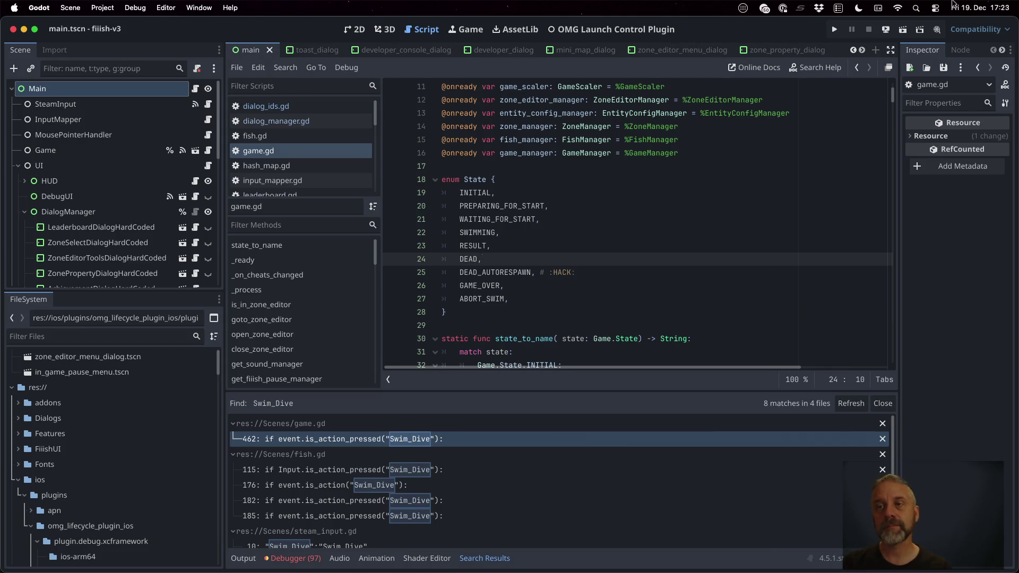
pyautogui.click(834, 29)
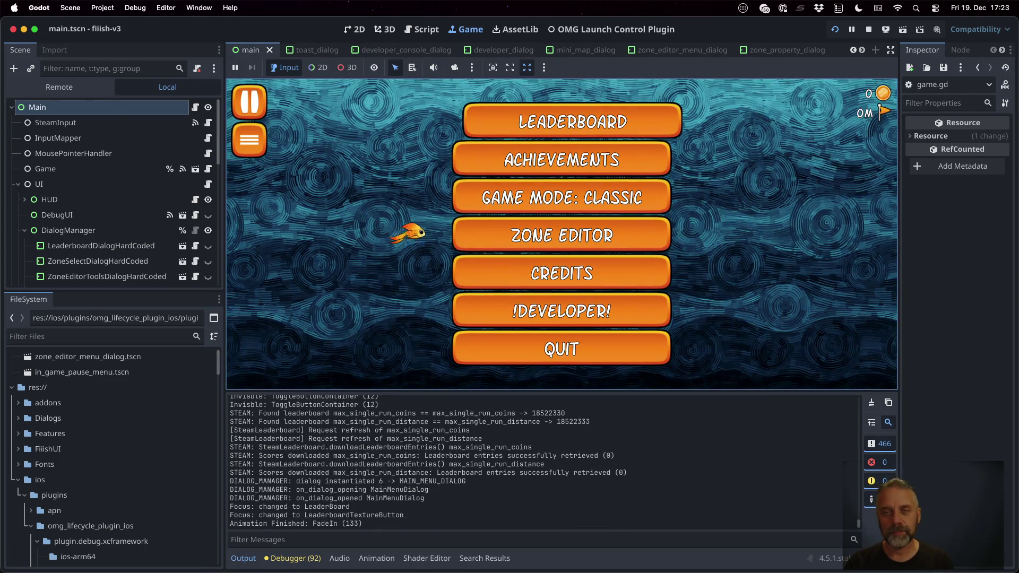
# Step: Open and close the Leaderboard and Achievements dialogs from the main menu
pyautogui.press('Return')
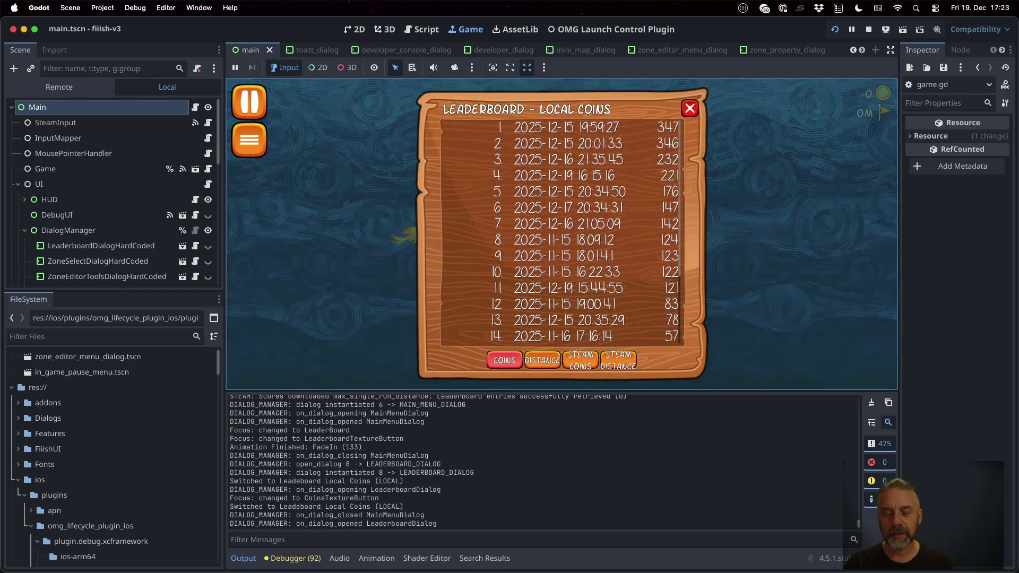
pyautogui.press('Escape')
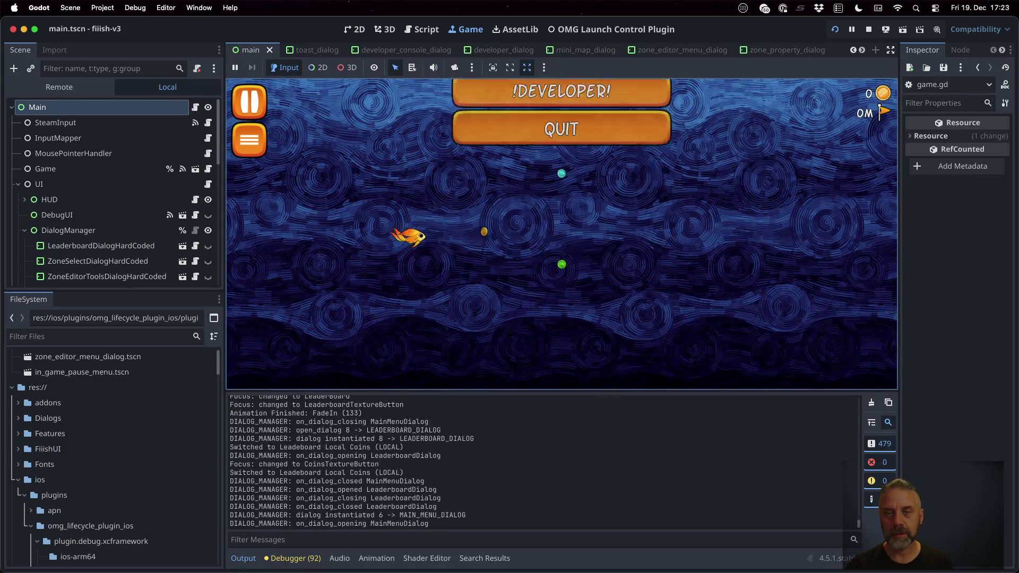
pyautogui.press('Down')
pyautogui.press('Return')
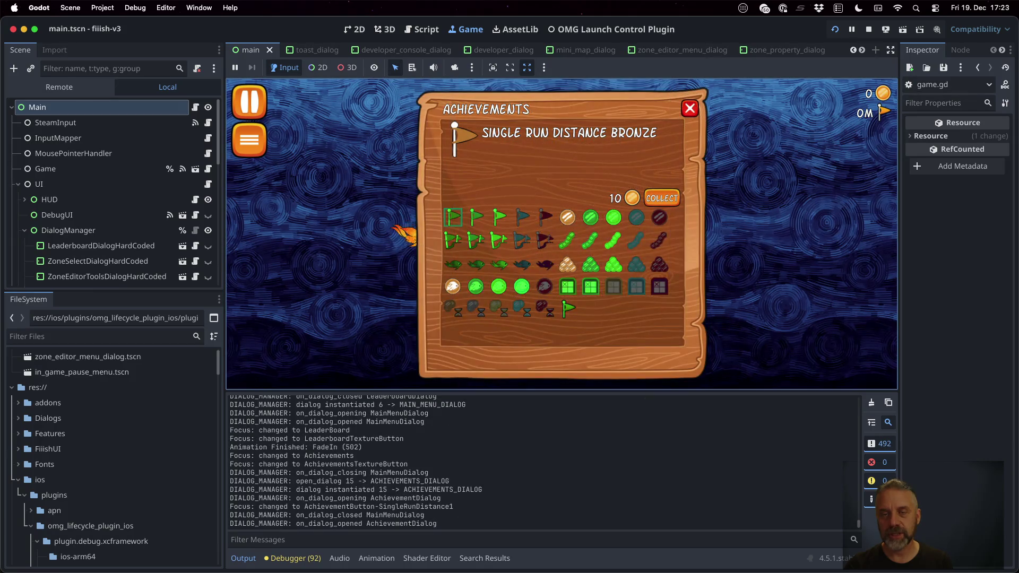
pyautogui.press('Escape')
pyautogui.press('Down')
pyautogui.press('Down')
pyautogui.press('Down')
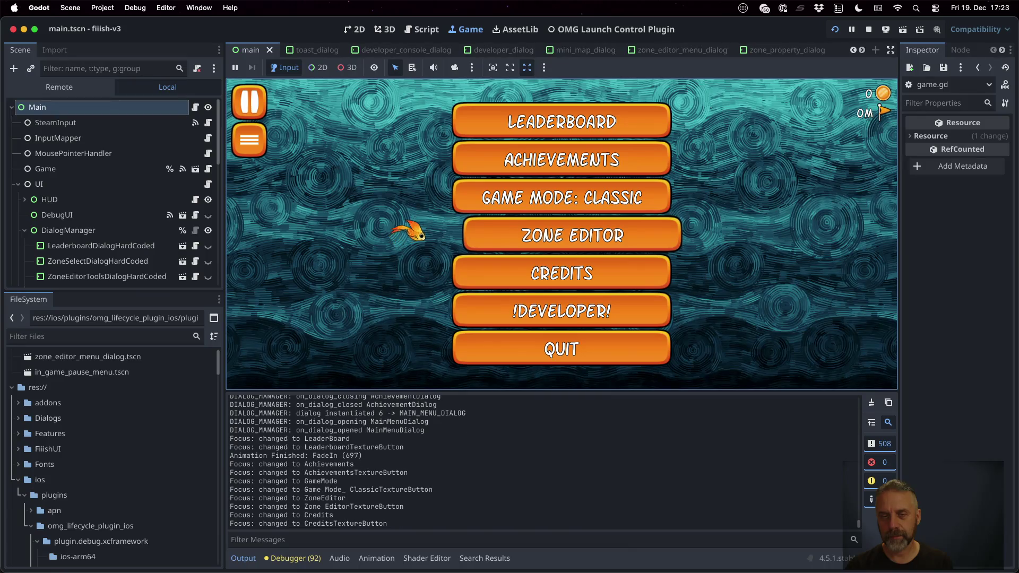
pyautogui.press('Down')
# Step: Pause the game, open Settings and the Kids Mode dialog, then stop the game
pyautogui.press('Escape')
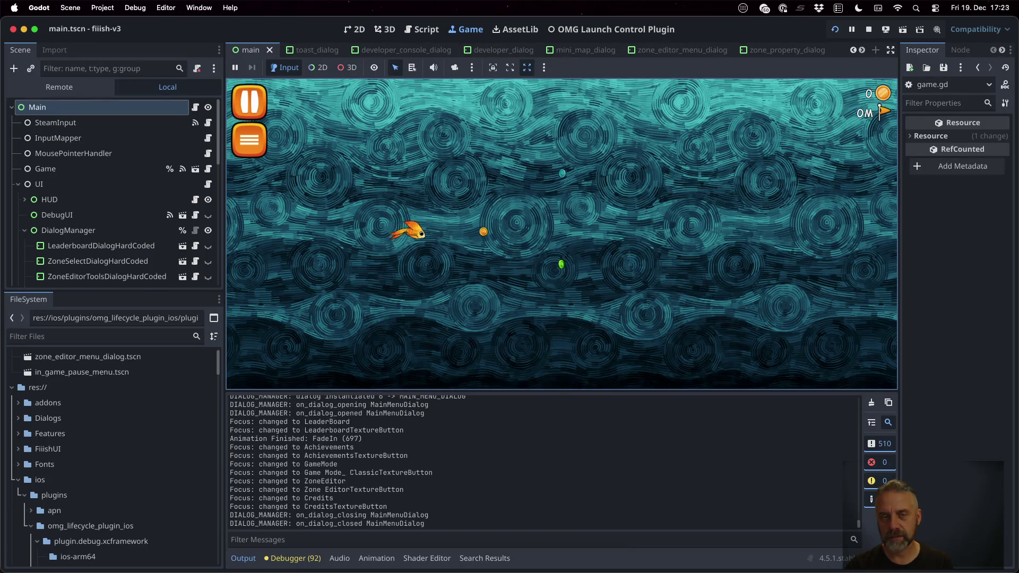
pyautogui.press('Escape')
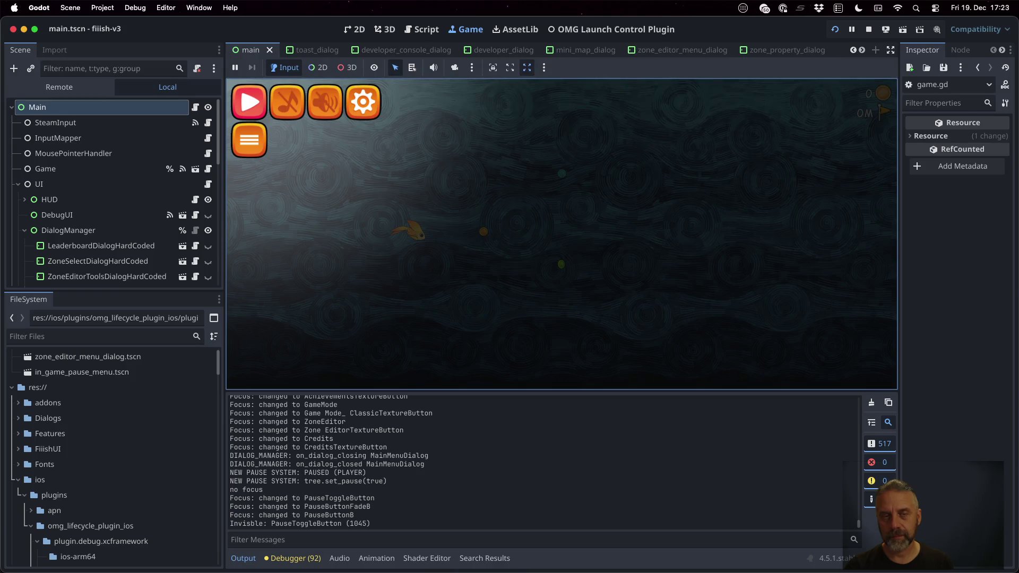
pyautogui.press('Right')
pyautogui.press('Right')
pyautogui.press('Right')
pyautogui.press('Return')
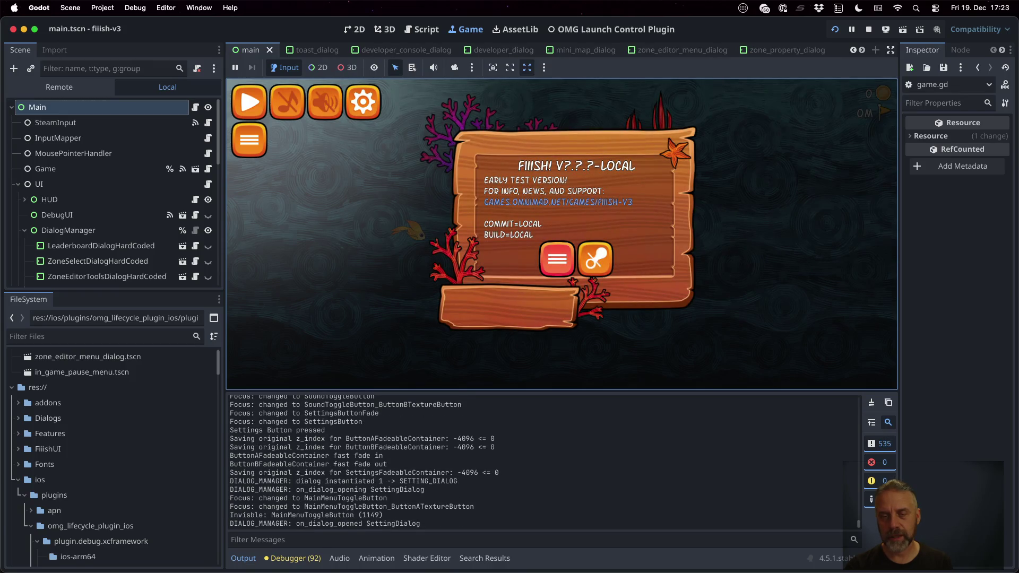
pyautogui.press('Return')
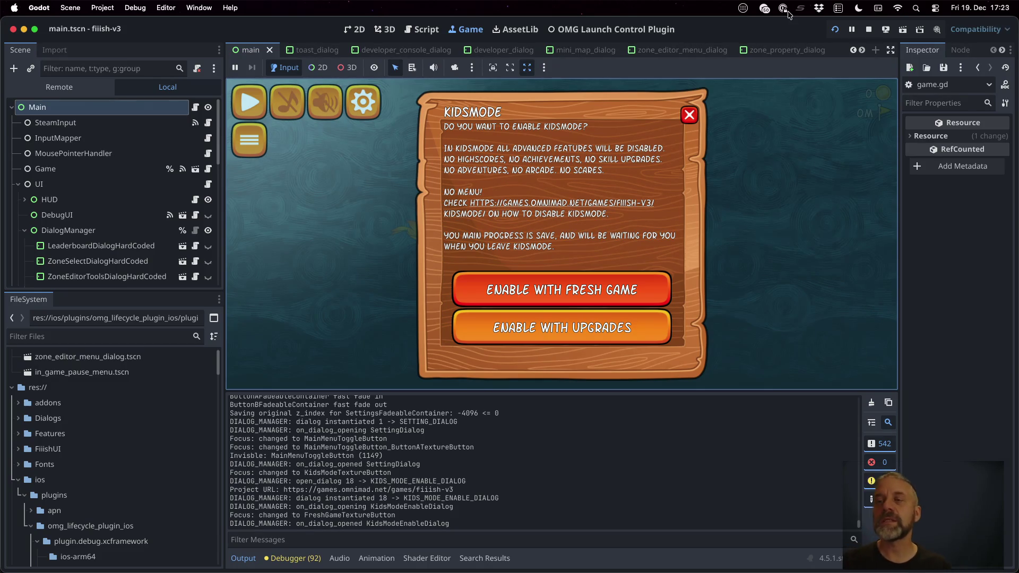
pyautogui.press('super+period')
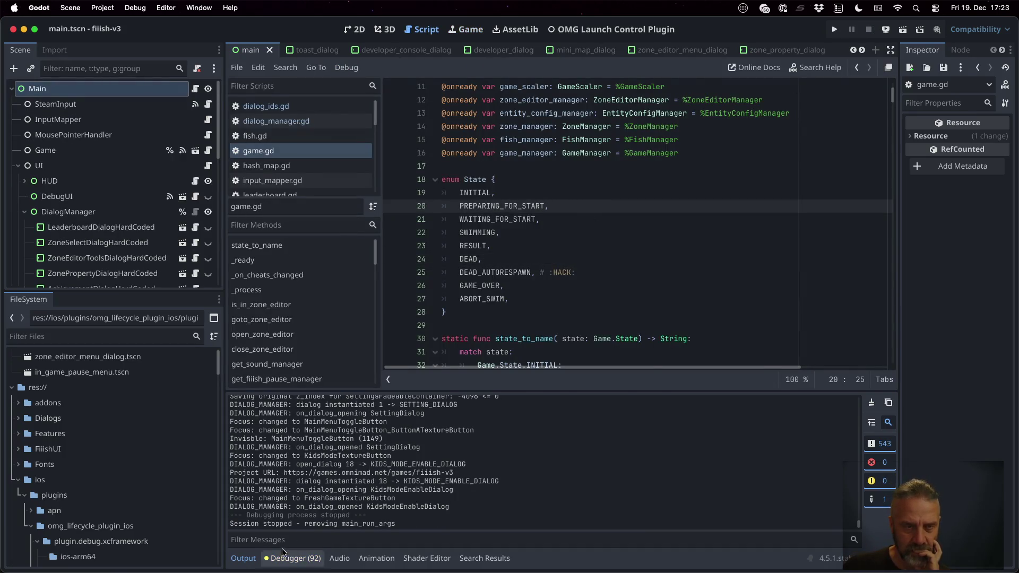
# Step: Re-run the Swim_Dive search, go to game.gd line 462, and remove line 463's breakpoint
pyautogui.click(294, 150)
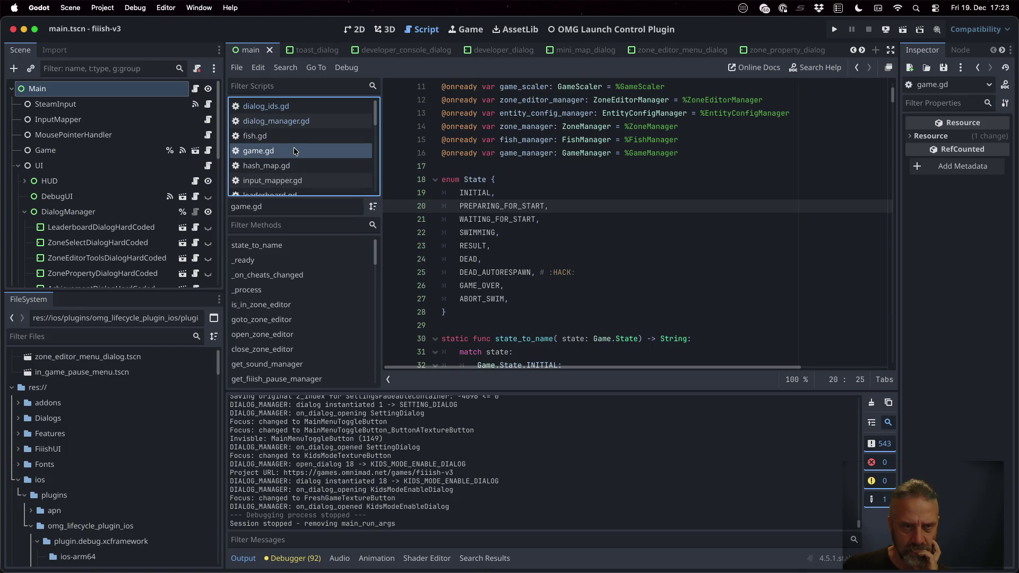
pyautogui.scroll(-3, 302, 351)
pyautogui.click(520, 259)
pyautogui.hotkey('ctrl', 'shift', 'f')
pyautogui.press('Return')
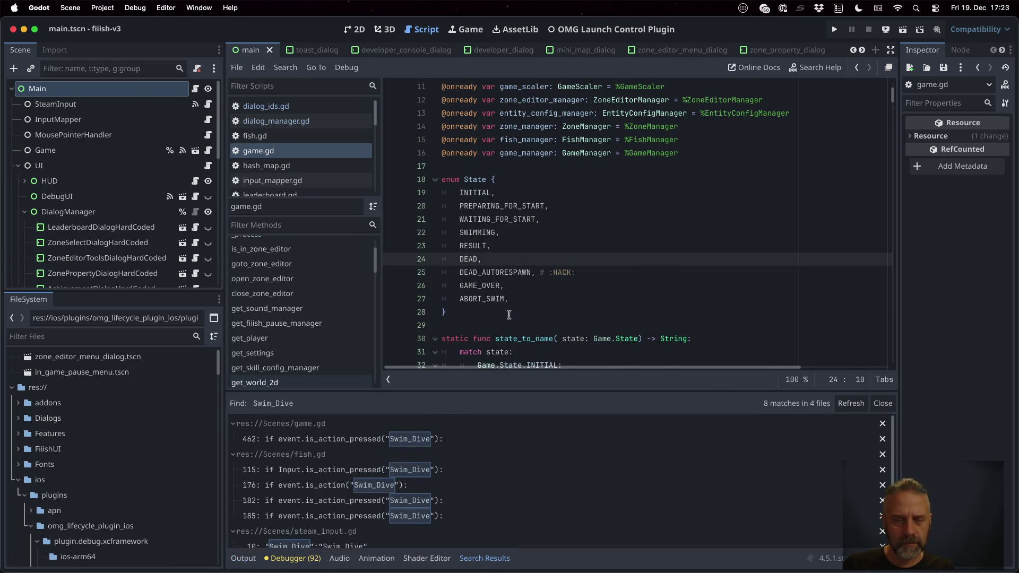
pyautogui.click(406, 436)
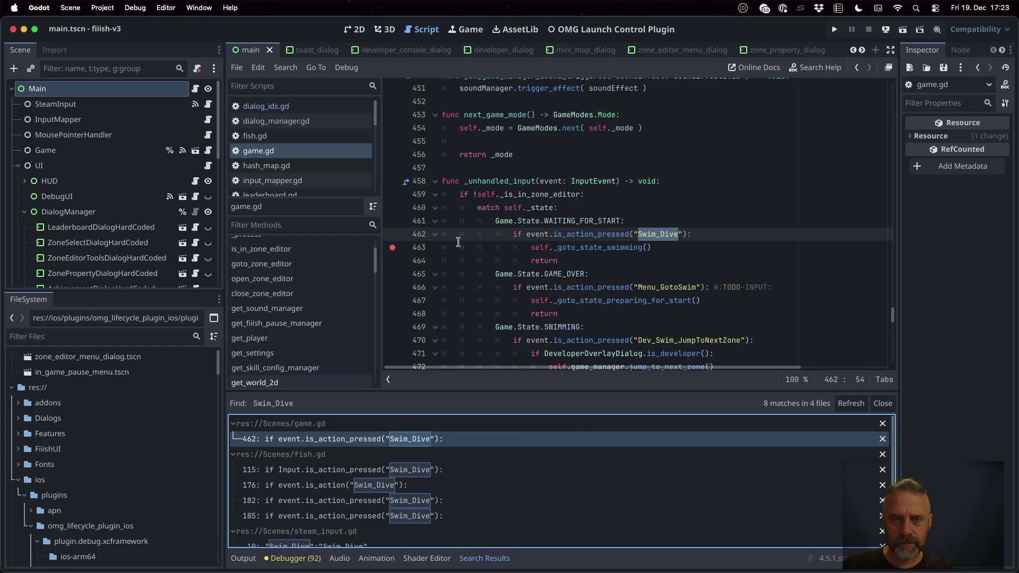
pyautogui.click(394, 247)
pyautogui.click(444, 247)
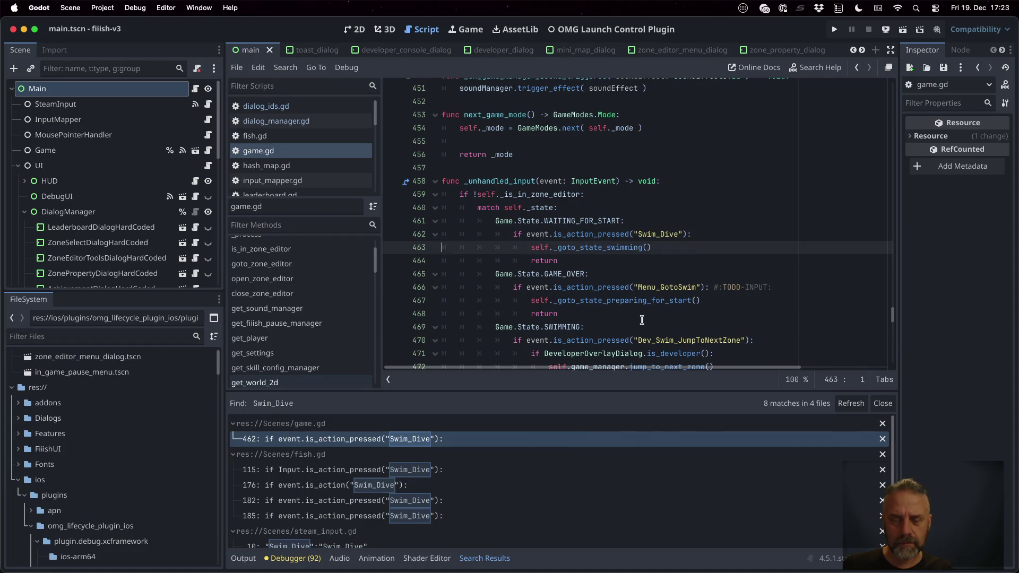